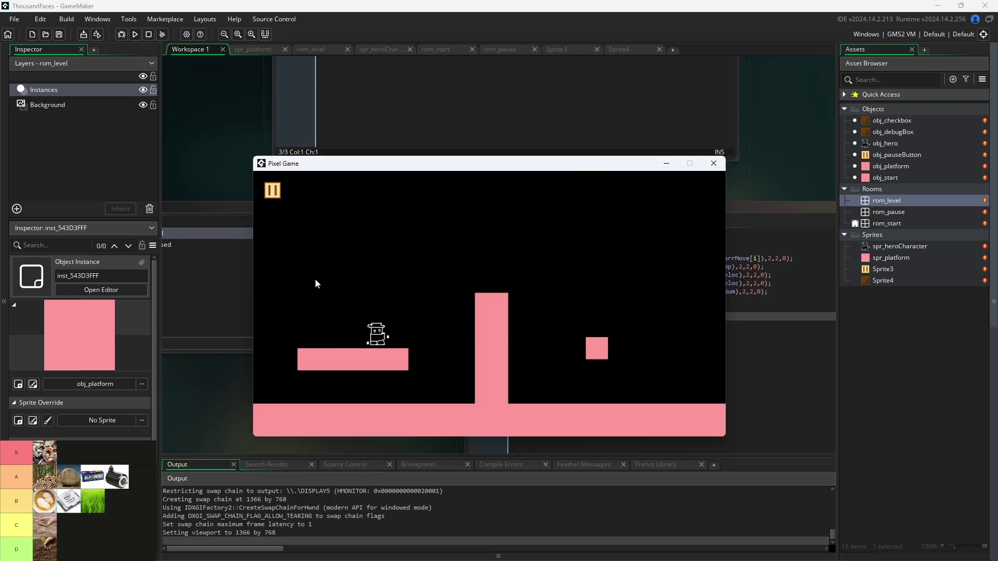
# - Jump once, pause the game, tick the Debug Stats checkbox, and resume the level
pyautogui.press('space')
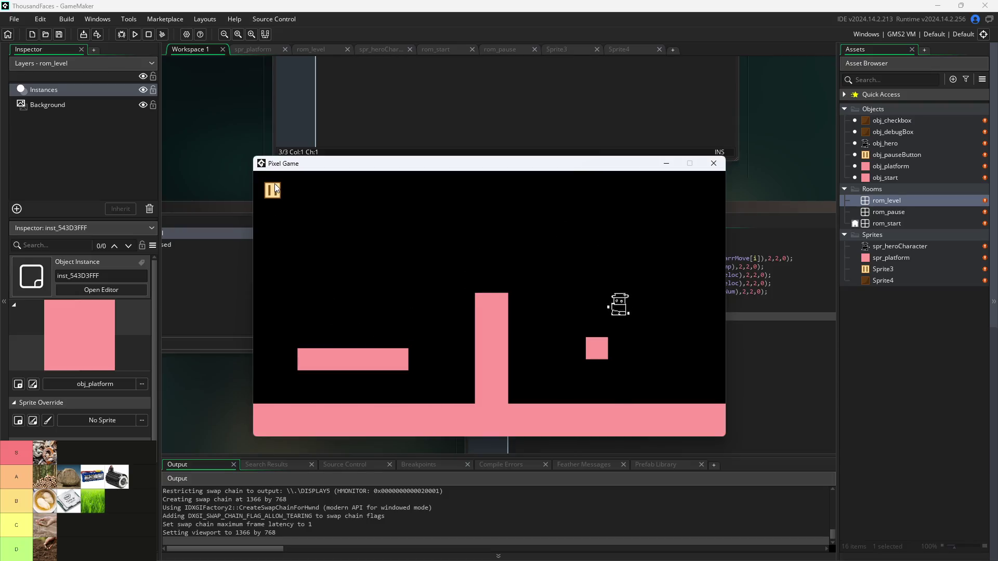
pyautogui.click(272, 190)
pyautogui.click(417, 270)
pyautogui.click(271, 194)
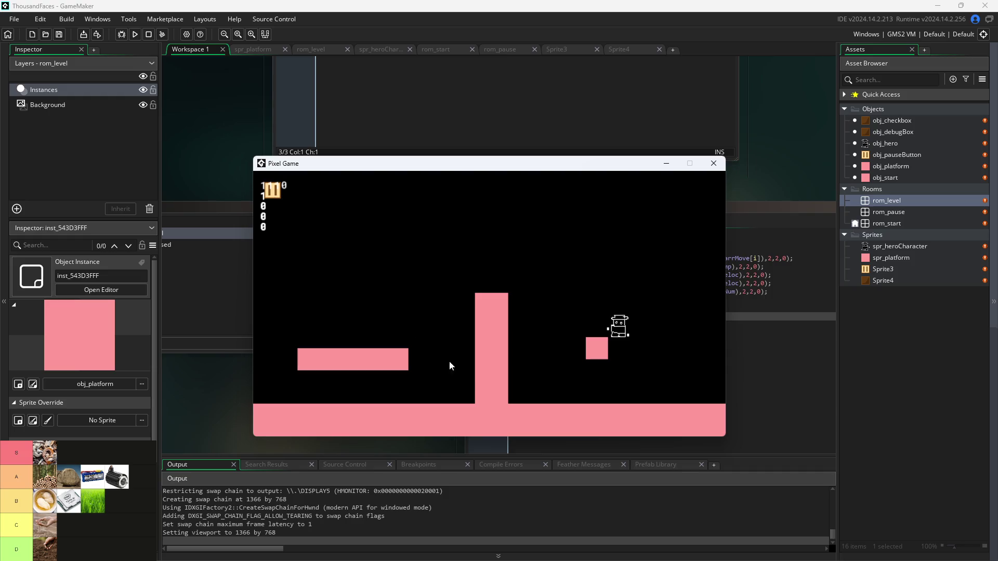
# - Walk and jump the hero left and right across the platforms, then close the game window
pyautogui.press('Right')
pyautogui.press('space')
pyautogui.press('Left')
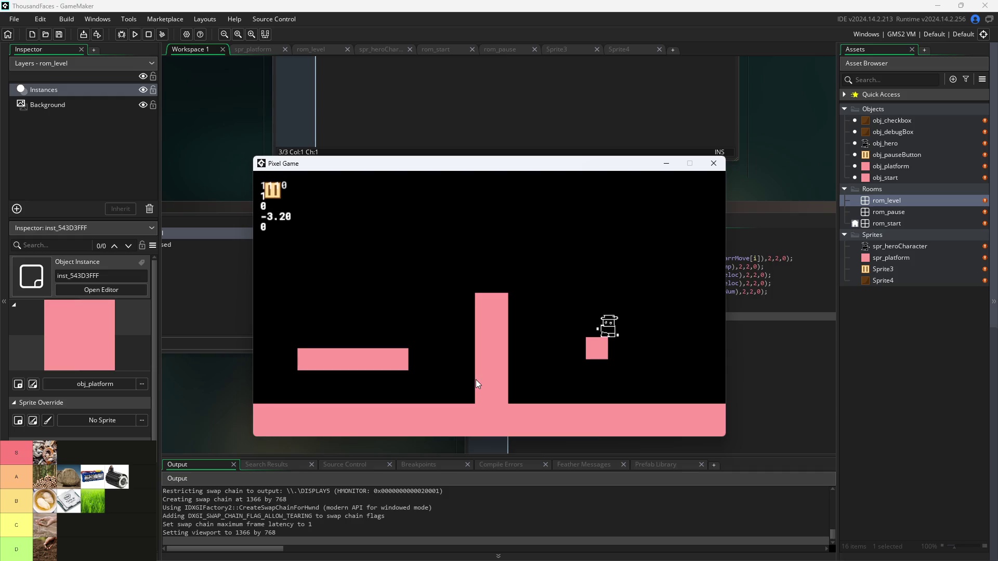
pyautogui.press('space')
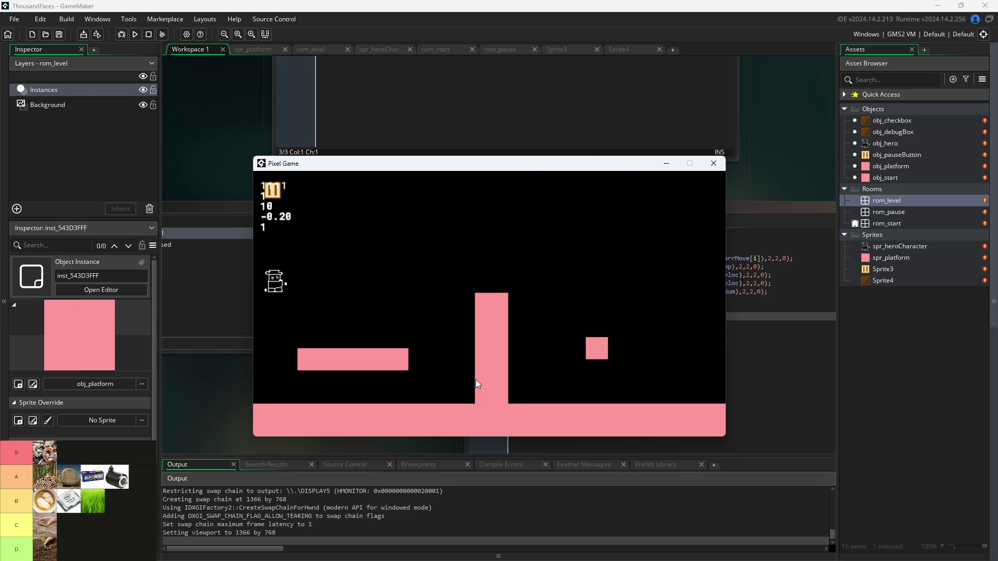
pyautogui.press('space')
pyautogui.press('Right')
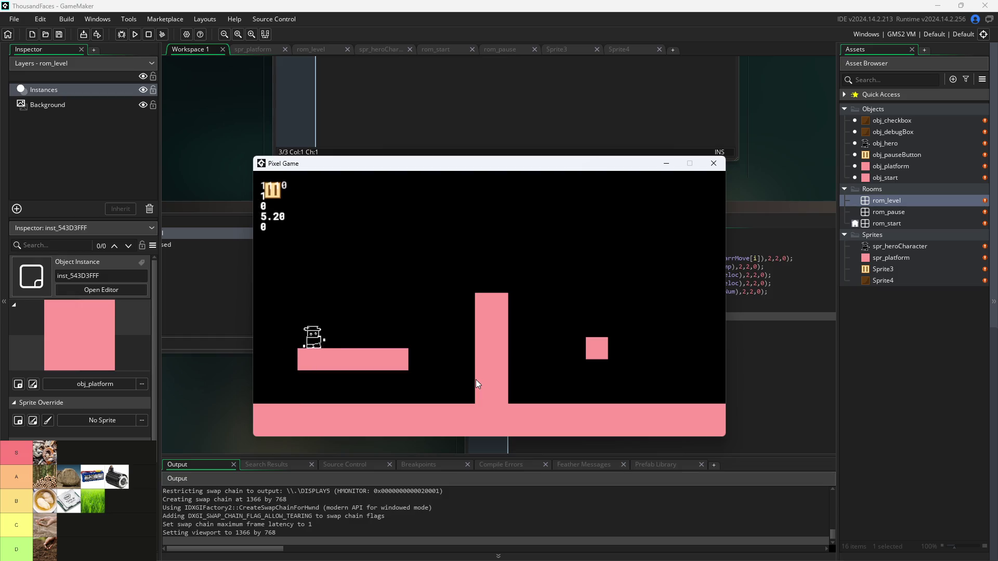
pyautogui.press('space')
pyautogui.press('Left')
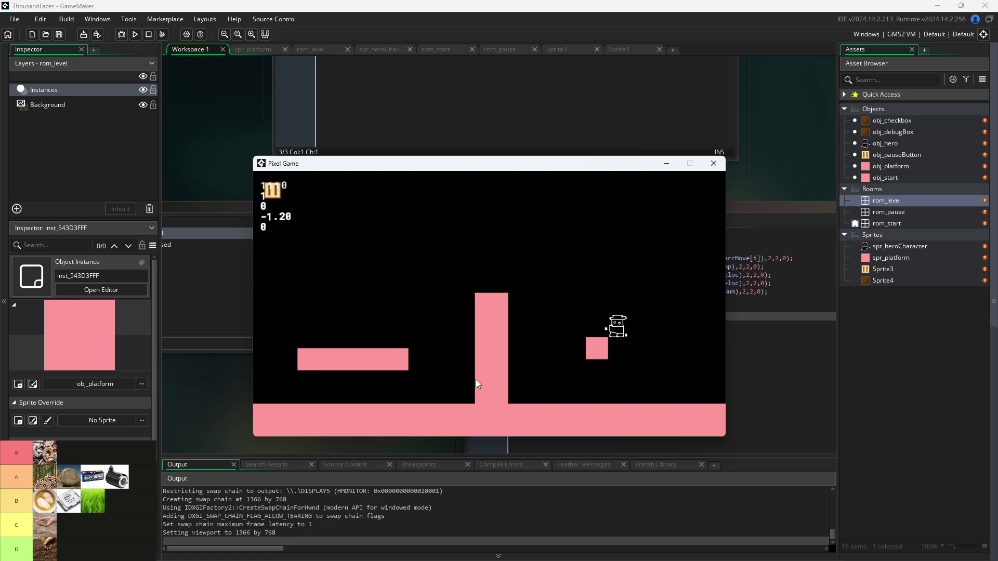
pyautogui.press('space')
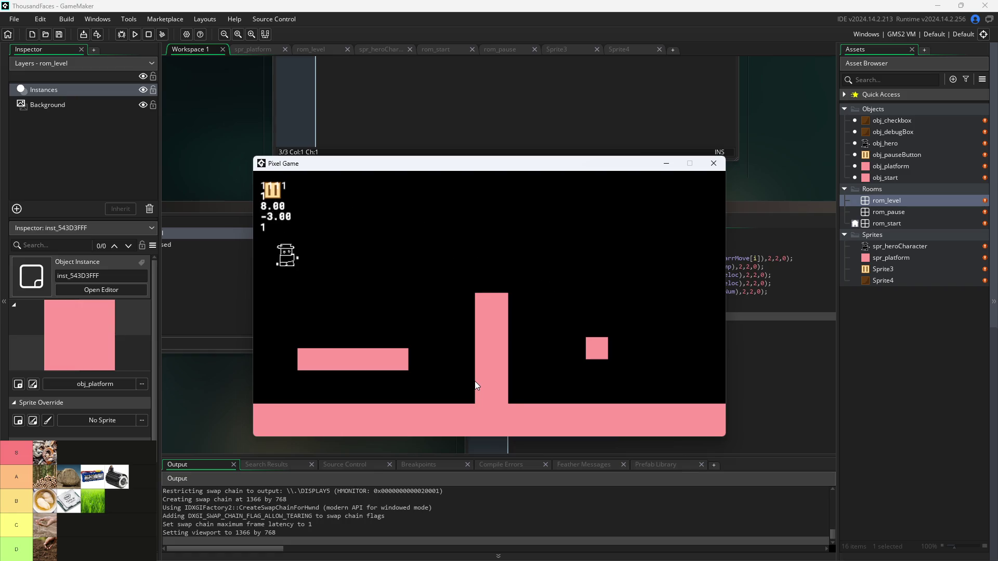
pyautogui.press('Right')
pyautogui.press('space')
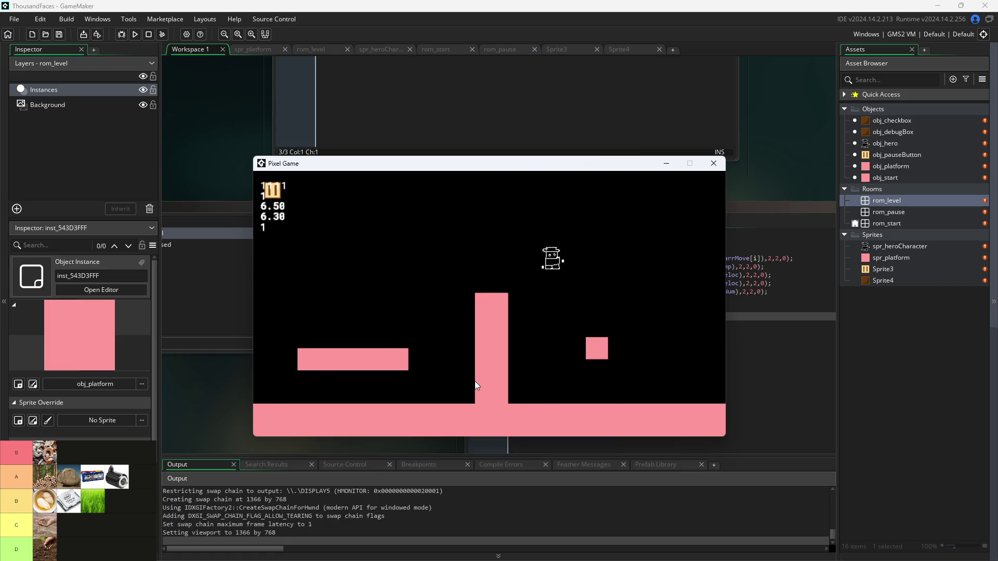
pyautogui.press('Left')
pyautogui.press('space')
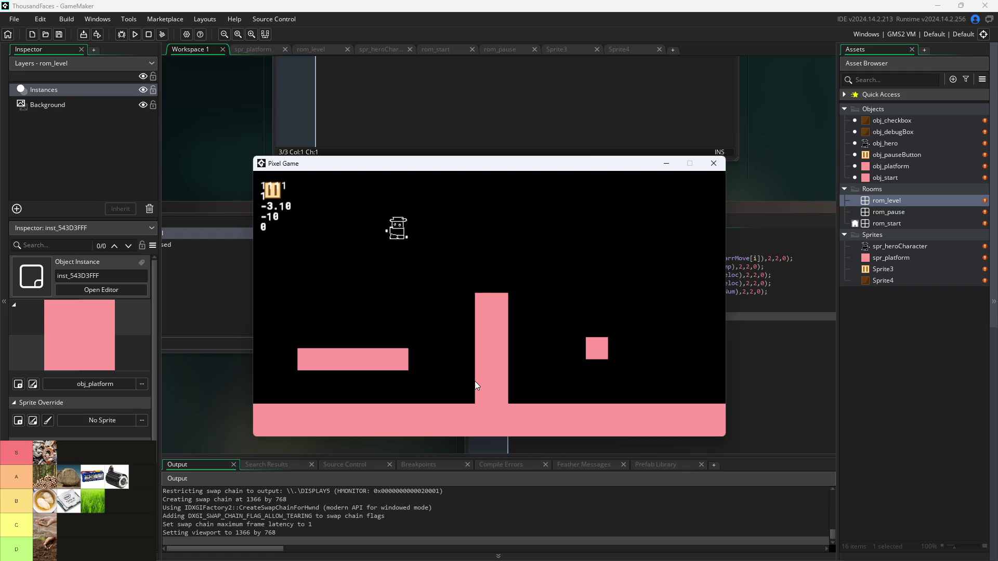
pyautogui.press('Right')
pyautogui.press('space')
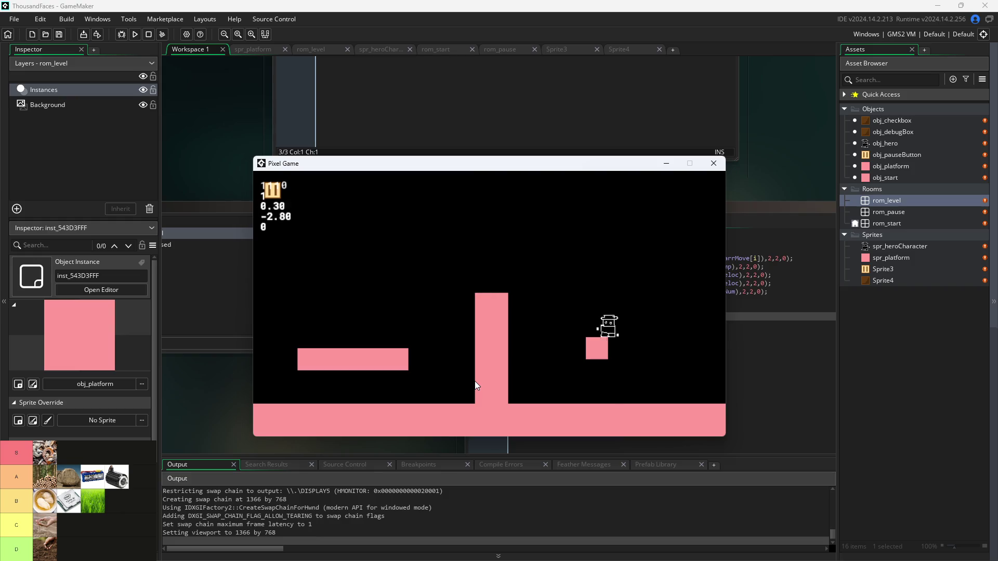
pyautogui.press('Left')
pyautogui.press('space')
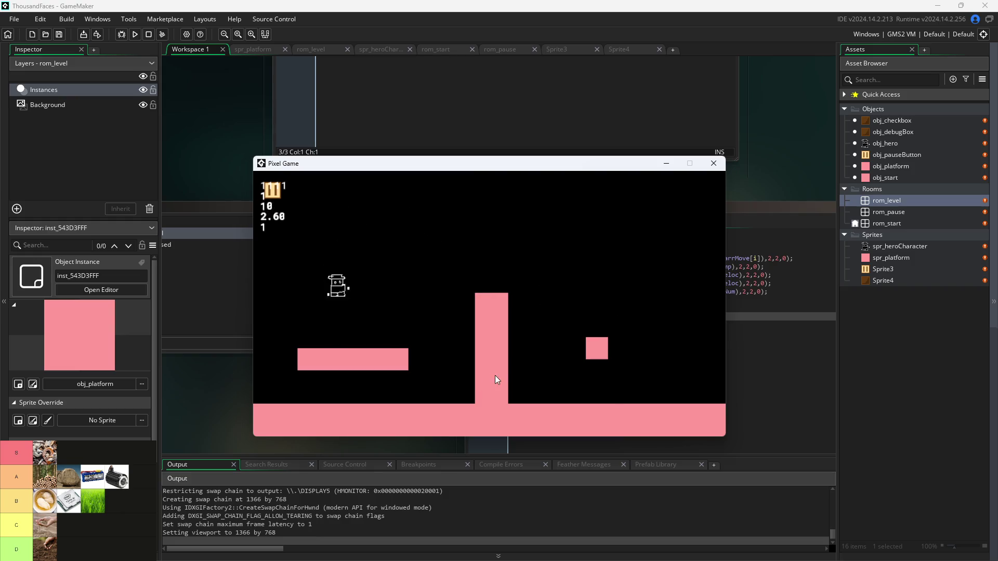
pyautogui.press('Right')
pyautogui.press('space')
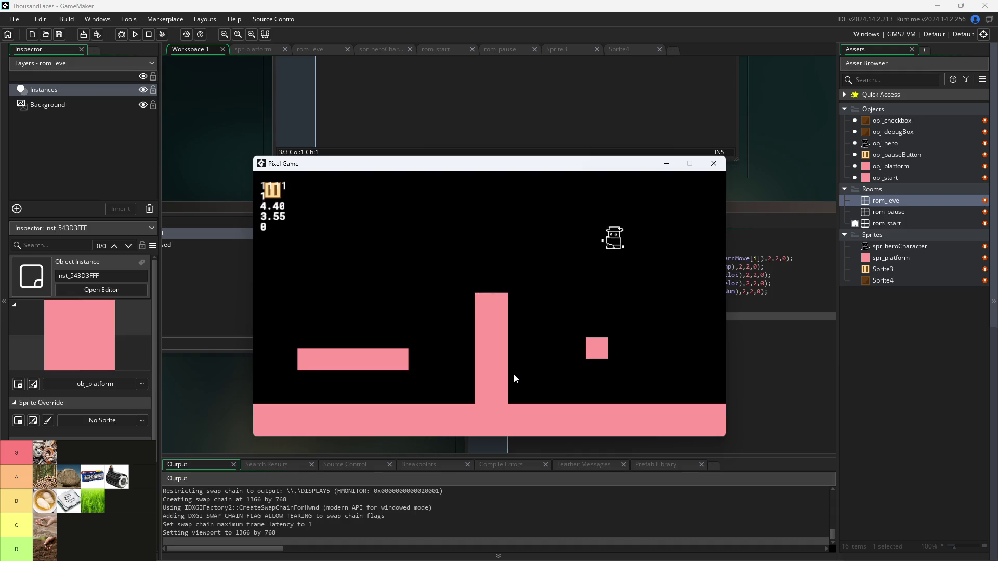
pyautogui.press('Left')
pyautogui.press('space')
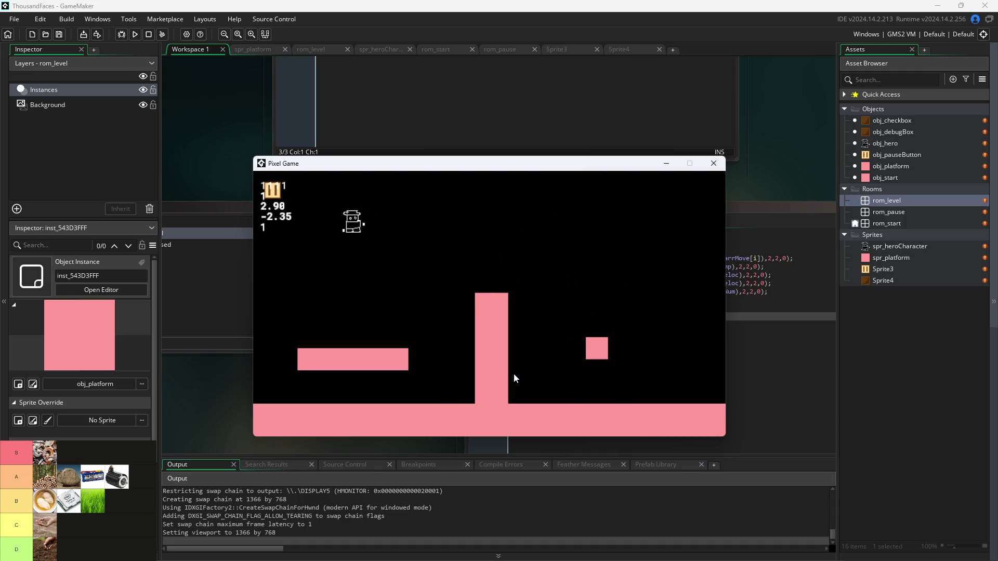
pyautogui.press('Right')
pyautogui.press('space')
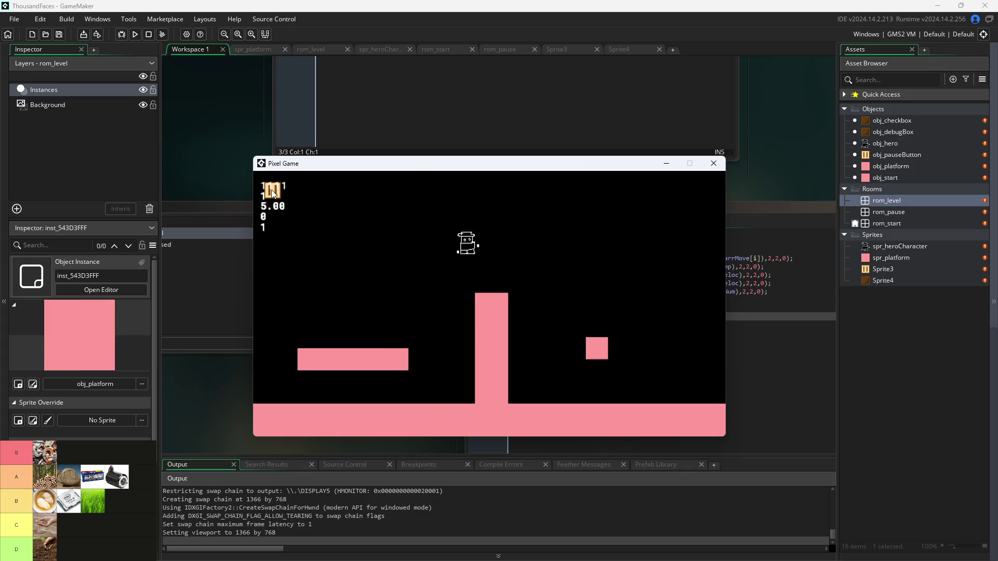
pyautogui.click(712, 165)
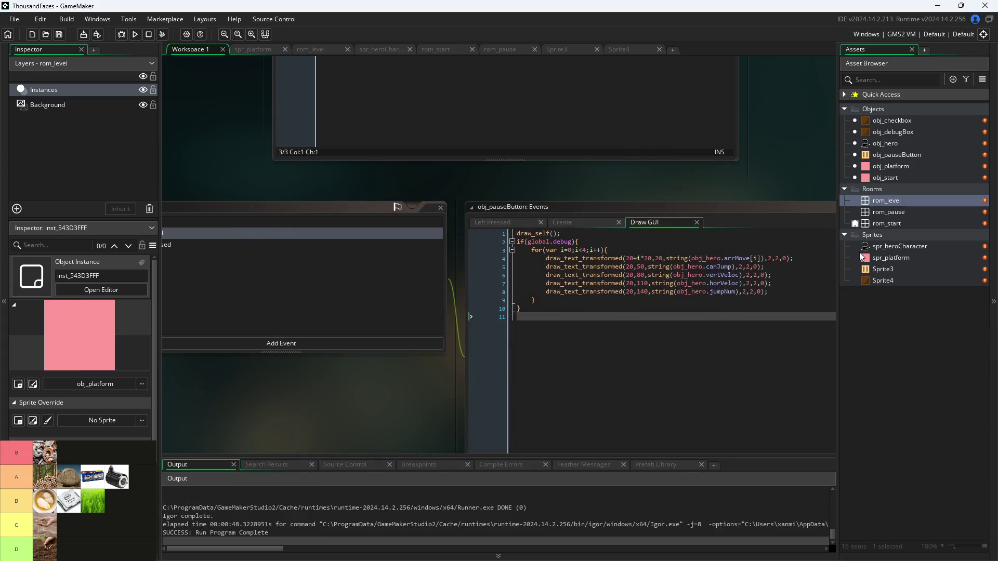
# - Open Sprite3, set its animation speed to 0 fps, and open its image editor
pyautogui.doubleClick(876, 269)
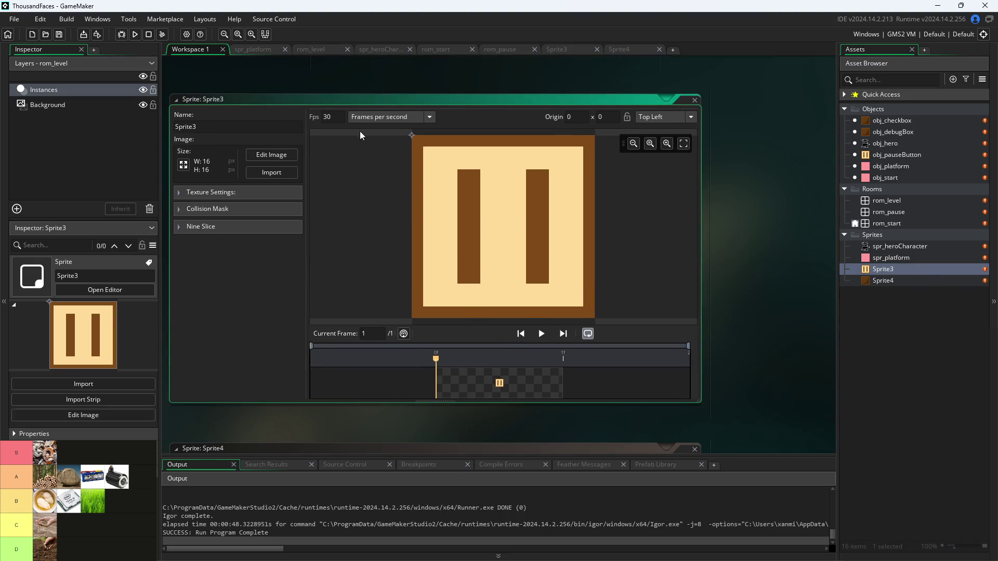
pyautogui.click(324, 116)
pyautogui.write('0')
pyautogui.click(257, 157)
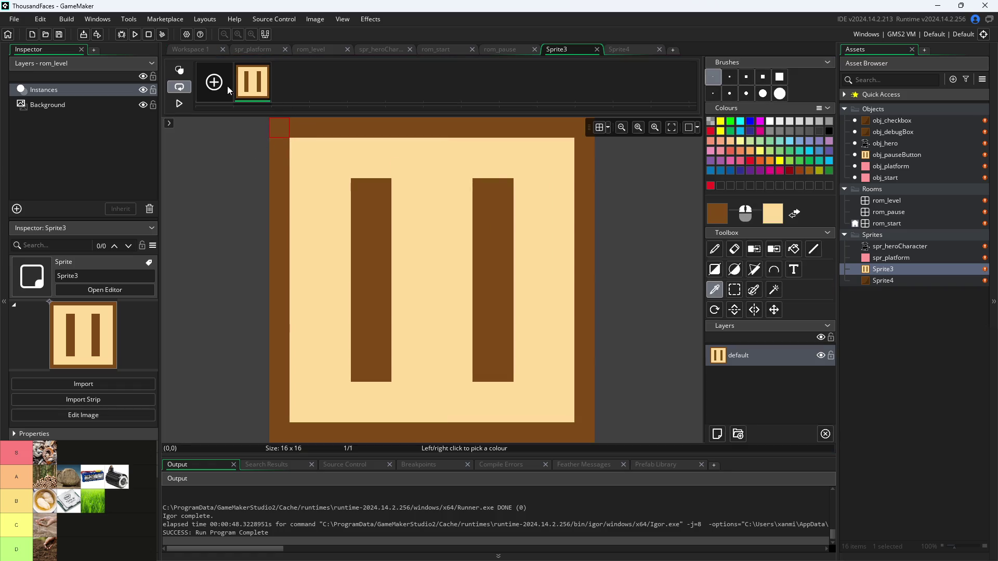
# - Duplicate the pause icon frame and fill its inner area with a darker tan
pyautogui.rightClick(248, 85)
pyautogui.click(299, 111)
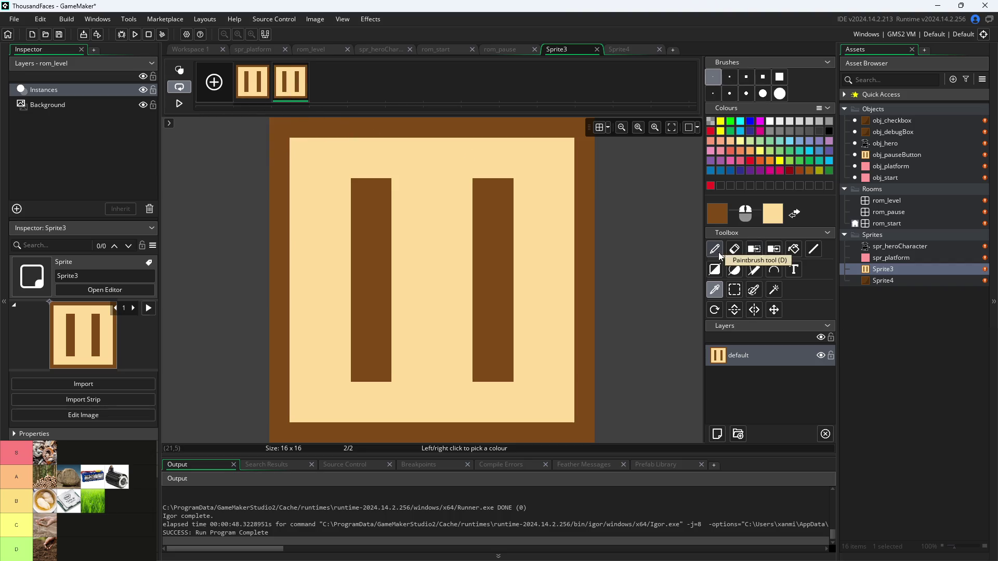
pyautogui.click(521, 231)
pyautogui.click(724, 218)
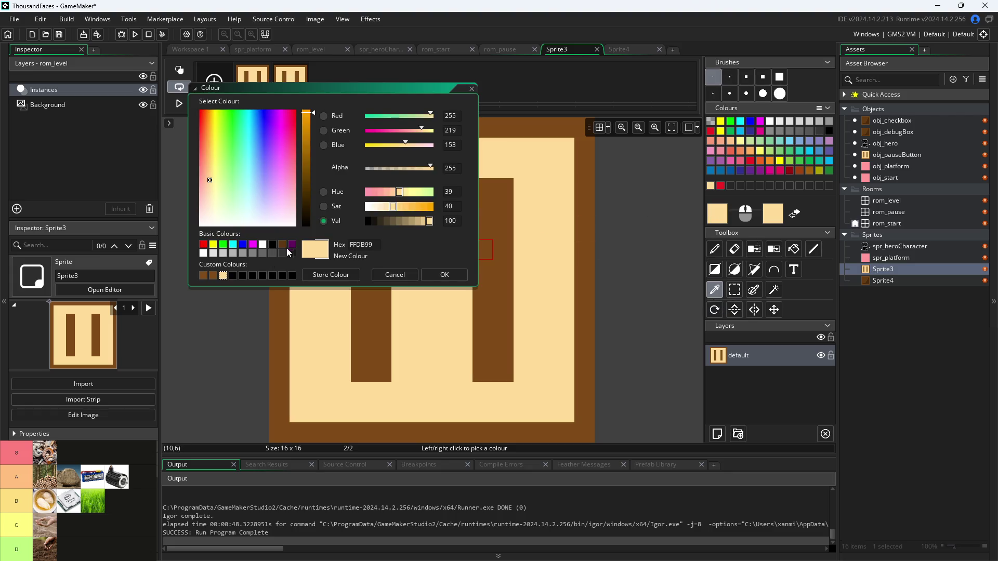
pyautogui.click(422, 223)
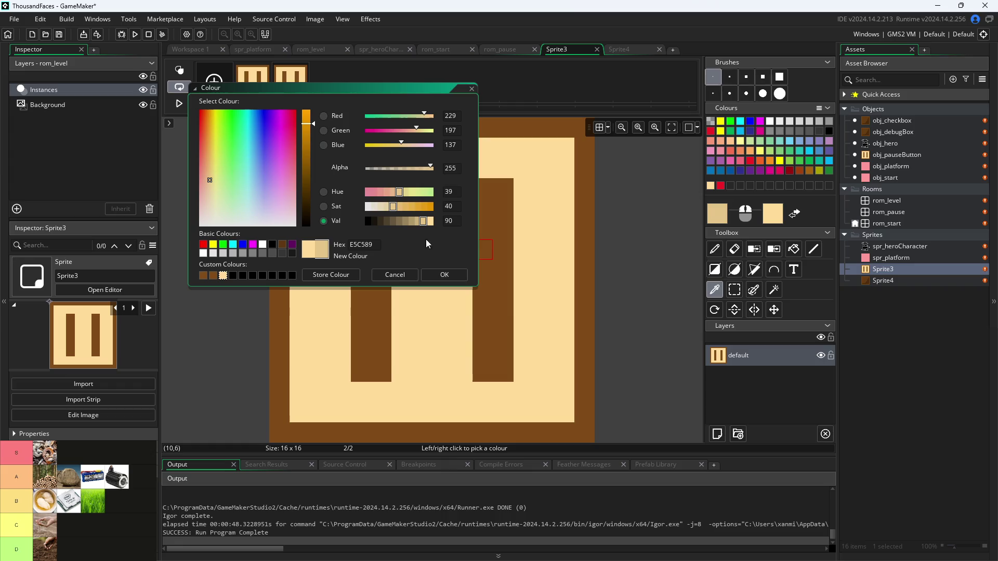
pyautogui.click(442, 274)
pyautogui.click(794, 250)
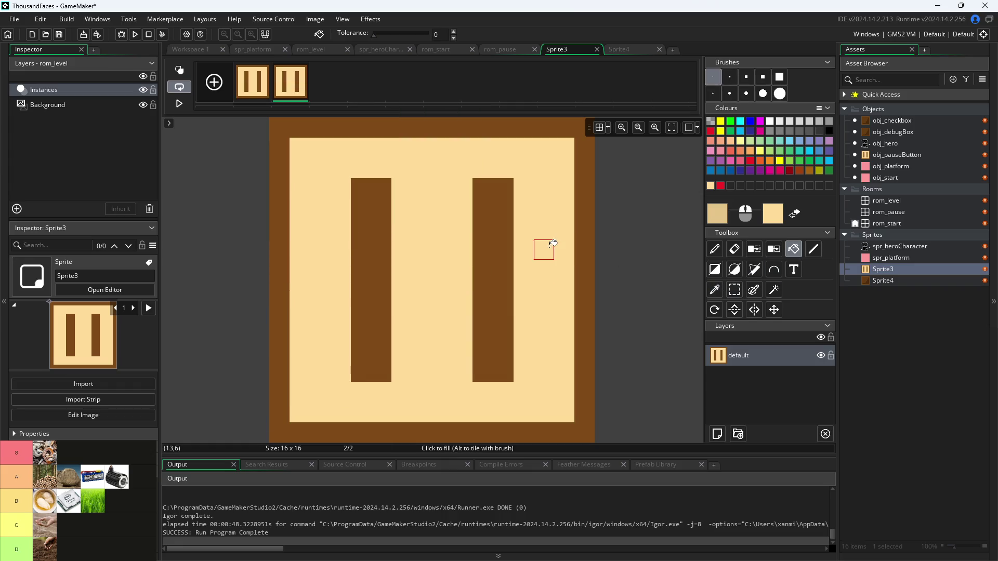
pyautogui.click(544, 246)
pyautogui.click(722, 218)
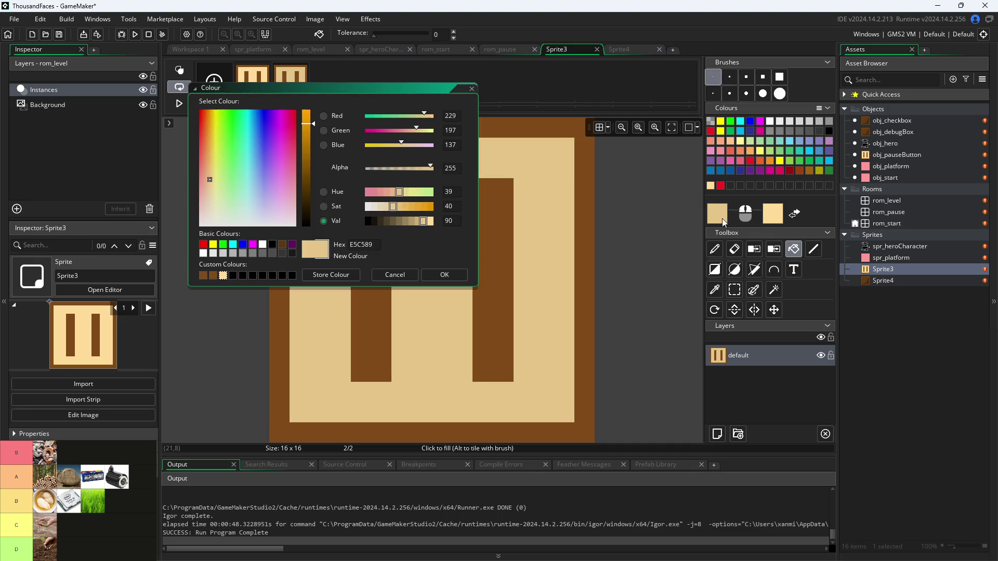
pyautogui.click(422, 222)
pyautogui.click(445, 275)
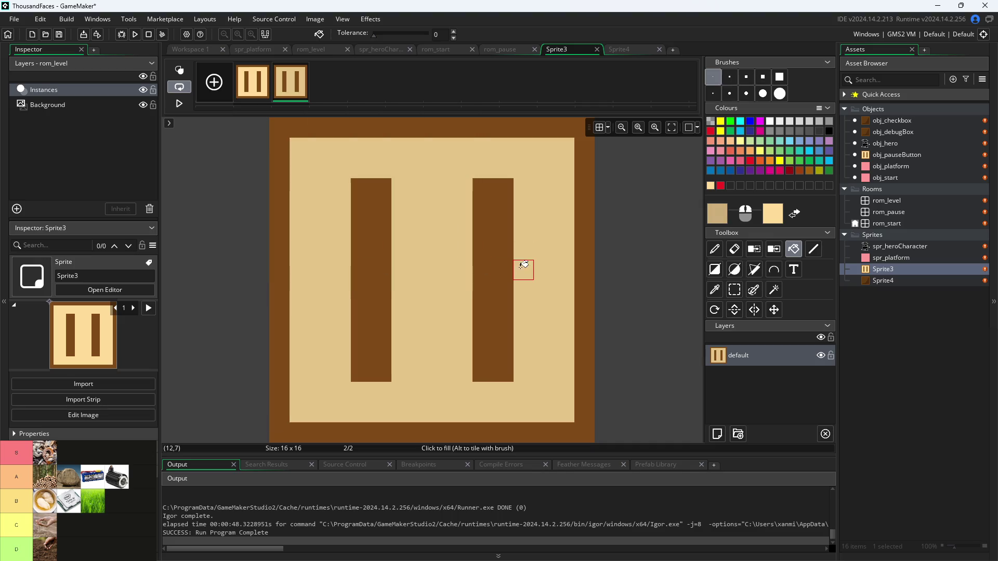
pyautogui.click(543, 270)
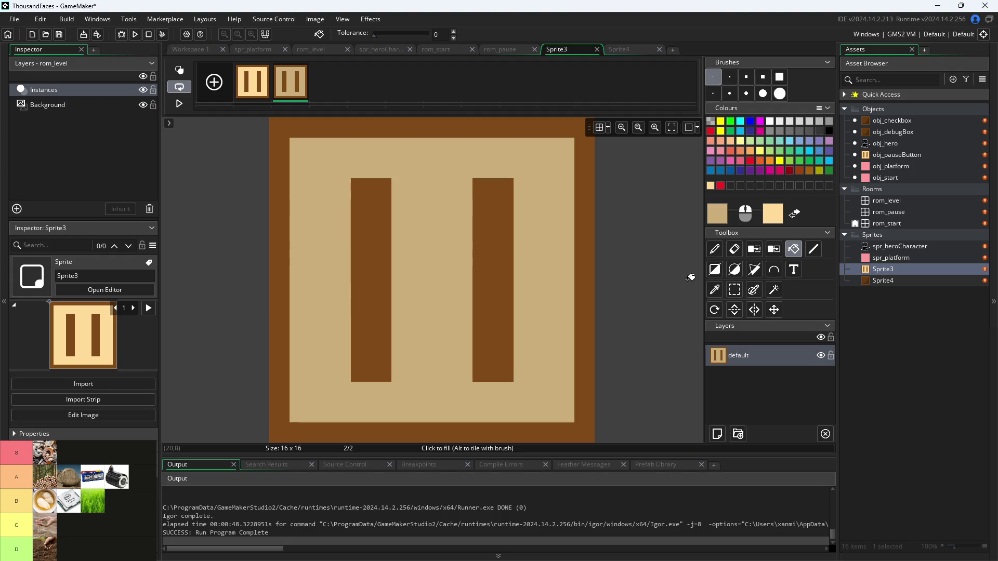
# - Repaint the second frame's outer border and both bars in a darker brown
pyautogui.click(714, 290)
pyautogui.click(502, 250)
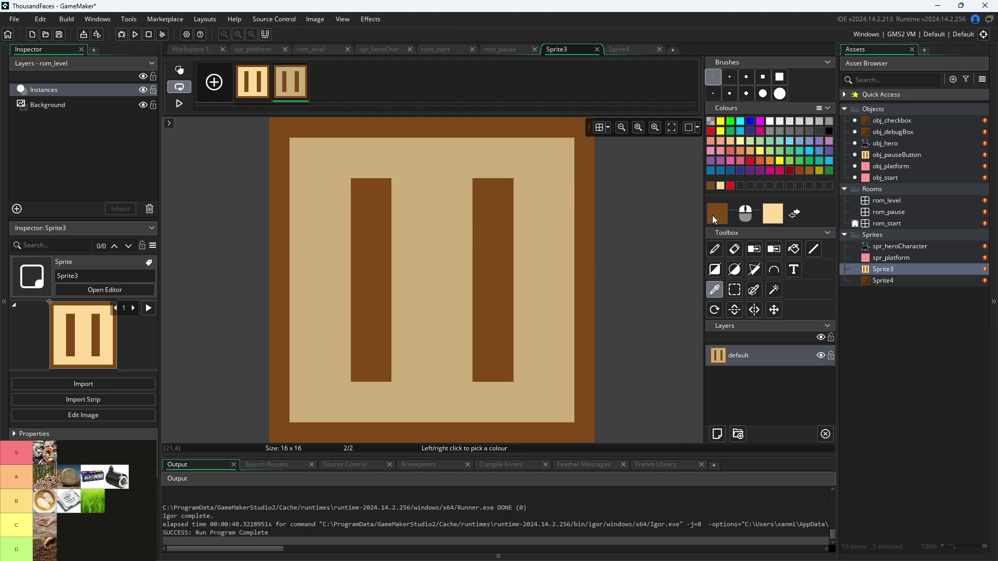
pyautogui.click(726, 219)
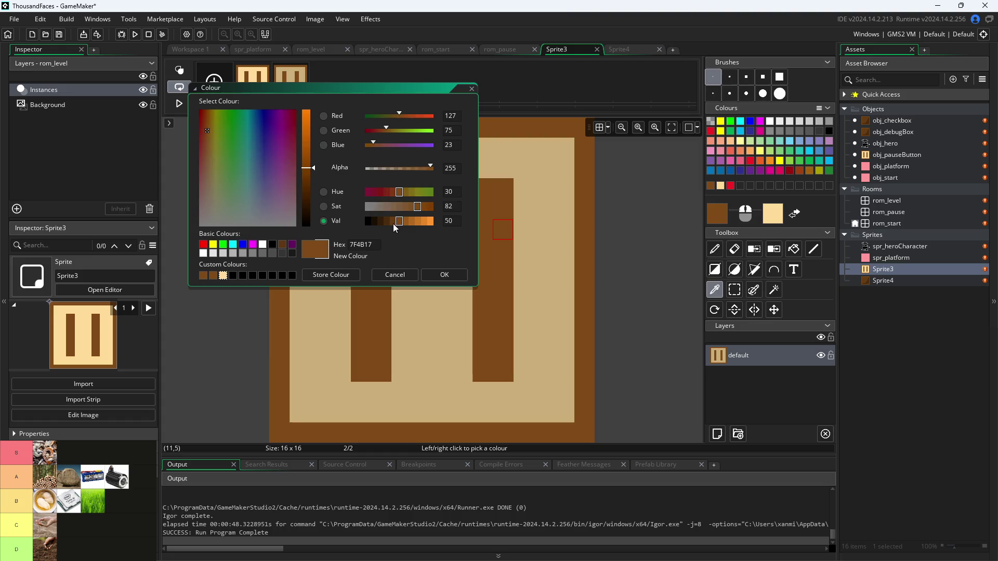
pyautogui.click(444, 274)
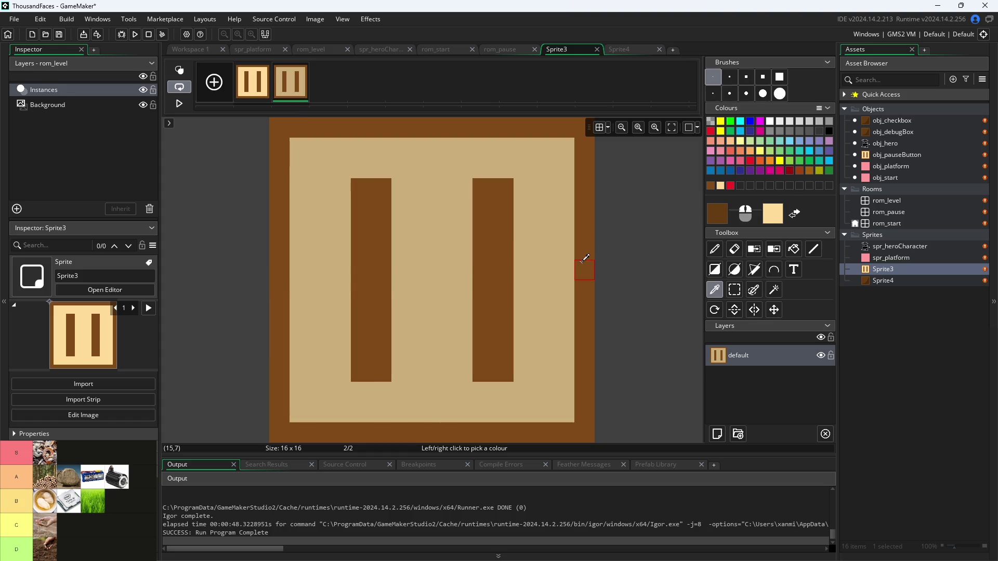
pyautogui.click(795, 249)
pyautogui.click(588, 258)
pyautogui.click(503, 270)
pyautogui.click(381, 290)
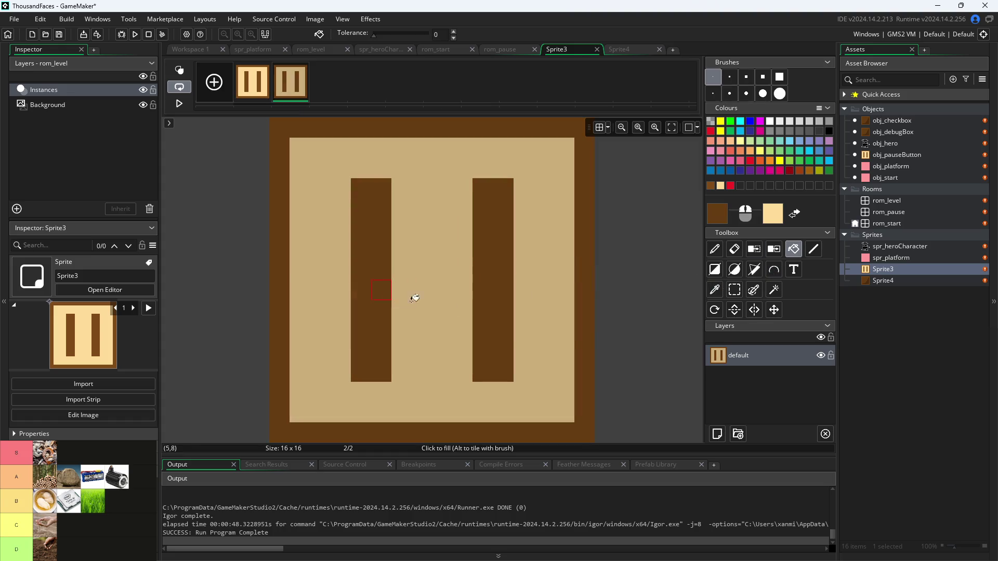
# - Switch between the first and second frames to compare the two pause icons
pyautogui.click(264, 91)
pyautogui.click(284, 89)
pyautogui.click(260, 91)
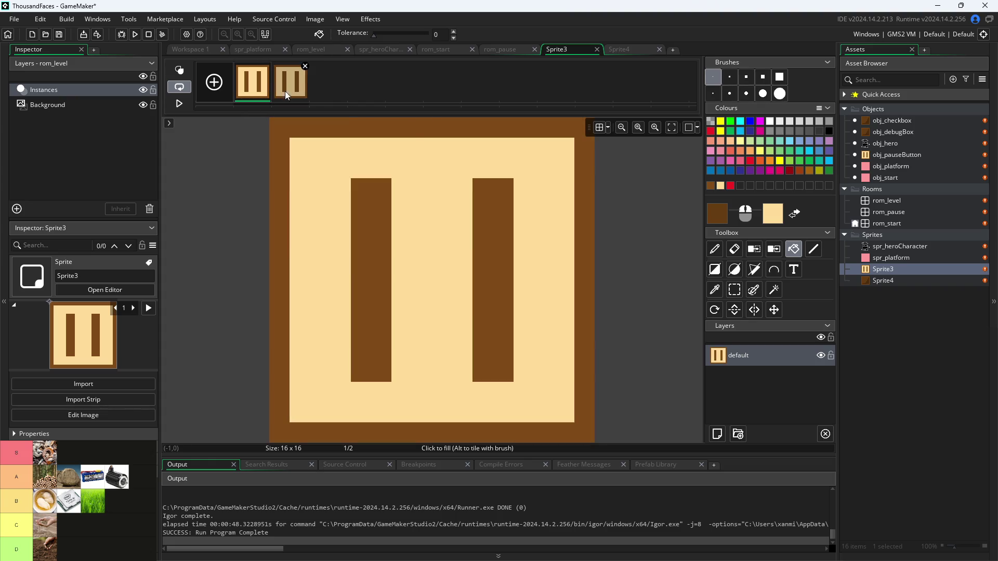
# - Flip between Sprite3's light and dark frames several times to compare them
pyautogui.click(280, 87)
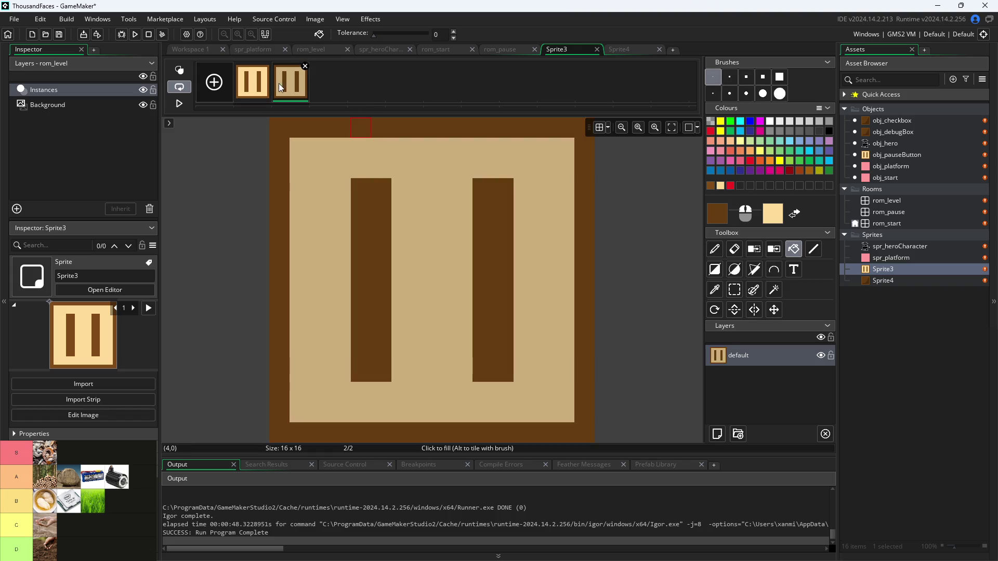
pyautogui.click(258, 92)
pyautogui.click(287, 89)
pyautogui.click(260, 86)
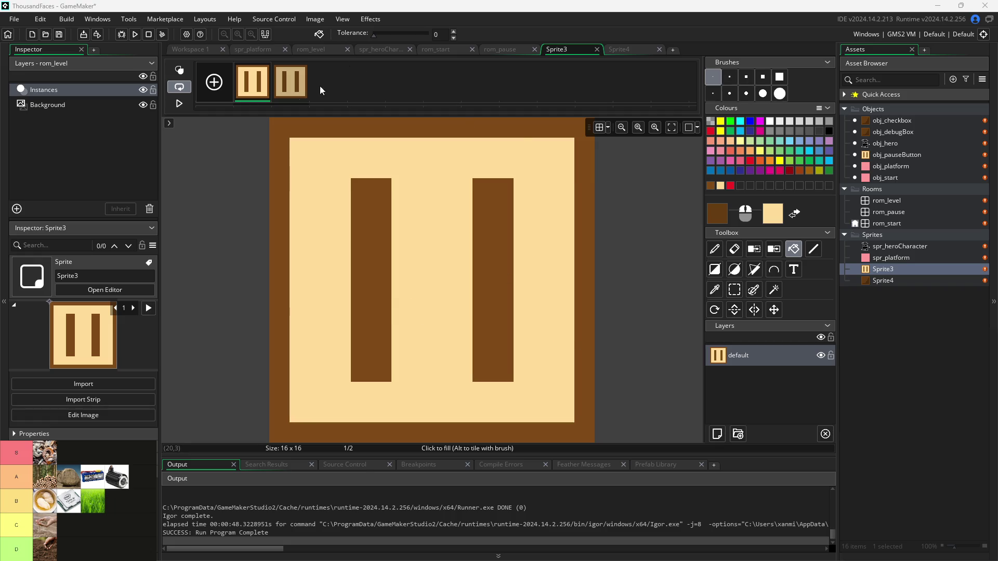
pyautogui.click(273, 83)
pyautogui.click(239, 80)
pyautogui.click(282, 86)
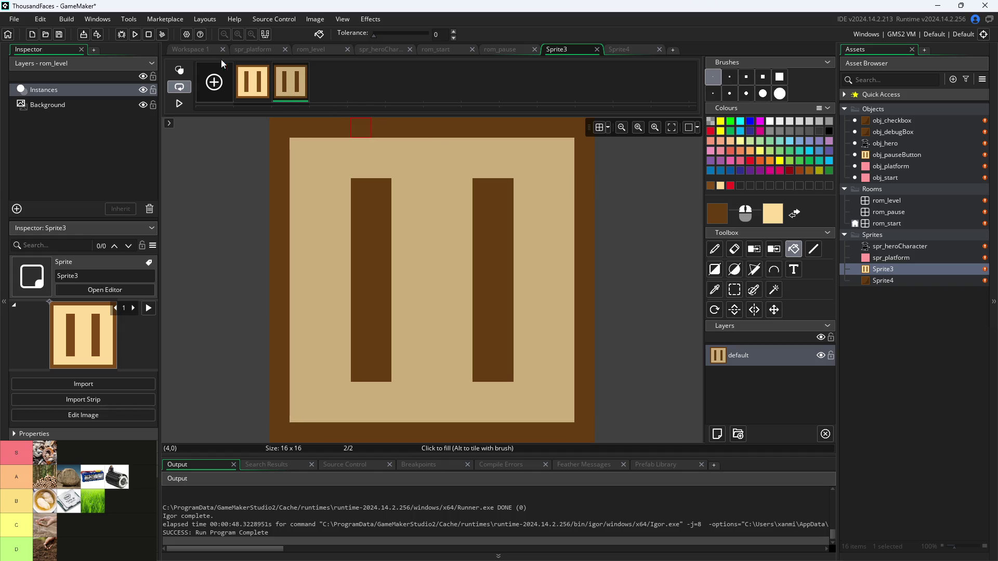
# - Return to Workspace 1, open obj_pauseButton, and bring up the Add Event list
pyautogui.click(195, 49)
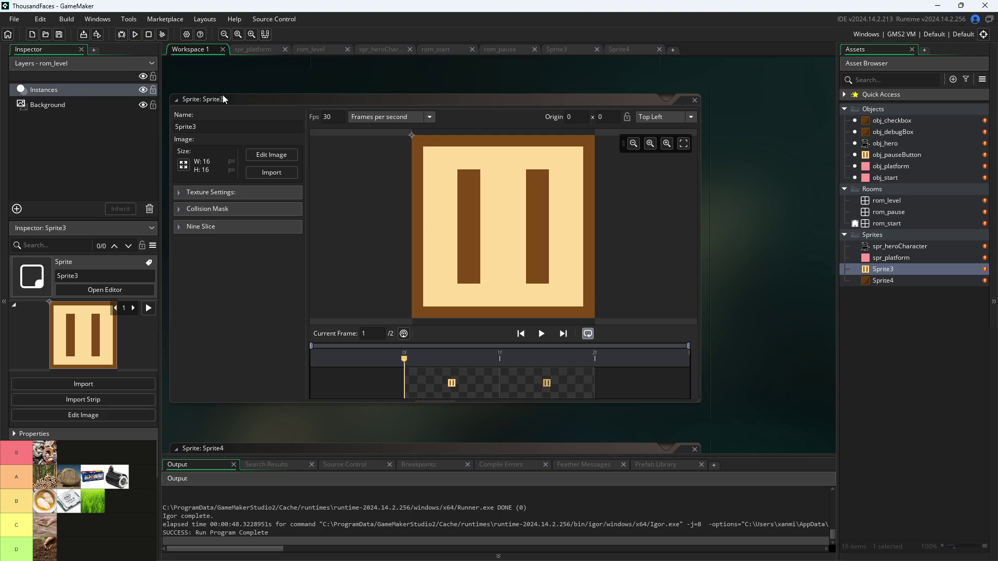
pyautogui.doubleClick(928, 159)
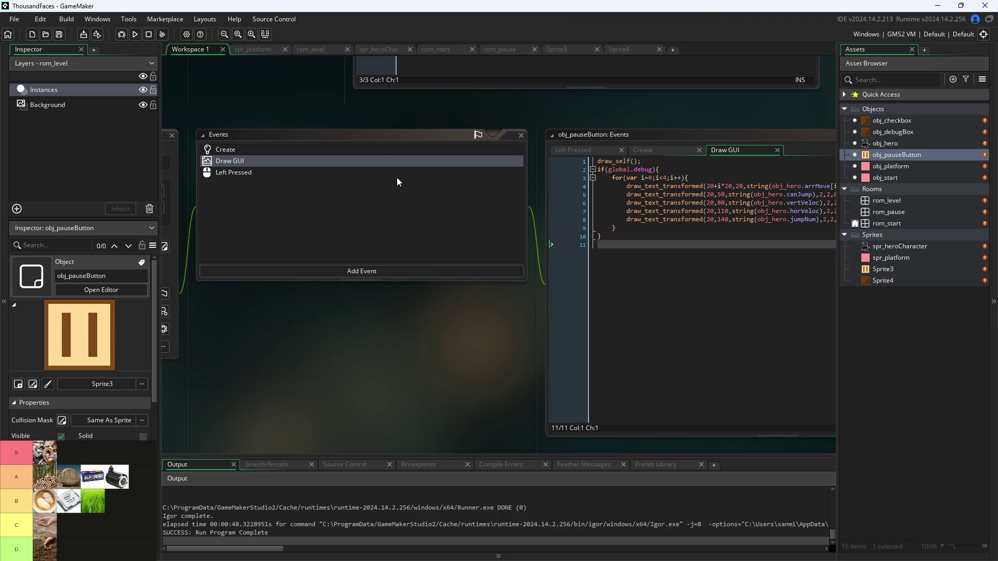
pyautogui.click(388, 271)
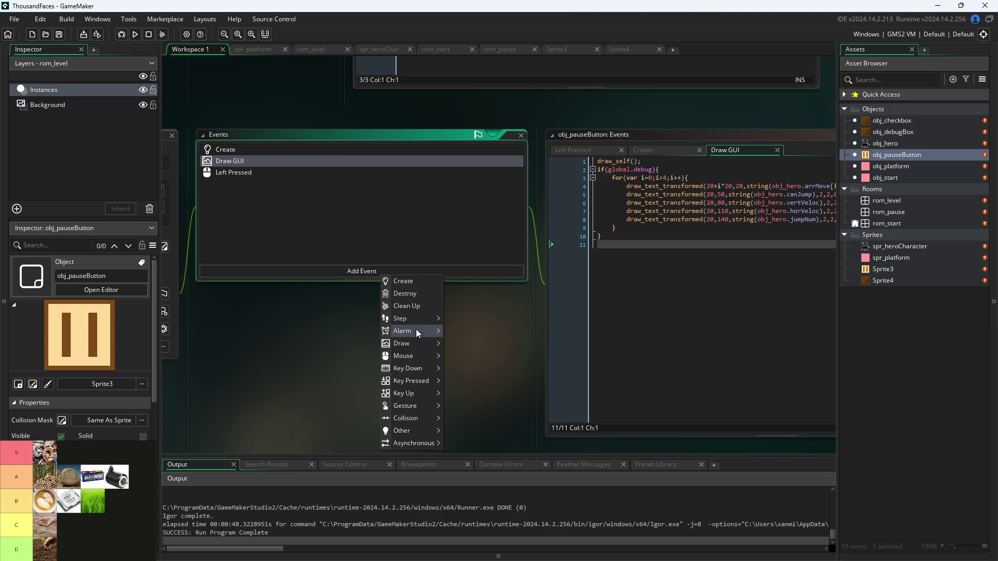
# - Add a Step event to obj_pauseButton and delete its template comments
pyautogui.moveTo(416, 319)
pyautogui.click(469, 318)
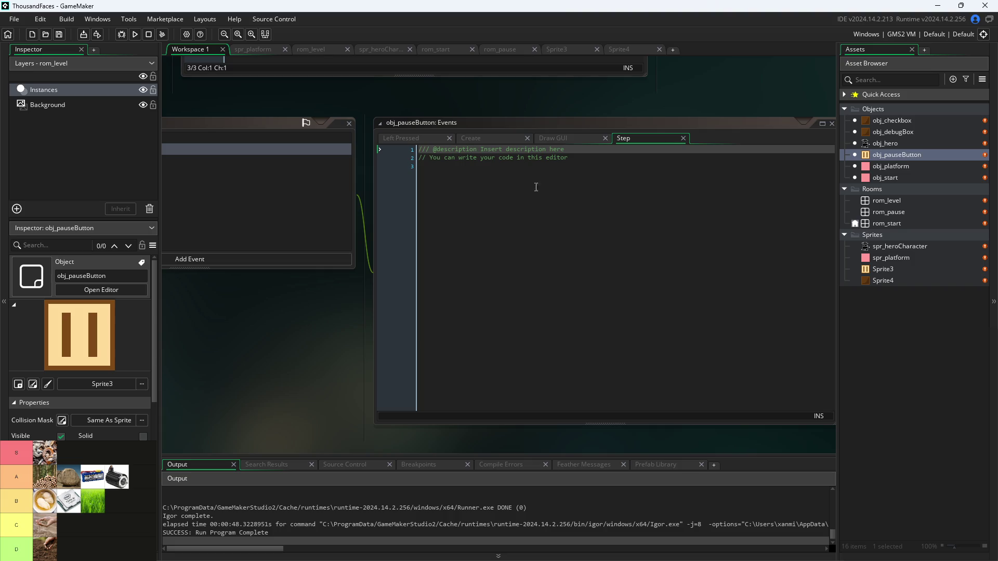
pyautogui.moveTo(582, 162); pyautogui.dragTo(301, 132)
pyautogui.press('BackSpace')
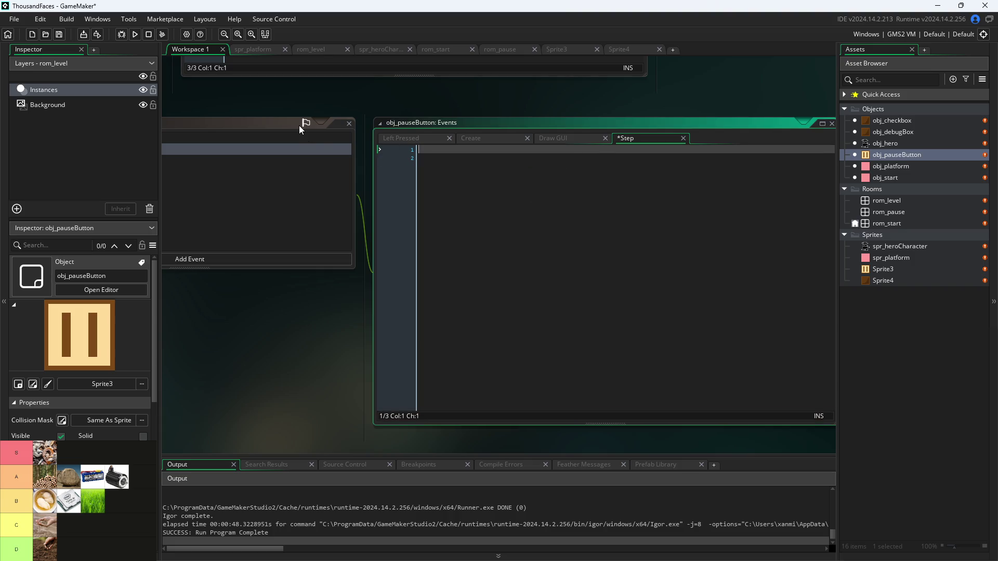
# - Select all of obj_debugBox's Step code for copying, then return to obj_pauseButton
pyautogui.doubleClick(890, 130)
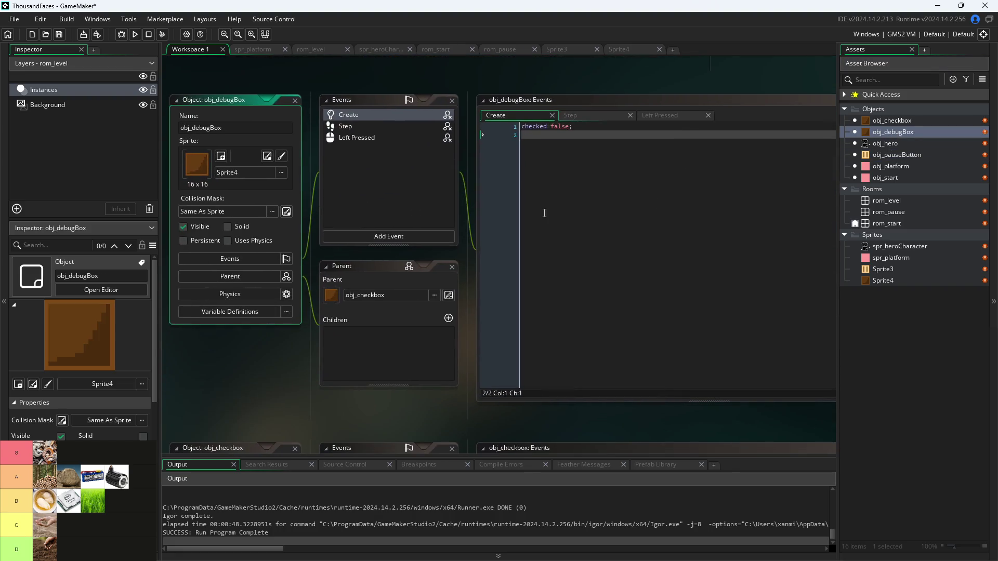
pyautogui.click(582, 118)
pyautogui.moveTo(635, 227); pyautogui.dragTo(208, 100)
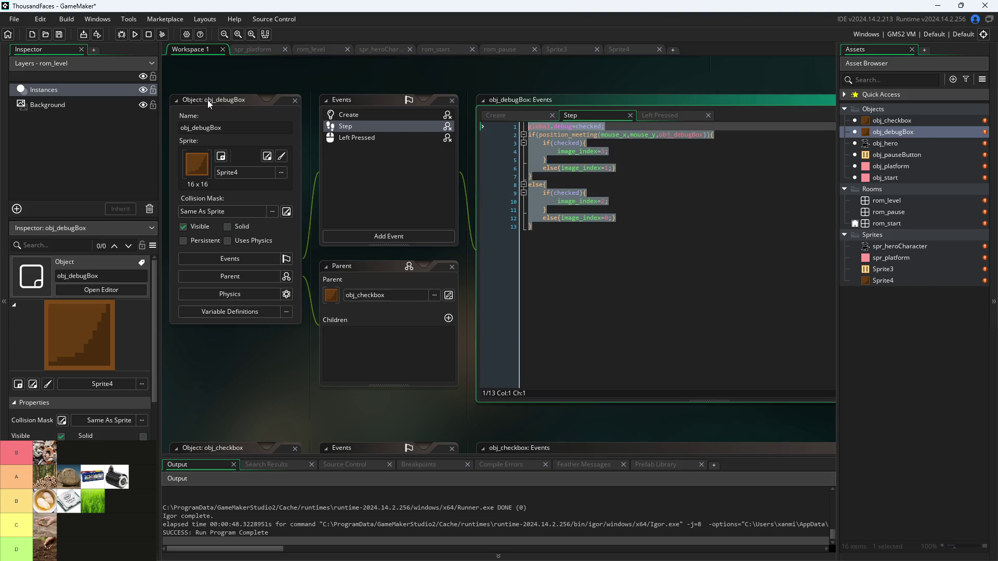
pyautogui.doubleClick(884, 119)
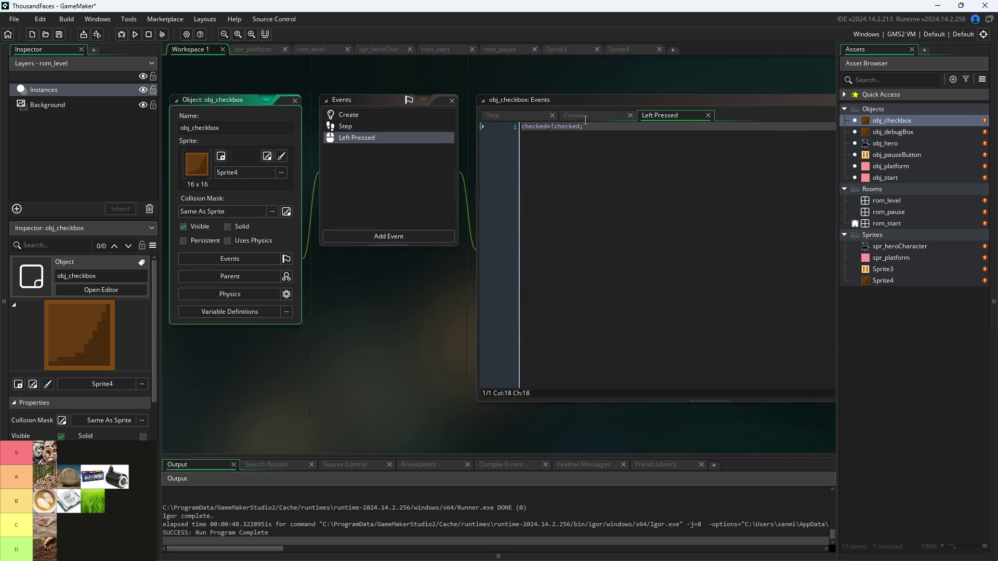
pyautogui.doubleClick(900, 151)
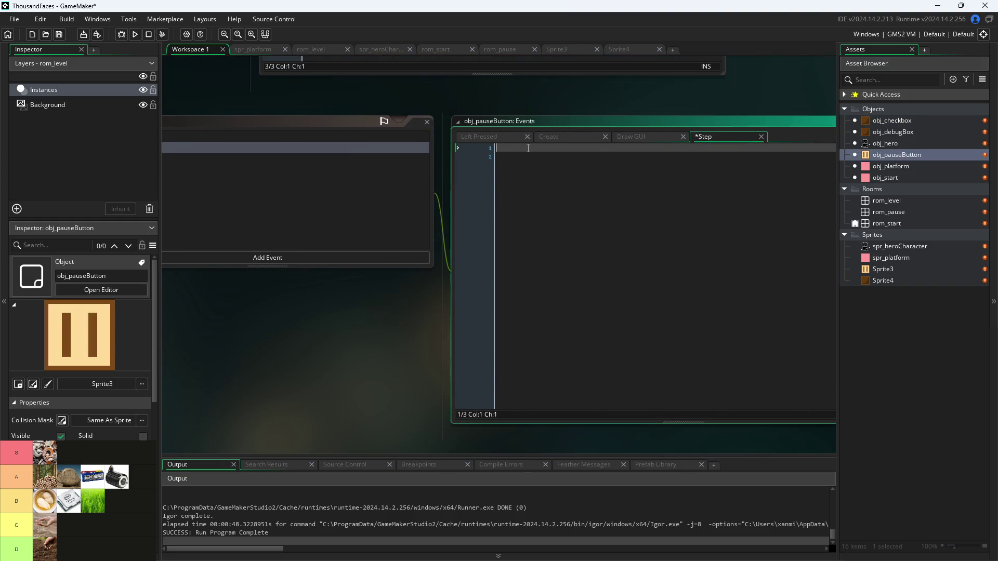
# - Paste obj_debugBox's Step code and strip out the global.debug line and the checked logic
pyautogui.write('global.debug=checked; if(position_meeting(mouse_x,mouse_y,obj_debugBox)){     if(checked){         image_index=3;     }     else{image_index=1;} } else{     if(checked){         image_index=2;     }     else{image_index=0;} }')
pyautogui.hotkey('ctrl', 'Home')
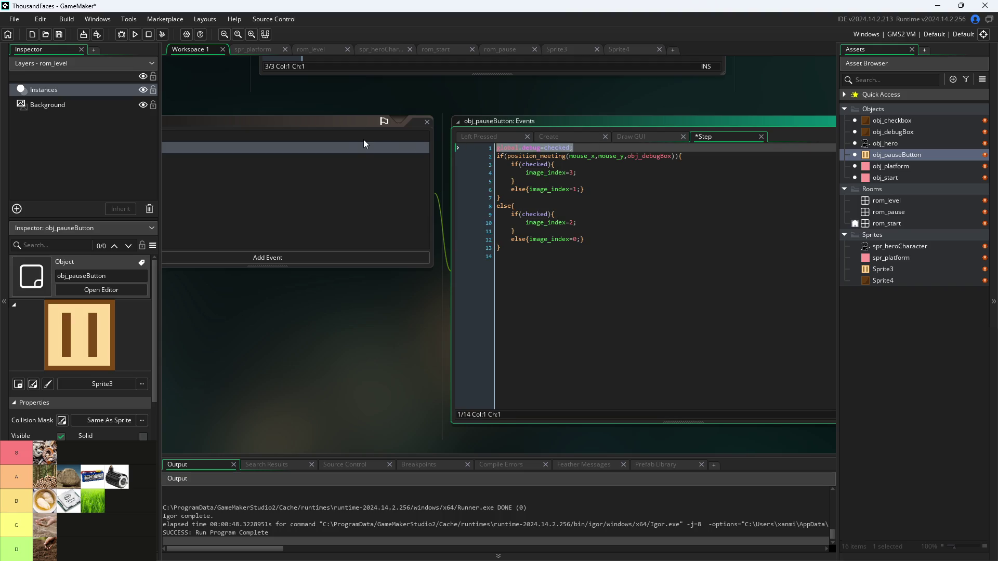
pyautogui.press('Delete')
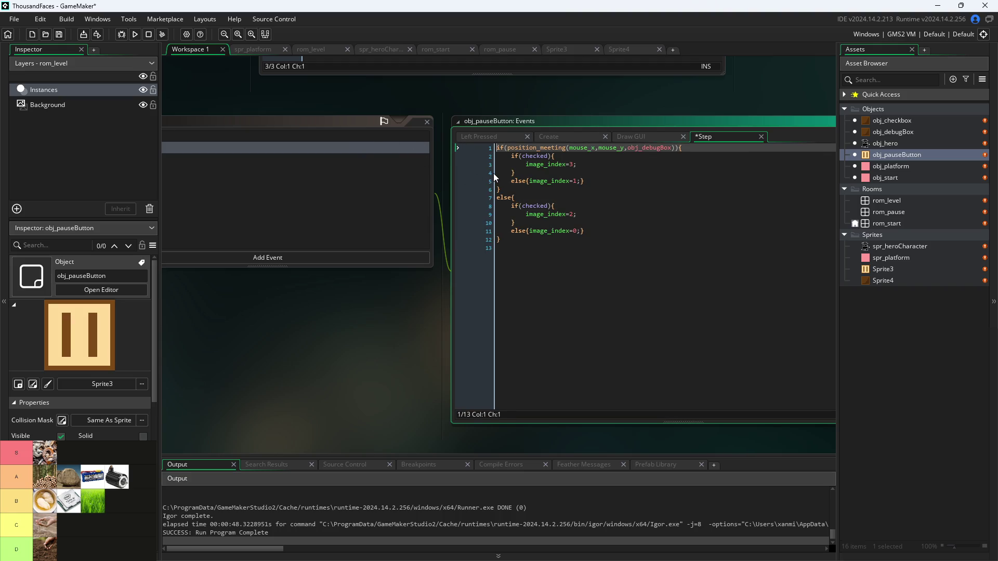
pyautogui.press('Down')
pyautogui.press('Down')
pyautogui.press('Down')
pyautogui.press('Down')
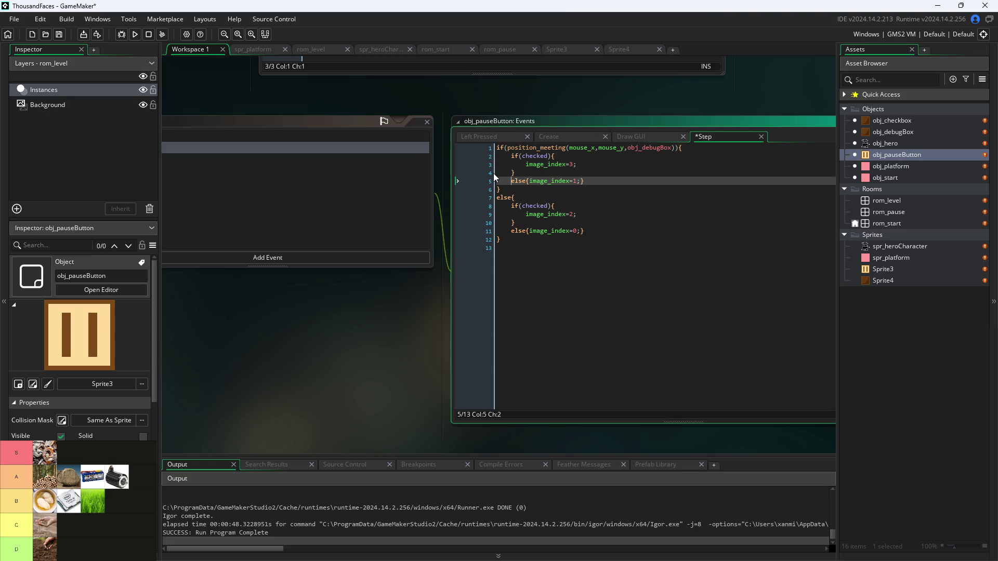
pyautogui.hotkey('shift', 'Up')
pyautogui.hotkey('shift', 'Up')
pyautogui.hotkey('shift', 'Up')
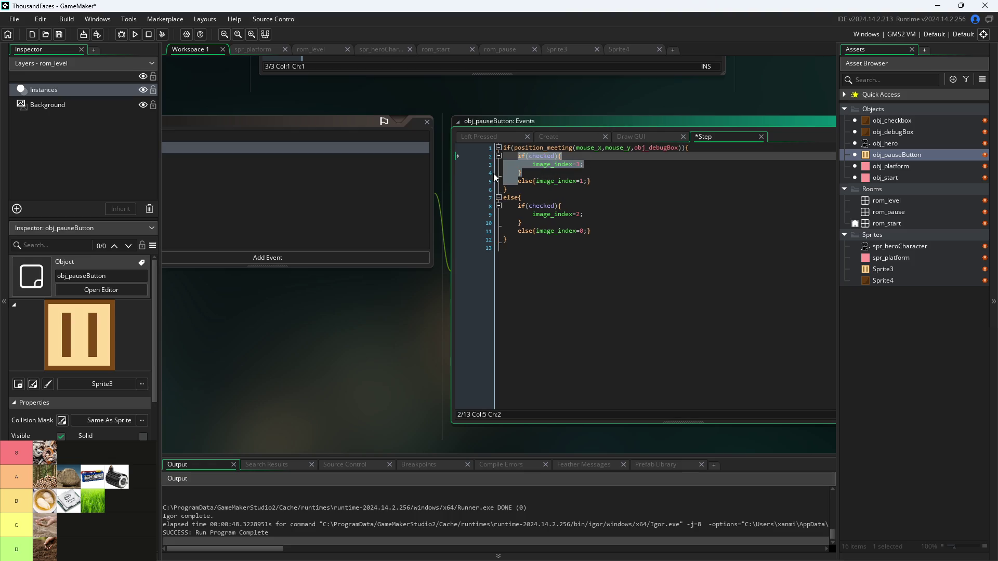
pyautogui.press('Delete')
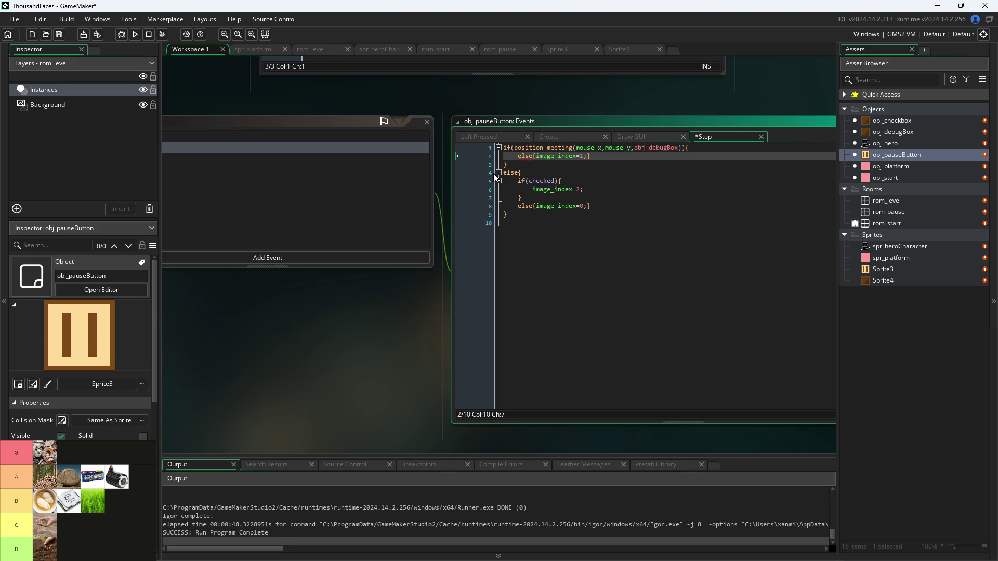
pyautogui.press('End')
pyautogui.press('Left')
pyautogui.hotkey('shift', 'Left')
pyautogui.hotkey('shift', 'Left')
pyautogui.hotkey('shift', 'Left')
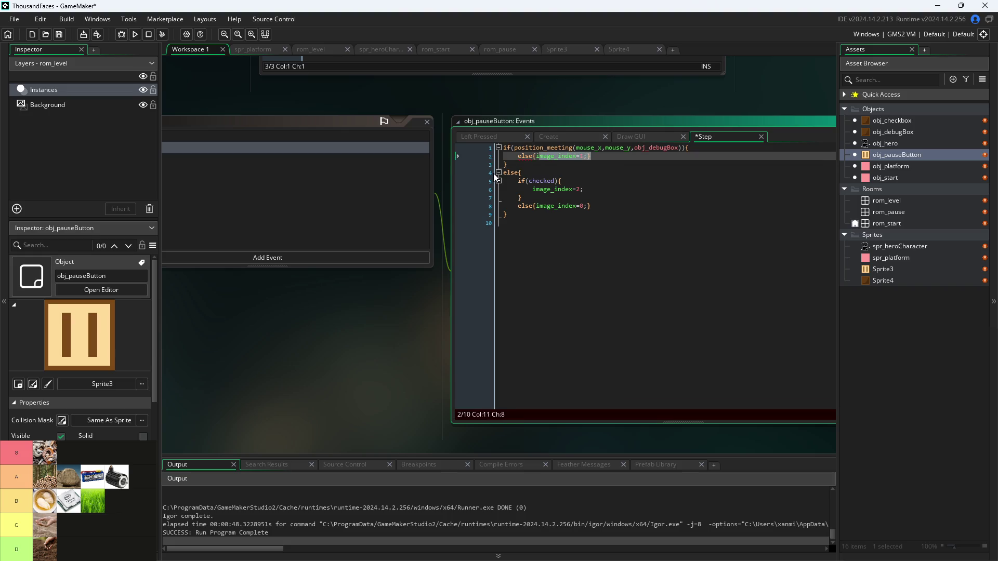
pyautogui.press('Delete')
pyautogui.press('Down')
pyautogui.hotkey('ctrl', 'shift', 'k')
pyautogui.press('Down')
pyautogui.hotkey('shift', 'Down')
pyautogui.hotkey('shift', 'Down')
pyautogui.hotkey('shift', 'Down')
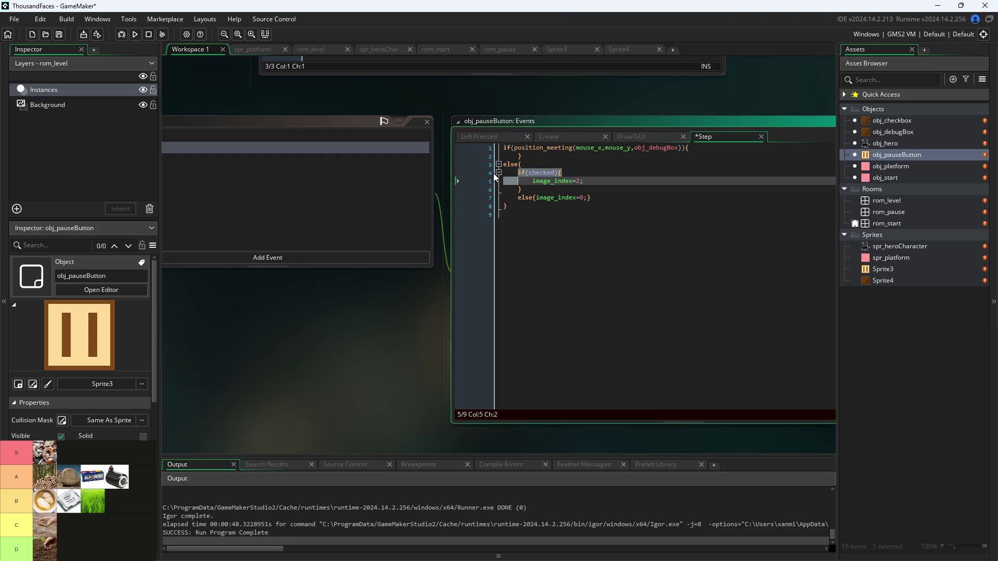
pyautogui.hotkey('shift', 'End')
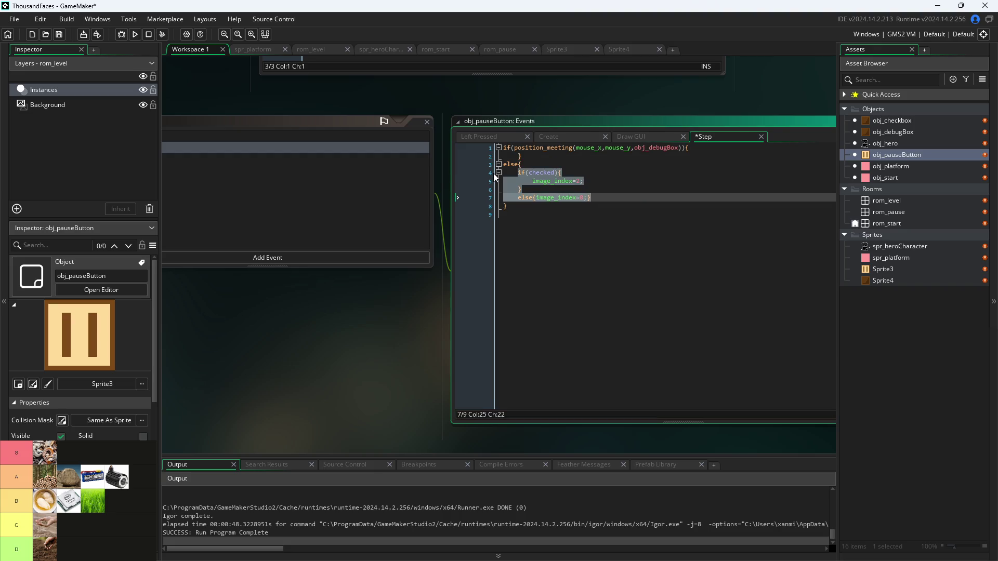
pyautogui.press('Delete')
pyautogui.press('Up')
pyautogui.press('Up')
# - Write image_index=1; in the hover branch and image_index=0; in the else branch, then save
pyautogui.press('Left')
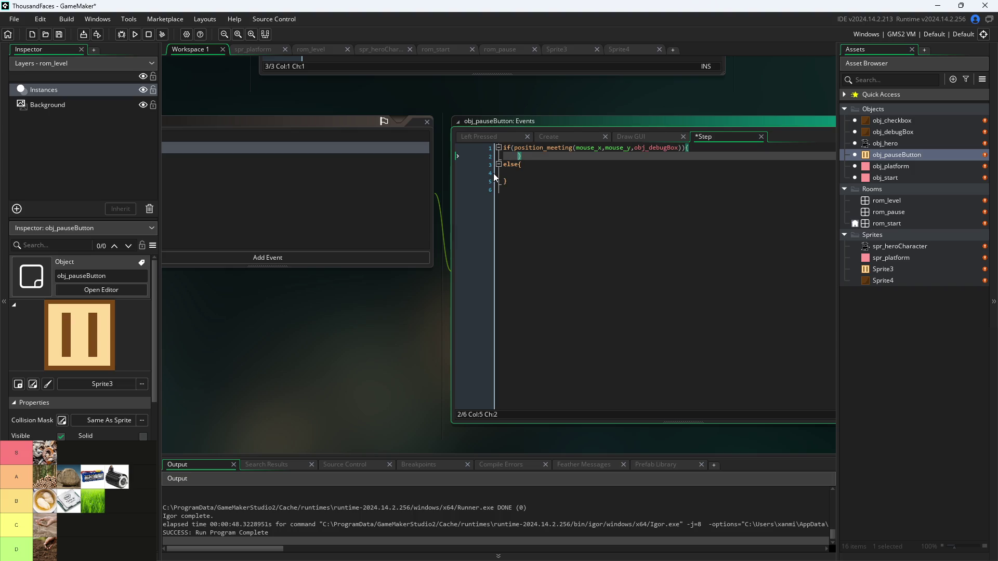
pyautogui.press('Return')
pyautogui.press('Up')
pyautogui.write('image')
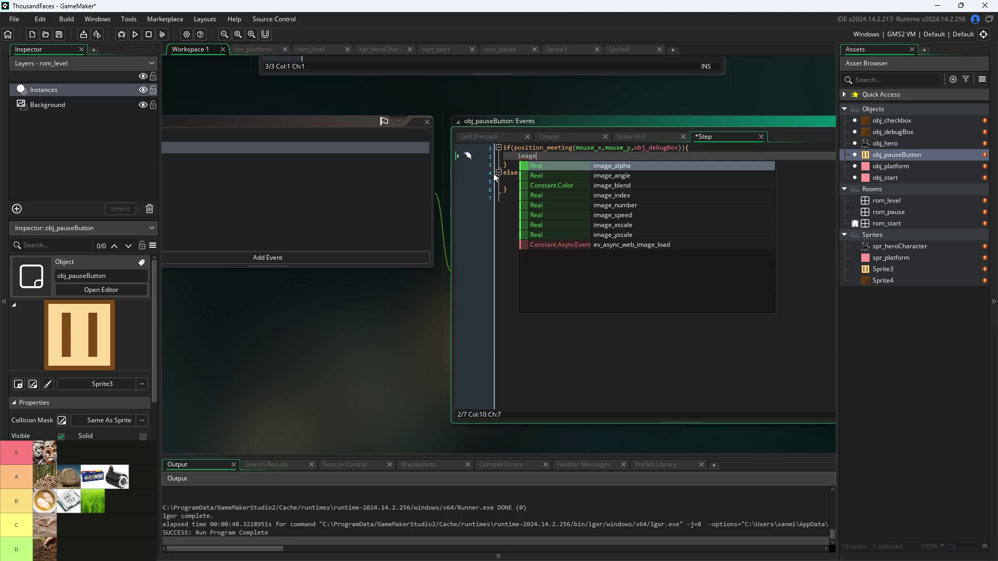
pyautogui.press('Down')
pyautogui.press('Down')
pyautogui.press('Down')
pyautogui.press('Return')
pyautogui.write('=1;')
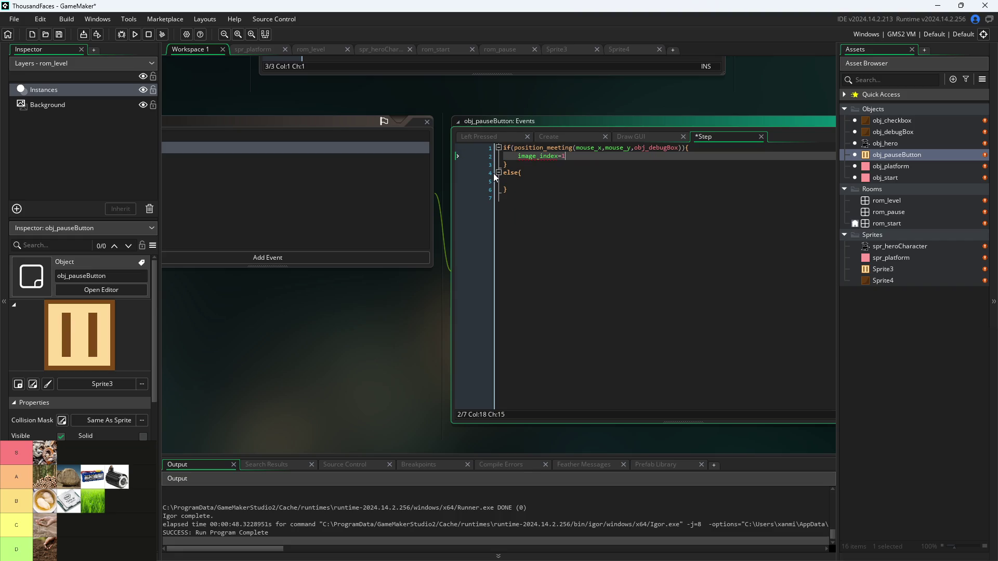
pyautogui.press('Down')
pyautogui.press('Down')
pyautogui.press('Down')
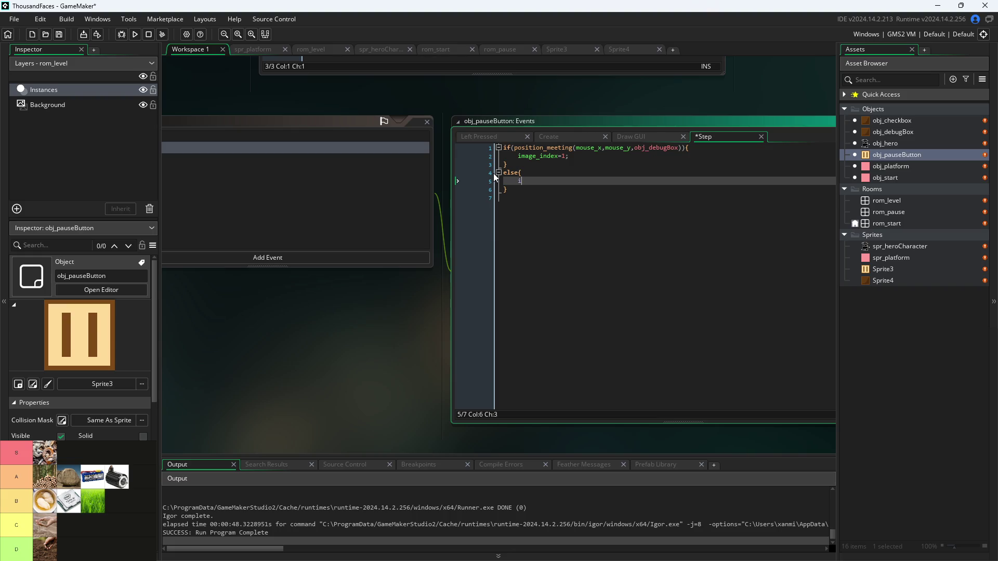
pyautogui.write('im')
pyautogui.press('Down')
pyautogui.press('Down')
pyautogui.press('Down')
pyautogui.press('Return')
pyautogui.write('=0;')
pyautogui.hotkey('ctrl', 's')
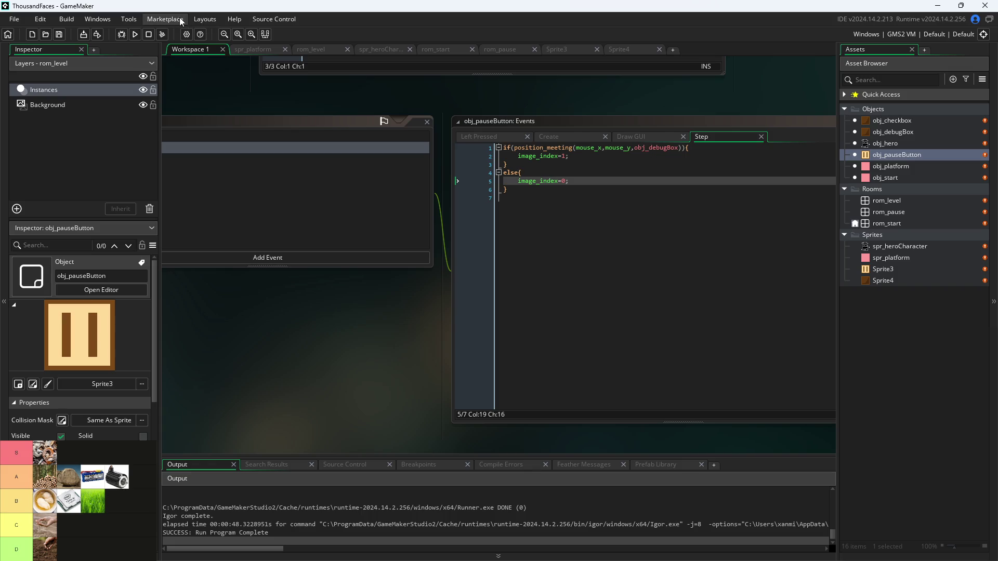
# - Run the game briefly, then open Sprite3 and preview its two-frame animation
pyautogui.click(133, 35)
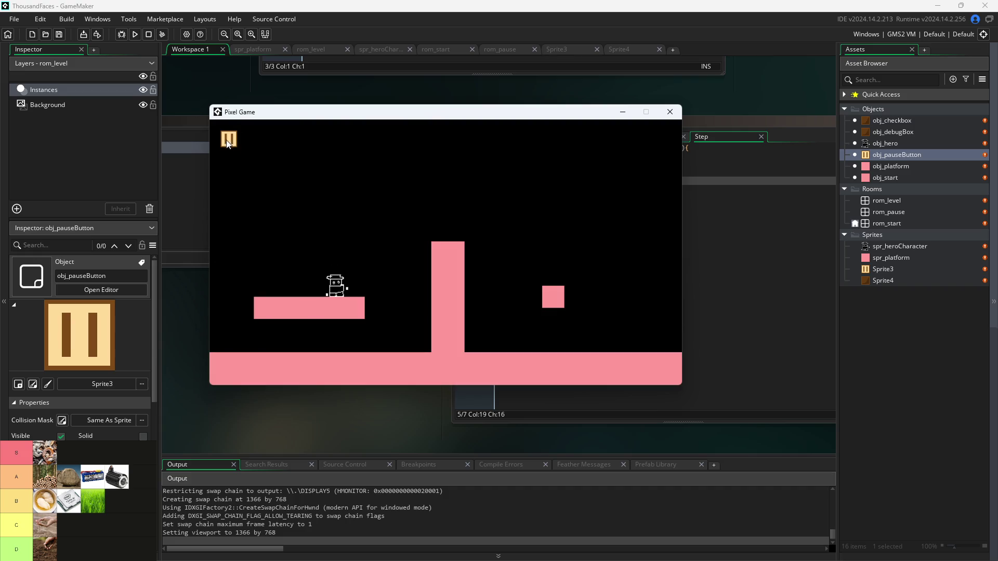
pyautogui.click(672, 113)
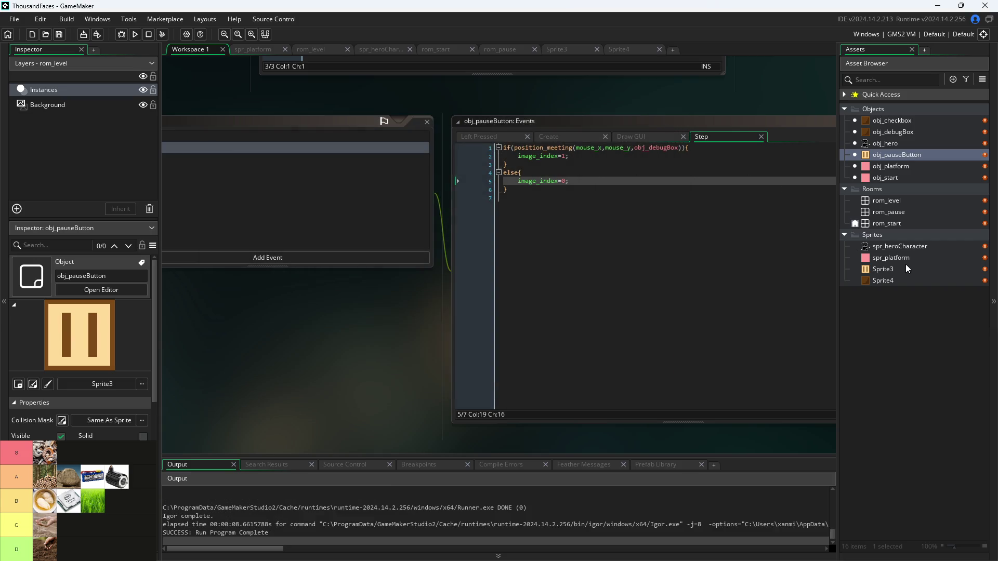
pyautogui.click(906, 268)
pyautogui.doubleClick(906, 269)
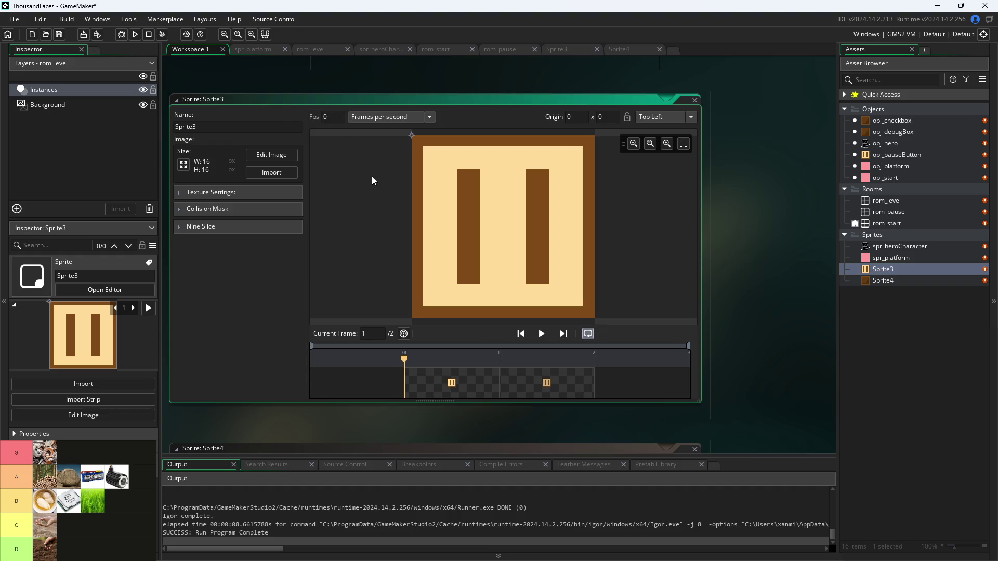
pyautogui.click(549, 335)
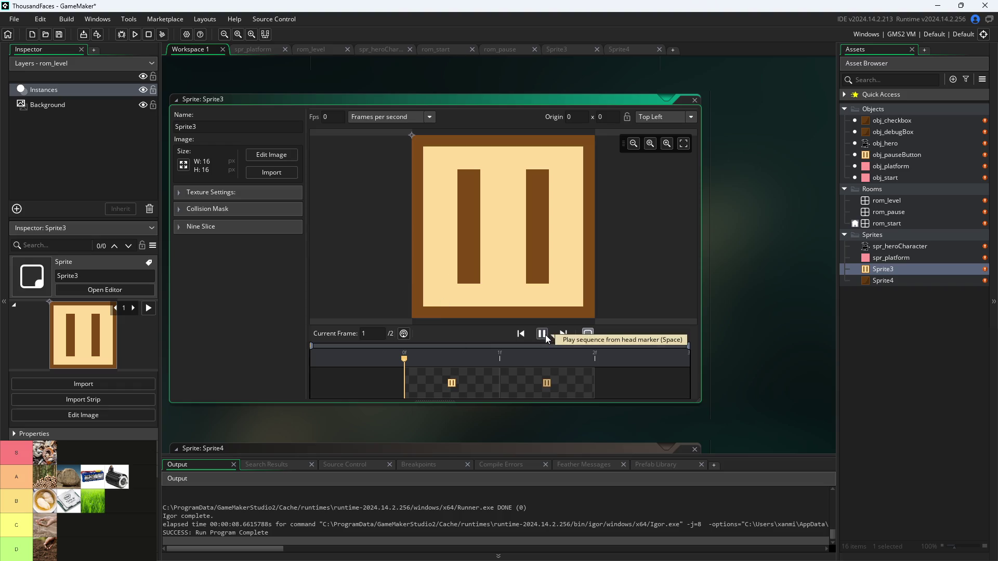
pyautogui.click(544, 385)
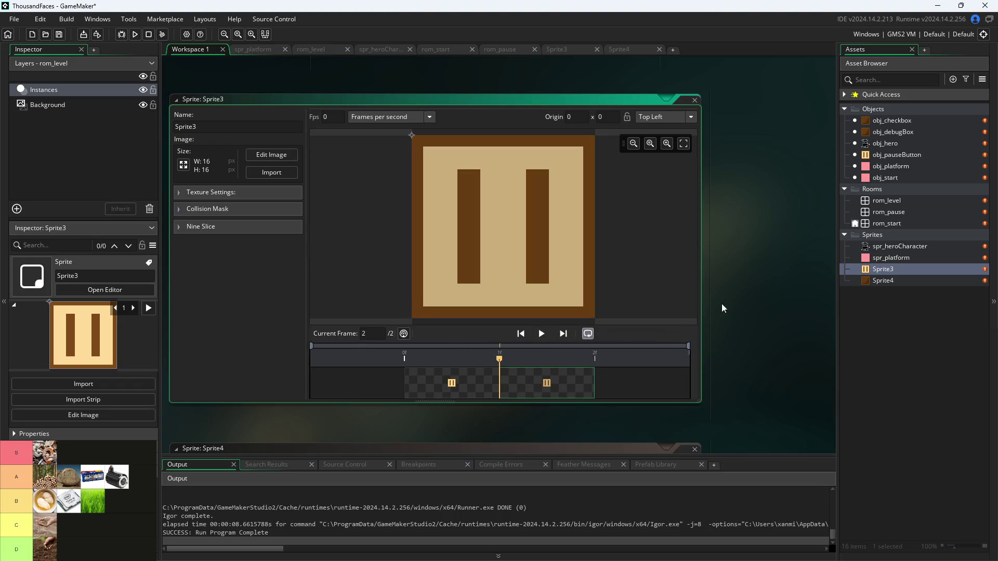
pyautogui.click(723, 309)
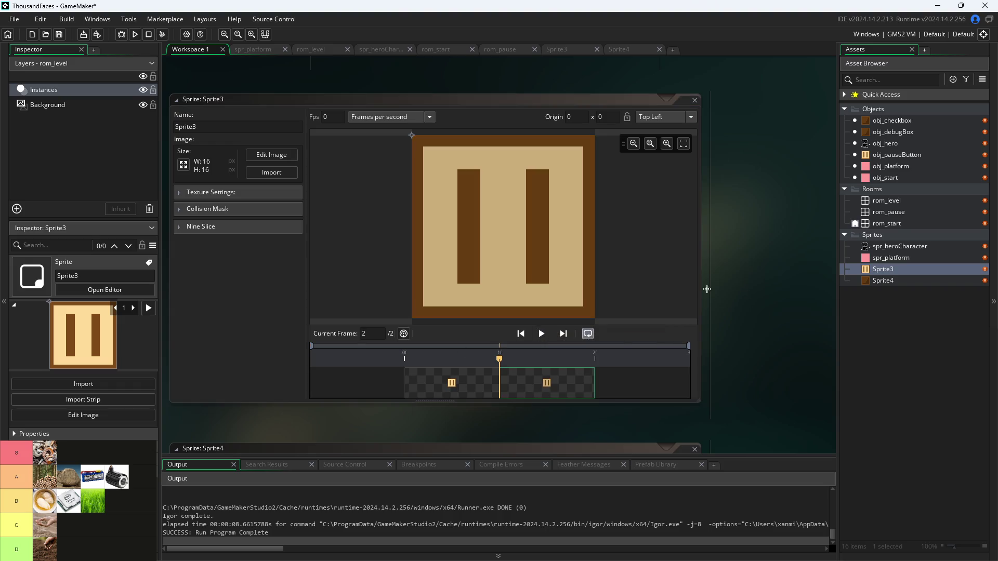
# - Test-run the game, toggle the pause room with the pause button, close it, and reopen obj_pauseButton
pyautogui.click(135, 34)
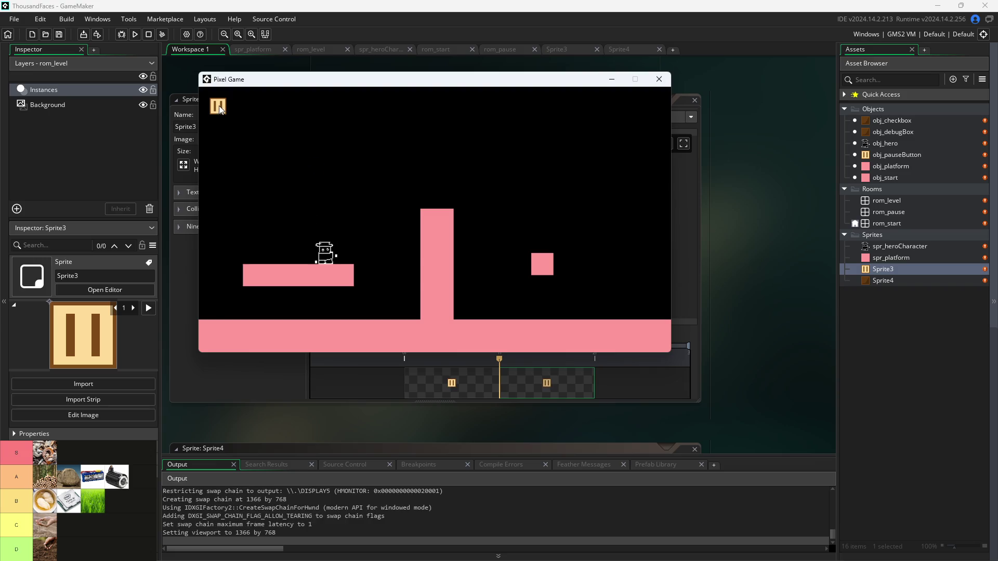
pyautogui.click(216, 112)
pyautogui.click(219, 108)
pyautogui.click(228, 115)
pyautogui.click(219, 112)
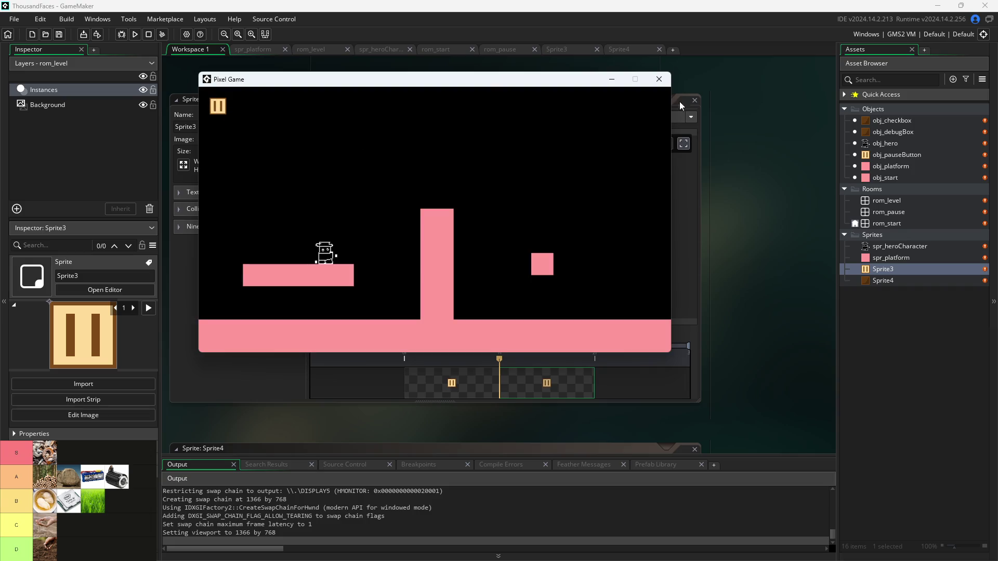
pyautogui.click(657, 80)
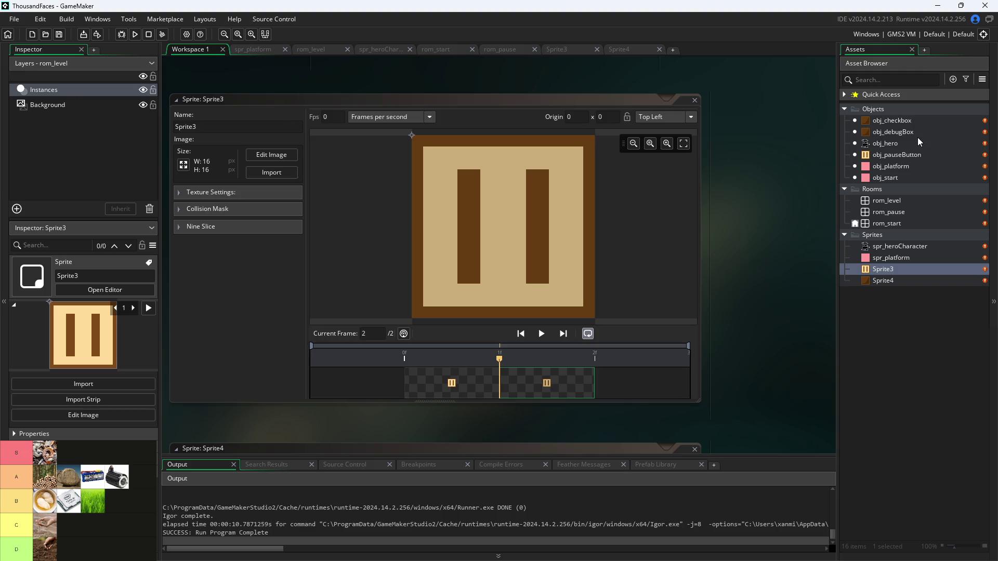
pyautogui.doubleClick(909, 155)
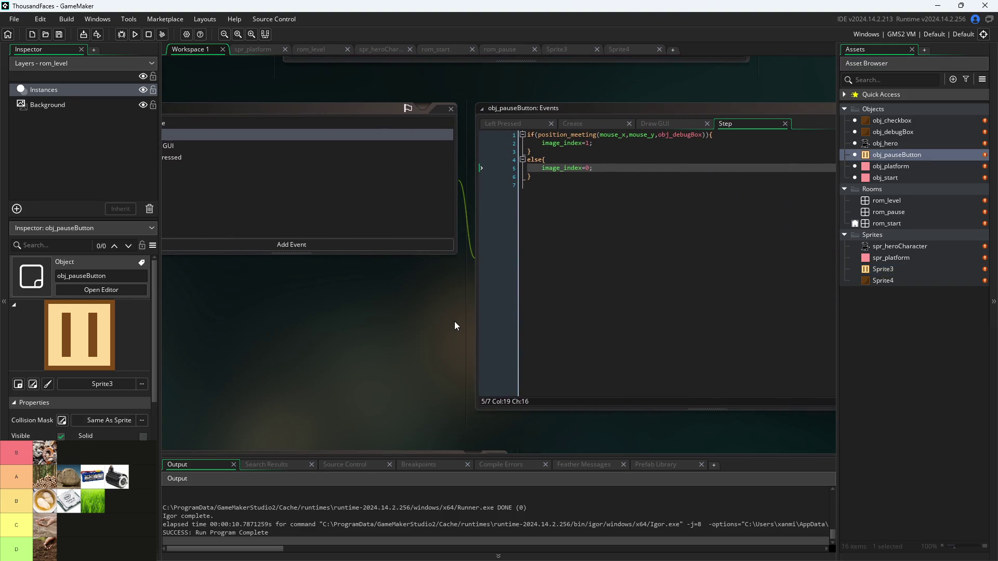
# - Swap obj_debugBox for obj_pauseButton in the Step event's collision check and run the game
pyautogui.doubleClick(676, 136)
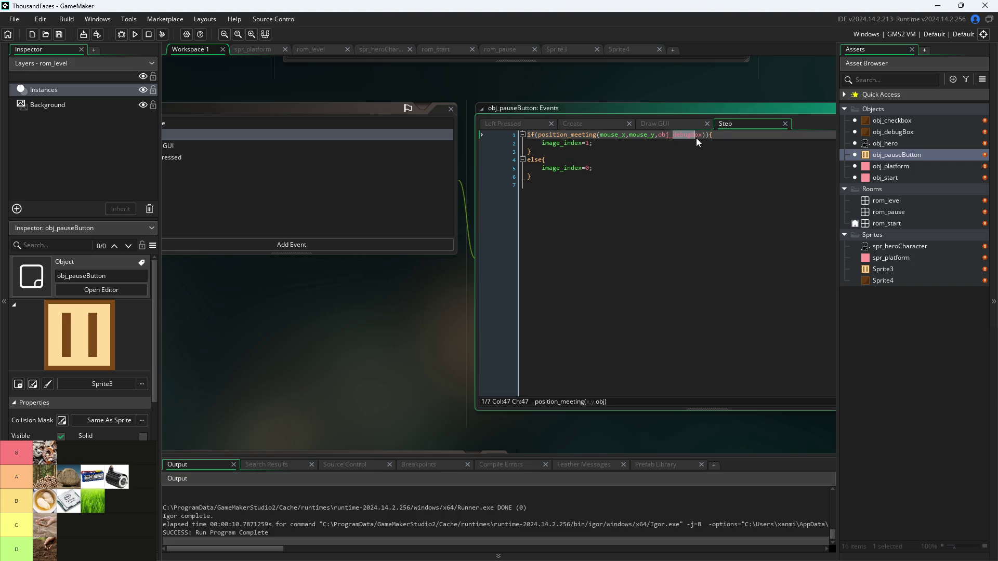
pyautogui.write('obj_')
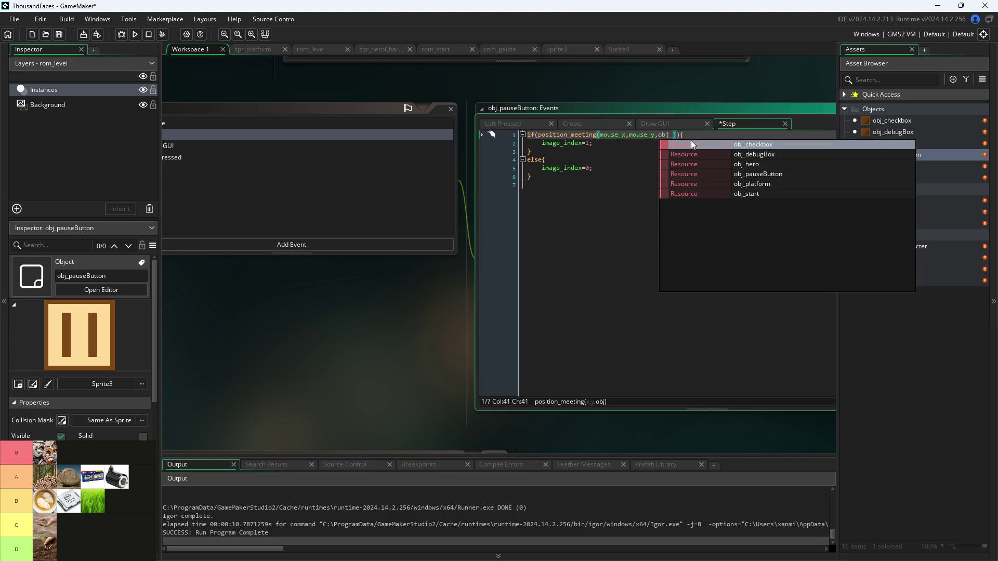
pyautogui.press('Down')
pyautogui.press('Down')
pyautogui.press('Down')
pyautogui.press('Return')
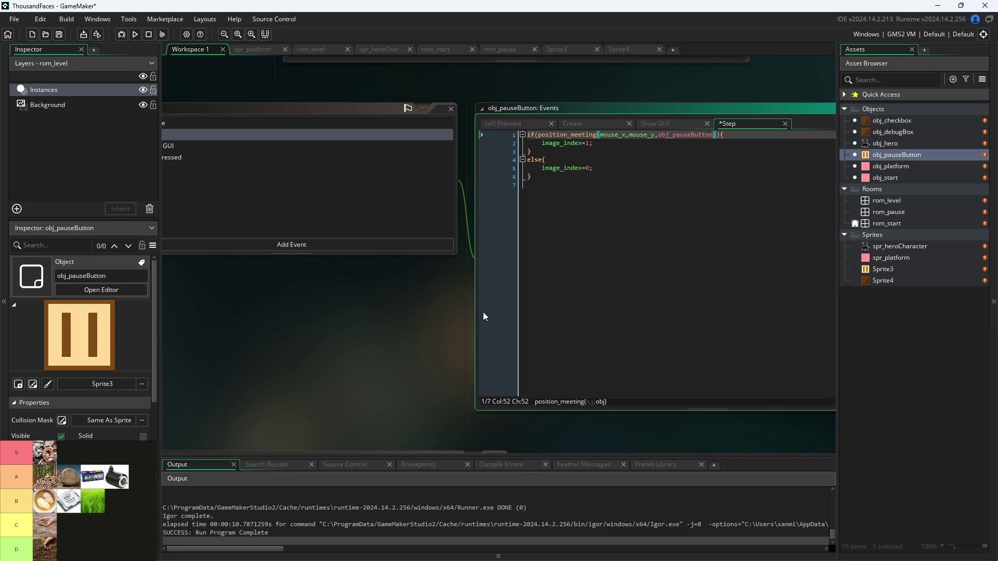
pyautogui.click(139, 36)
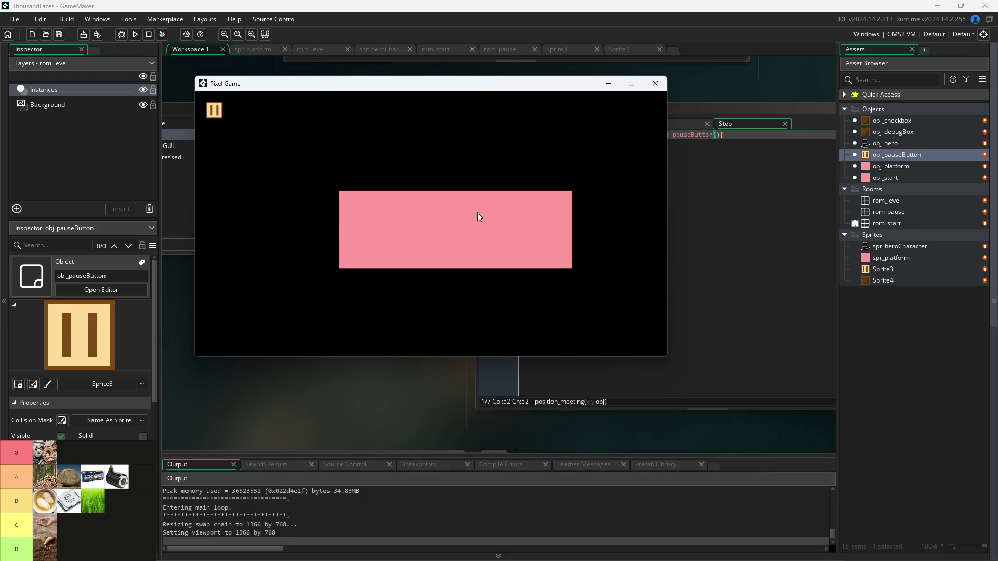
# - Start the level, pause and resume once, then jump the hero around the pink square and tall pillar
pyautogui.click(477, 212)
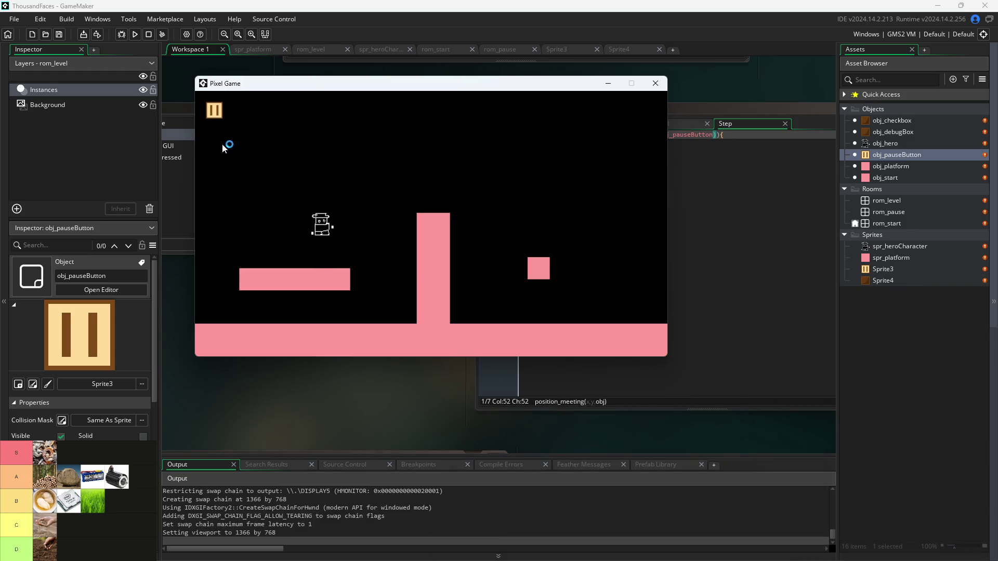
pyautogui.click(217, 114)
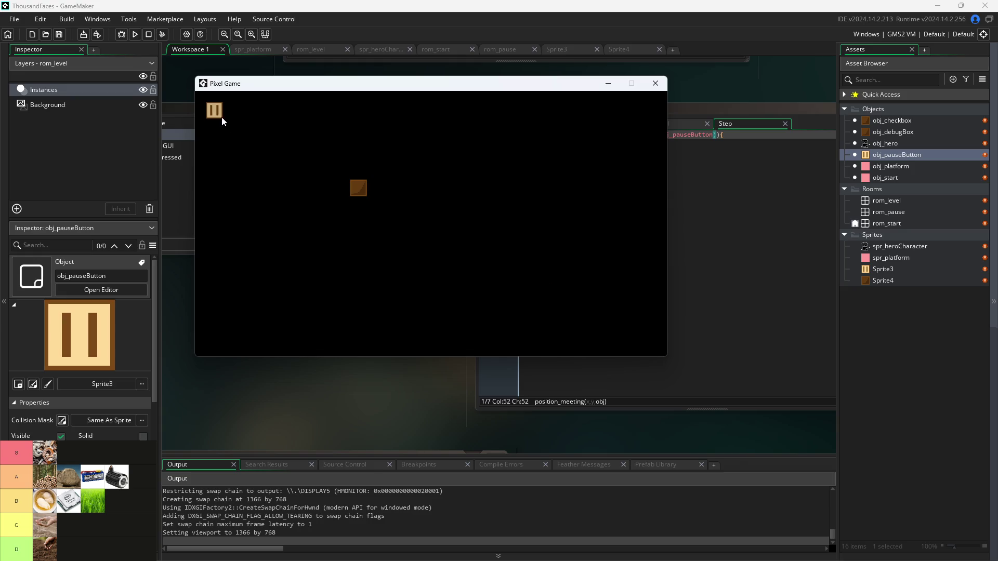
pyautogui.click(216, 112)
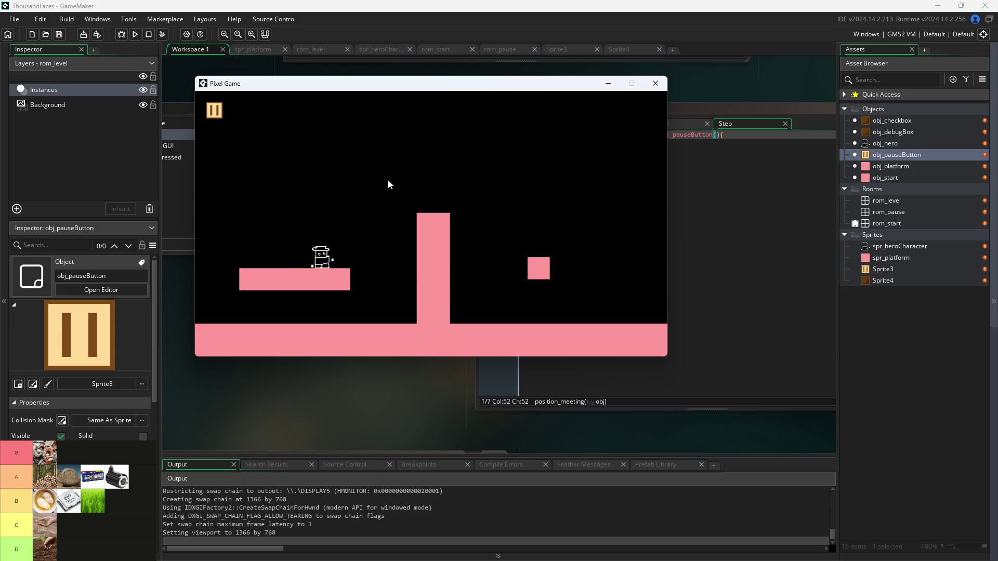
pyautogui.press('space')
pyautogui.press('Left')
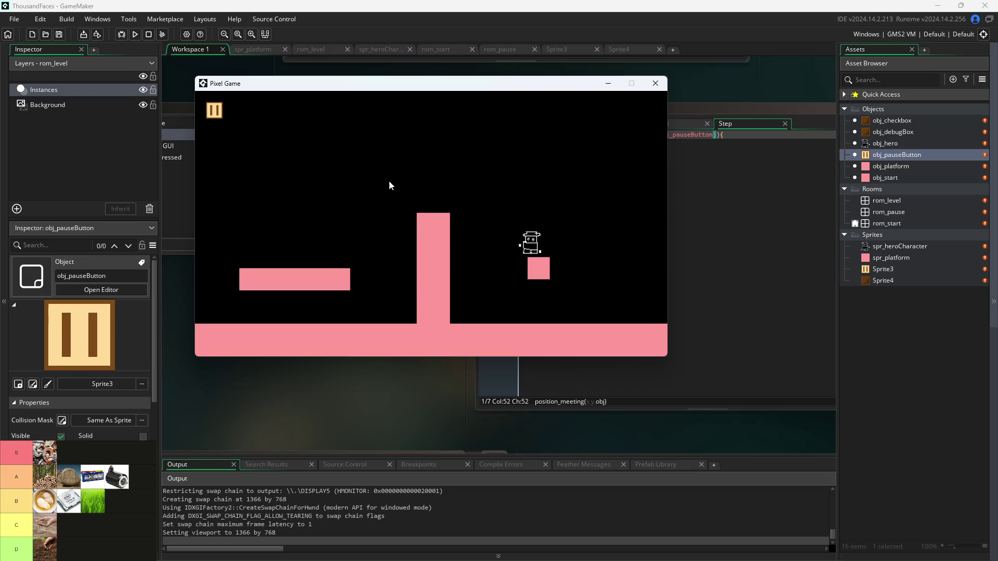
pyautogui.press('space')
pyautogui.press('Left')
pyautogui.press('space')
pyautogui.press('Right')
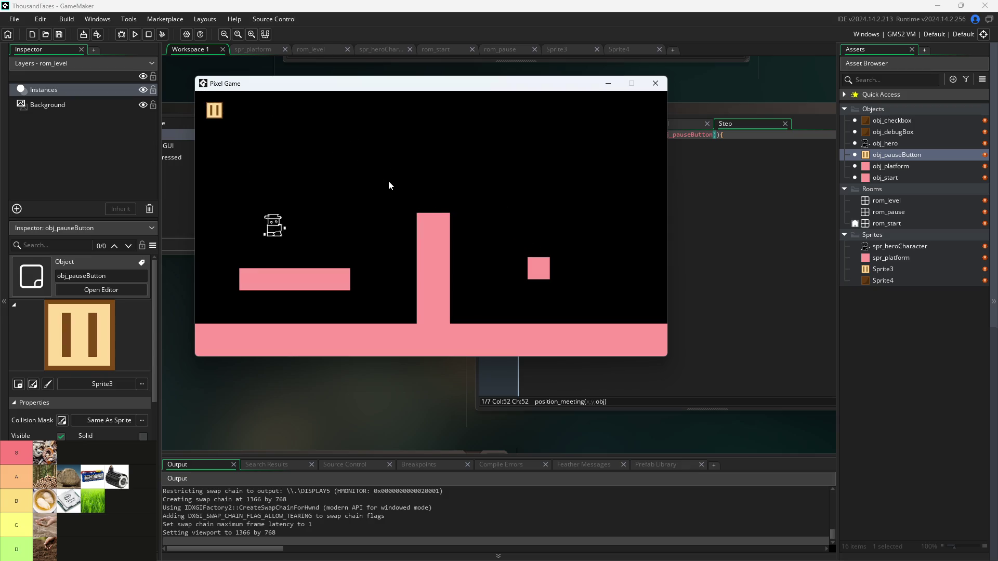
pyautogui.press('space')
pyautogui.press('Left')
pyautogui.press('space')
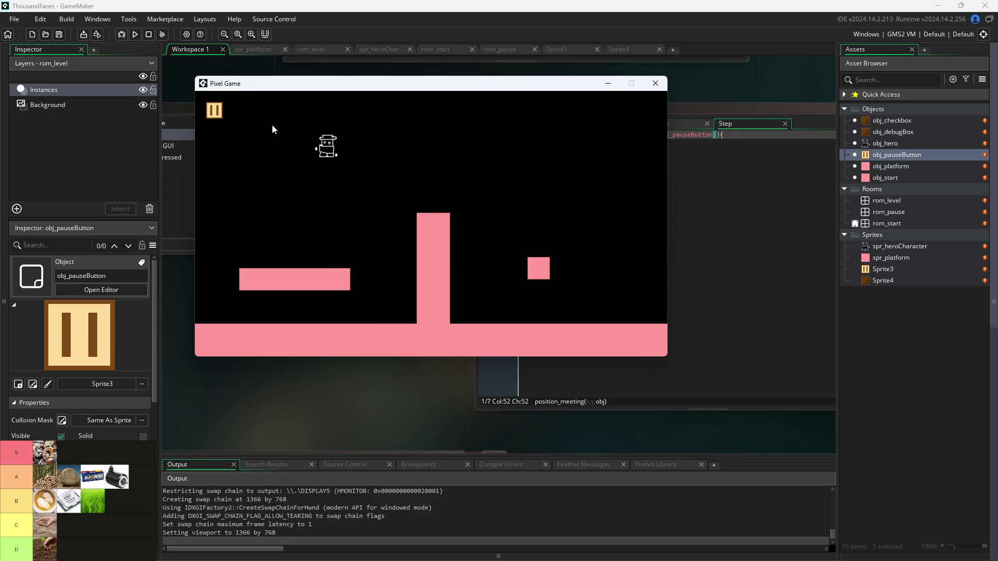
# - From the pause screen, tick the debug stats checkbox, then resume, pause and resume again
pyautogui.click(214, 114)
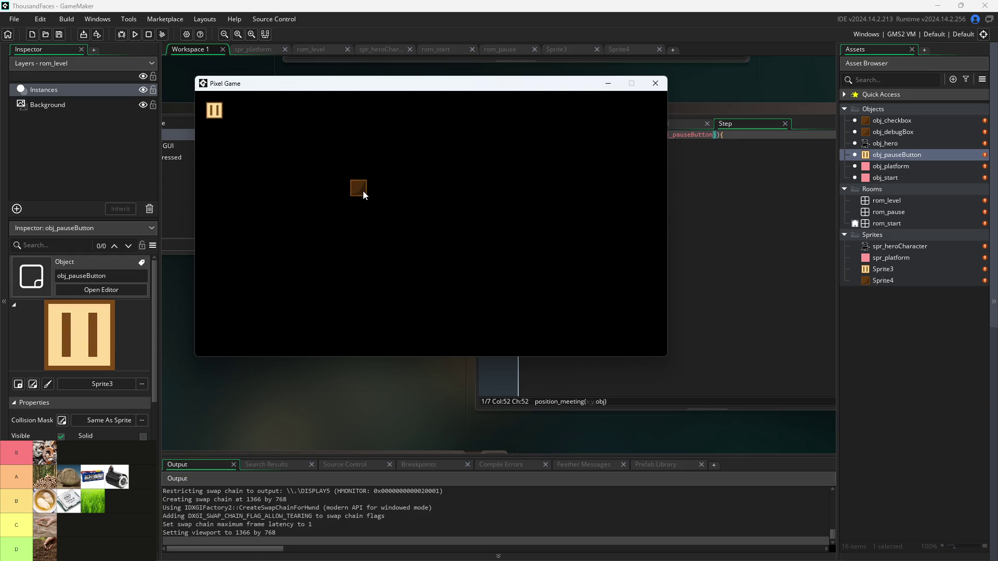
pyautogui.click(363, 192)
pyautogui.click(214, 114)
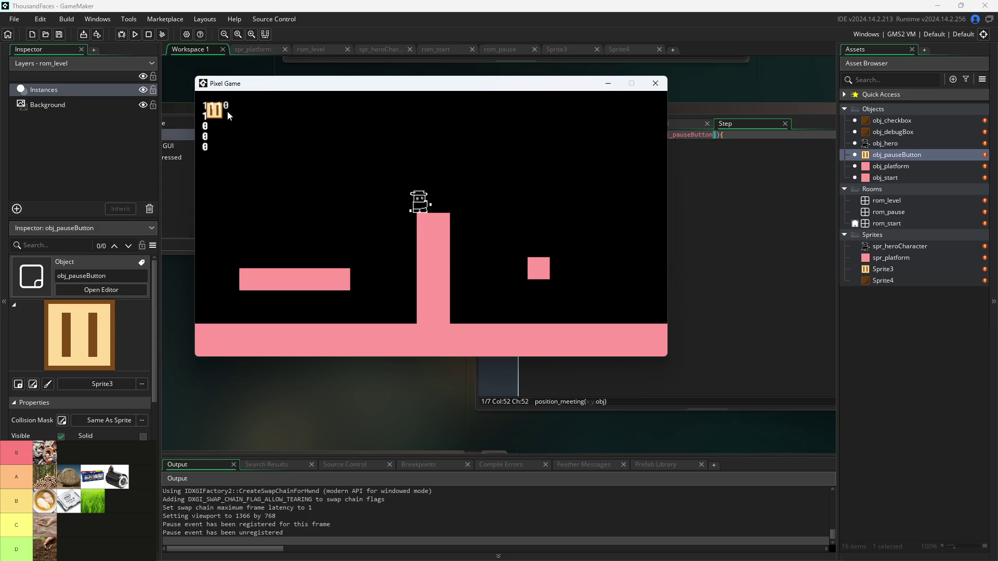
pyautogui.click(212, 111)
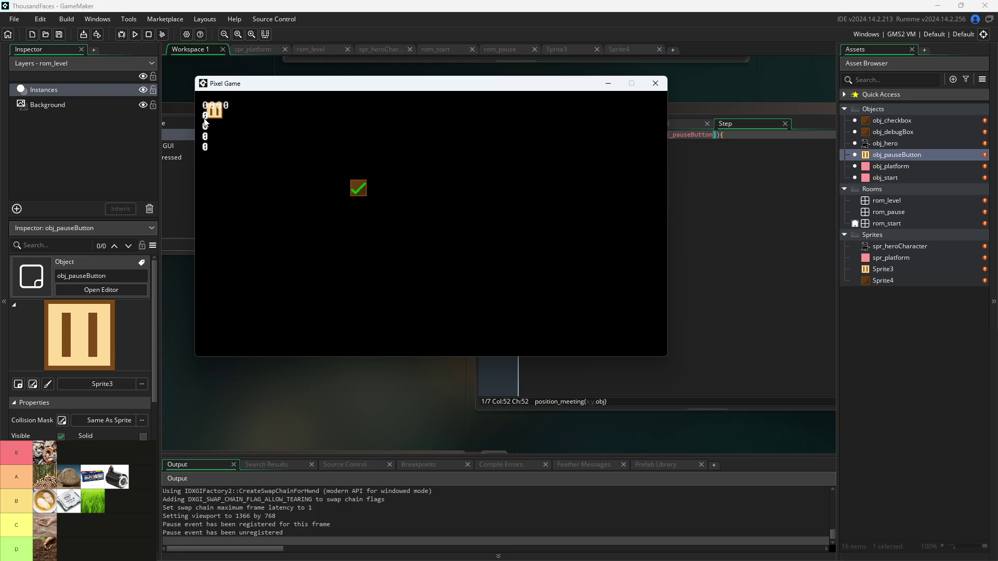
pyautogui.click(216, 116)
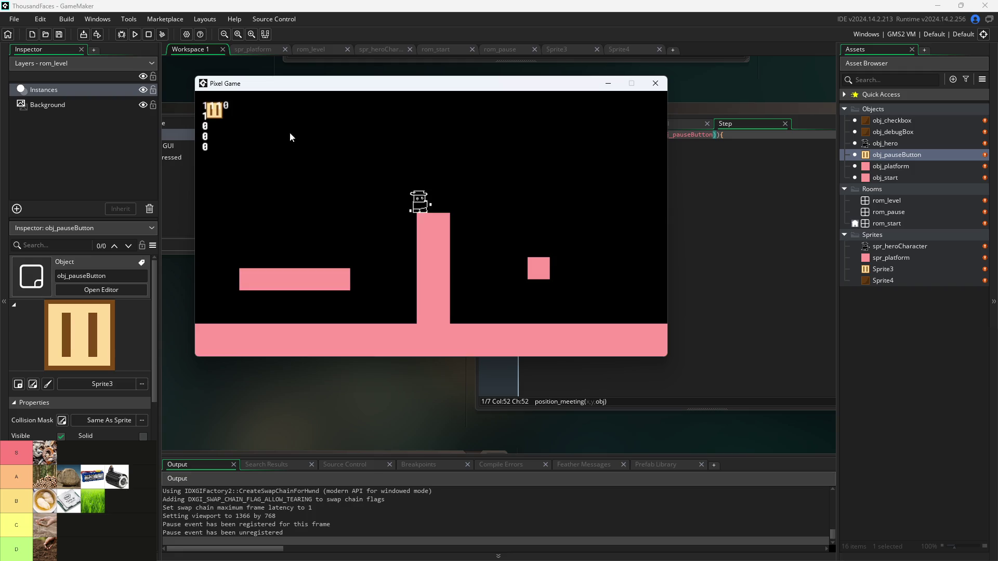
# - Jump the hero between the low platform and tall pillar, then close the game window
pyautogui.press('Left')
pyautogui.press('Up')
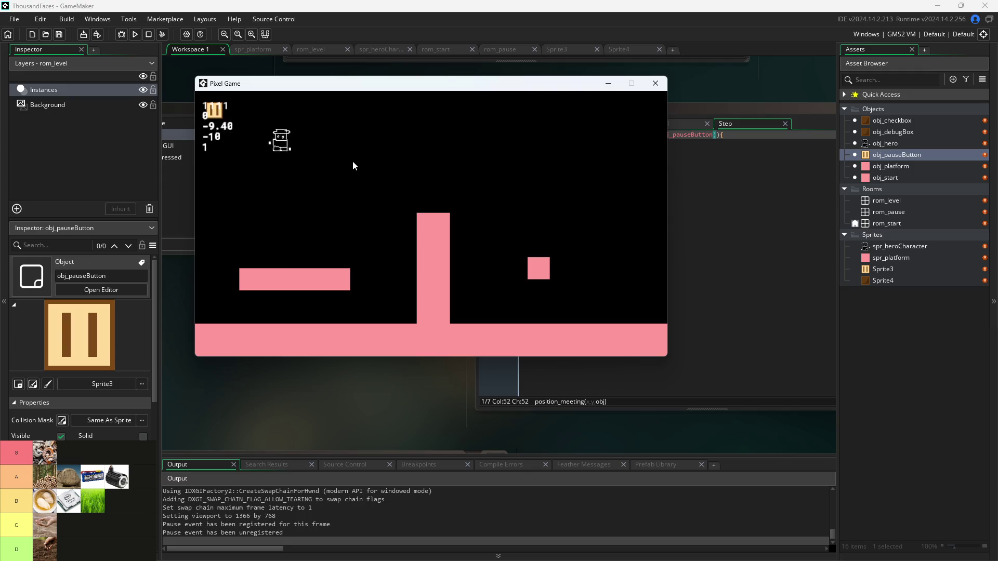
pyautogui.press('Up')
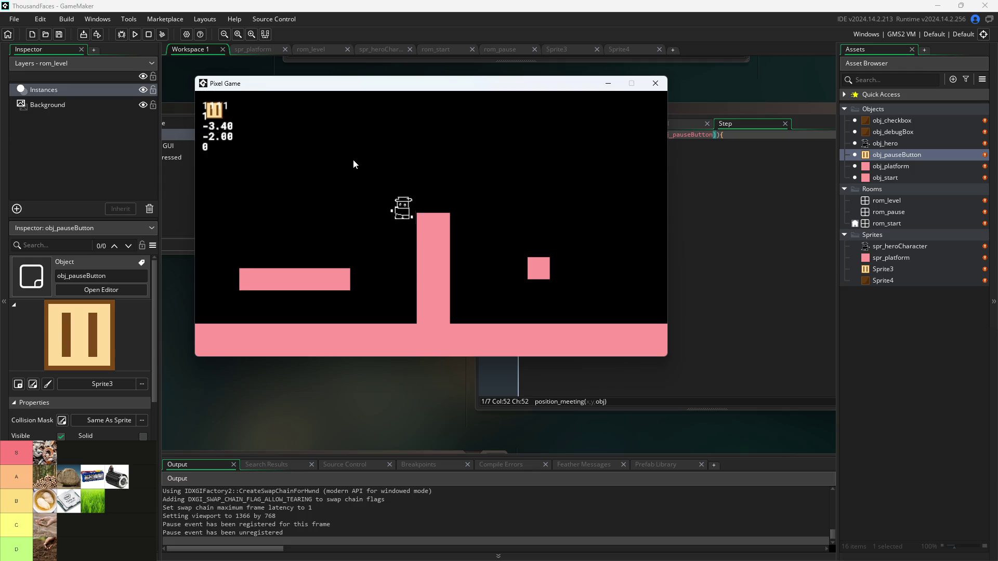
pyautogui.press('Left')
pyautogui.press('Up')
pyautogui.press('Right')
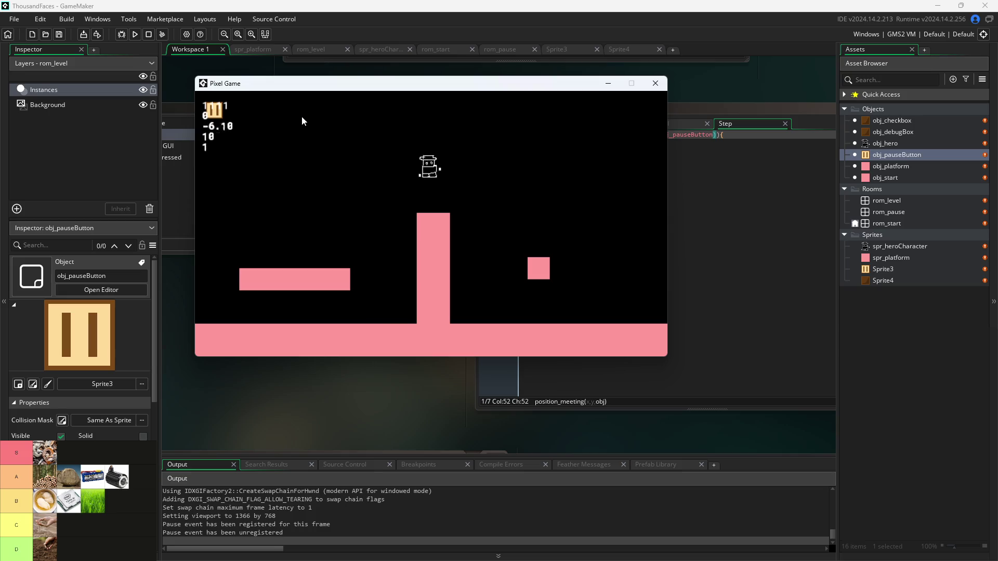
pyautogui.press('Up')
pyautogui.press('Left')
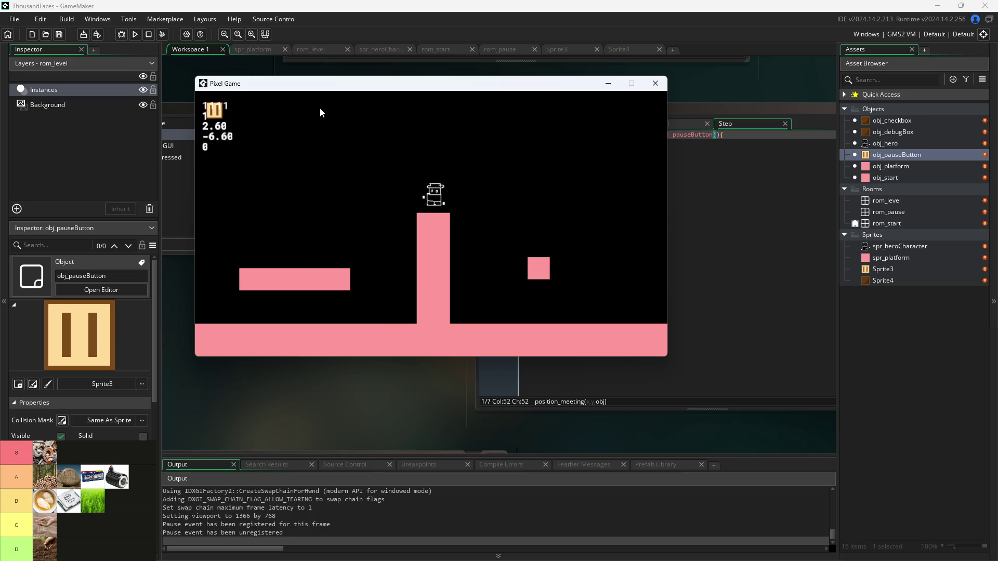
pyautogui.click(656, 83)
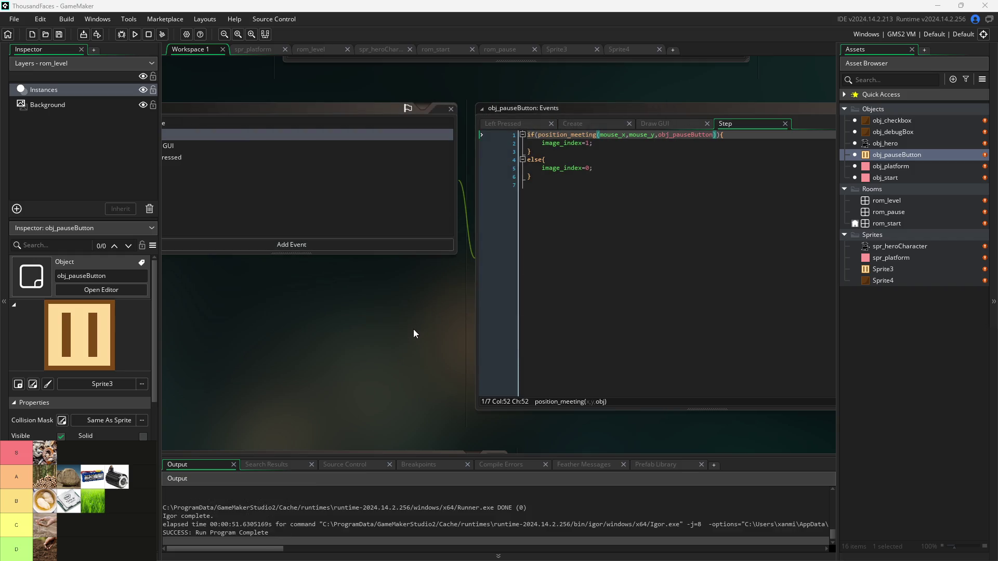
# - Open obj_debugBox from the Asset Browser and click into its Step code
pyautogui.scroll(-2, 500, 327)
pyautogui.scroll(-5, 466, 335)
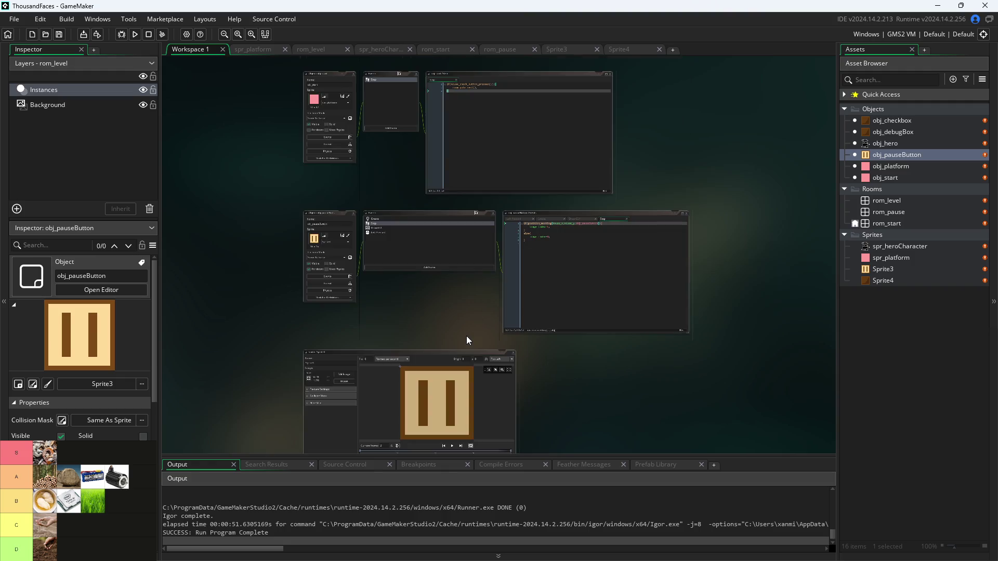
pyautogui.scroll(5, 469, 248)
pyautogui.click(889, 132)
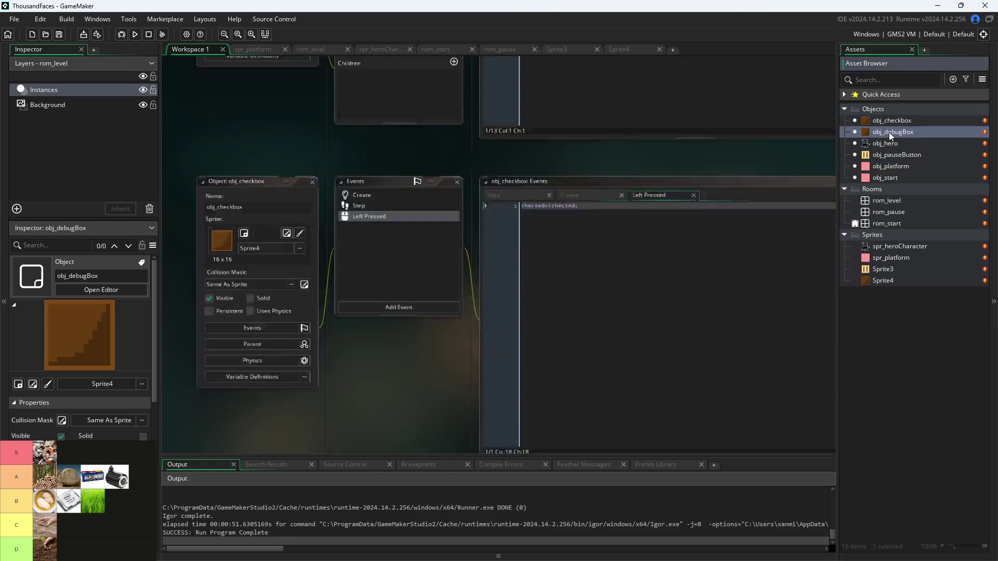
pyautogui.doubleClick(889, 132)
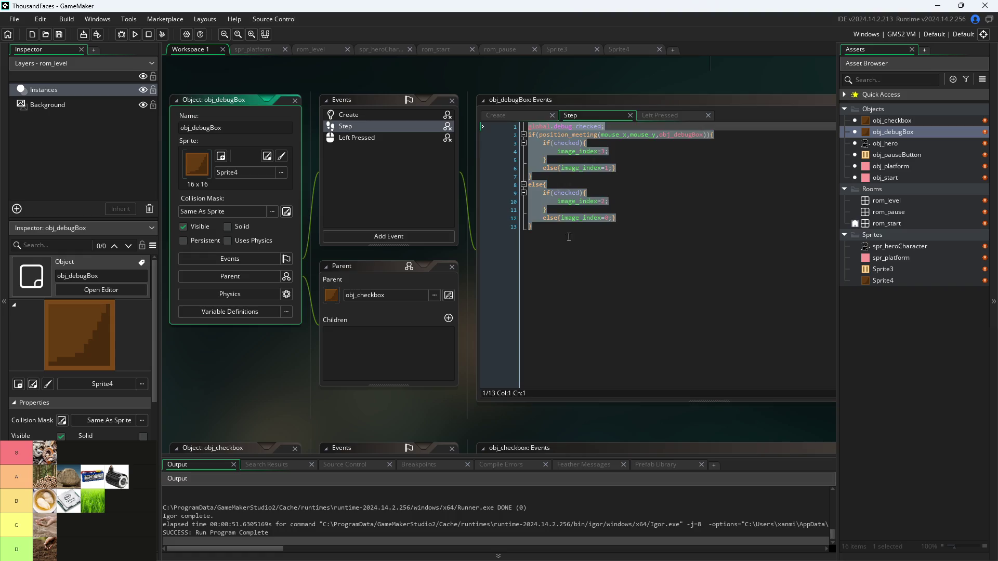
pyautogui.click(569, 237)
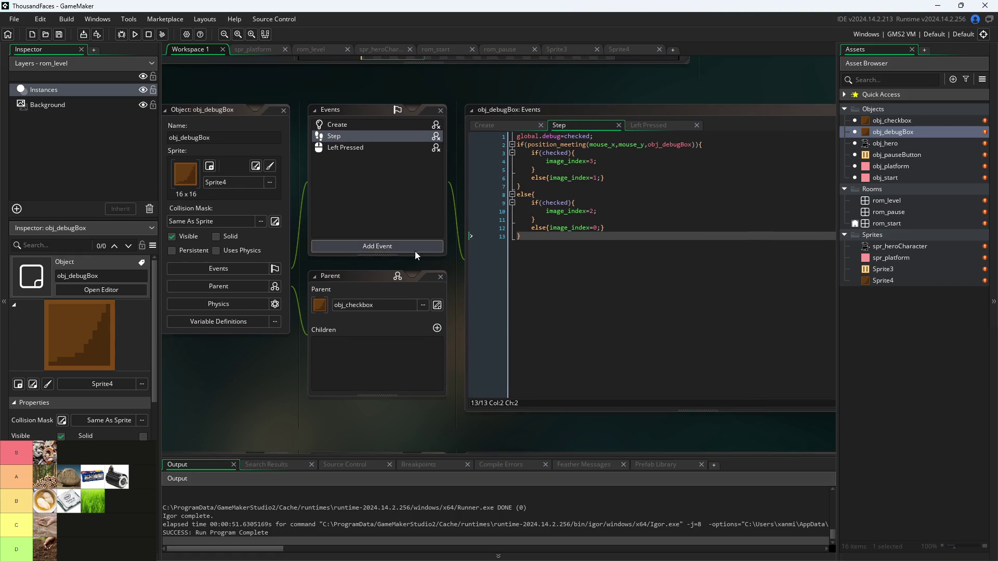
# - Open obj_checkbox with its Left Pressed code, reposition the workspace, and launch the game
pyautogui.click(898, 122)
pyautogui.doubleClick(897, 123)
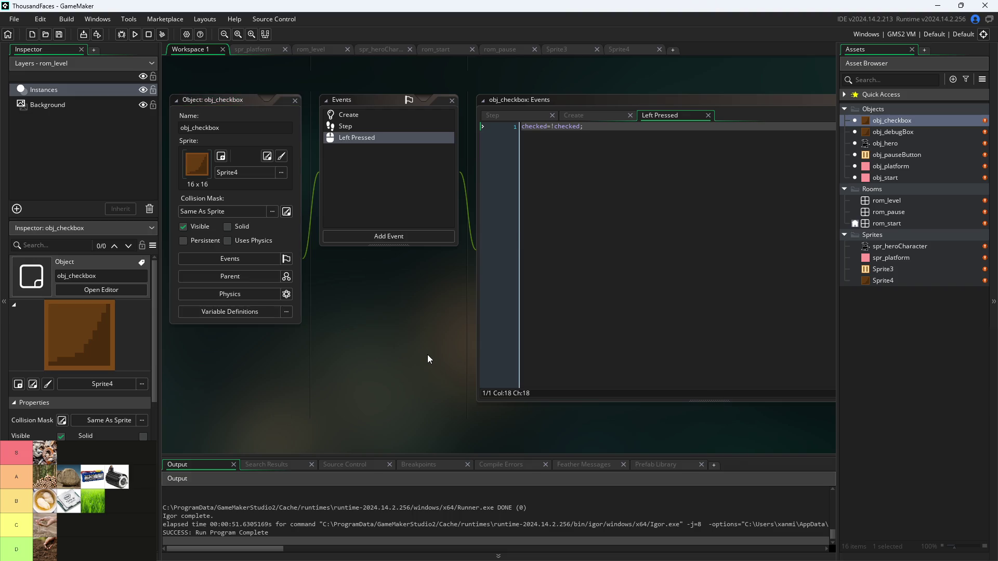
pyautogui.moveTo(427, 355); pyautogui.dragTo(419, 372)
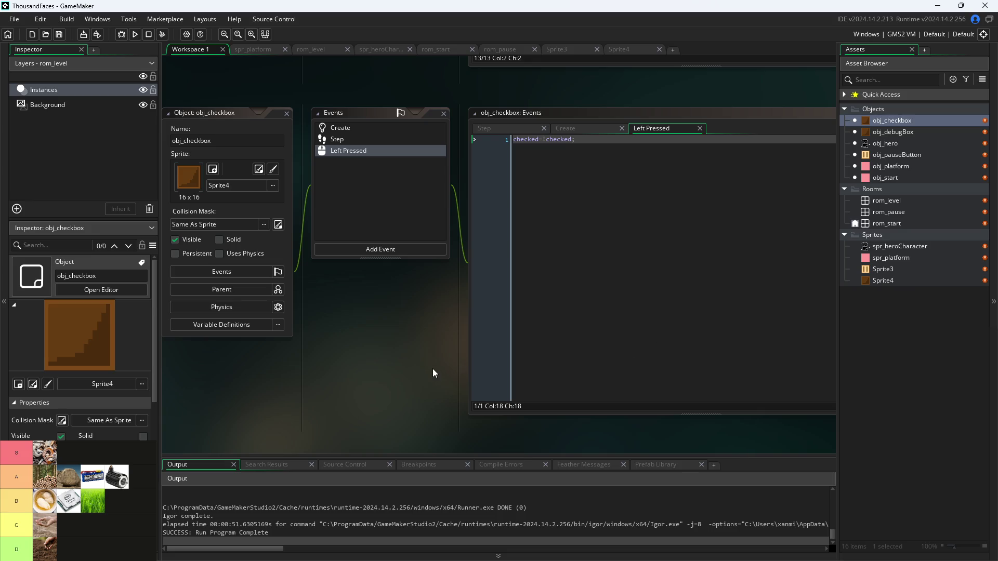
pyautogui.click(135, 33)
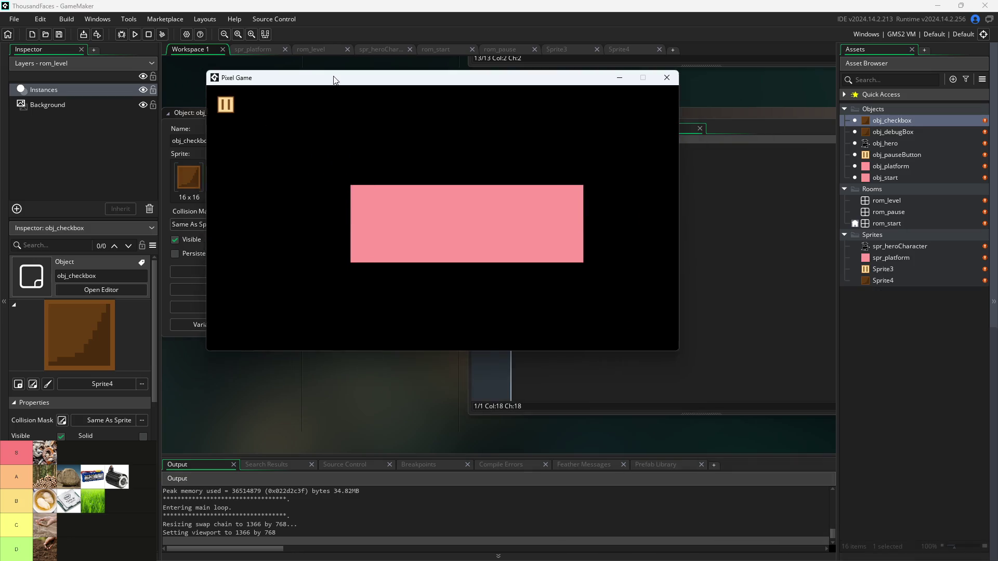
# - Run and jump the hero, then pause and tick the checkbox so debug values appear
pyautogui.press('Right')
pyautogui.press('space')
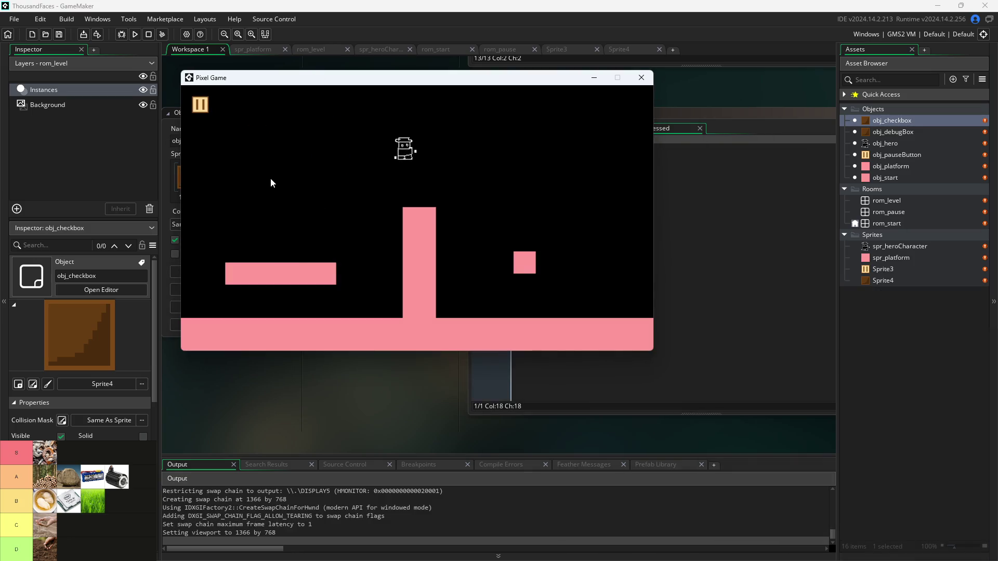
pyautogui.press('space')
pyautogui.press('Left')
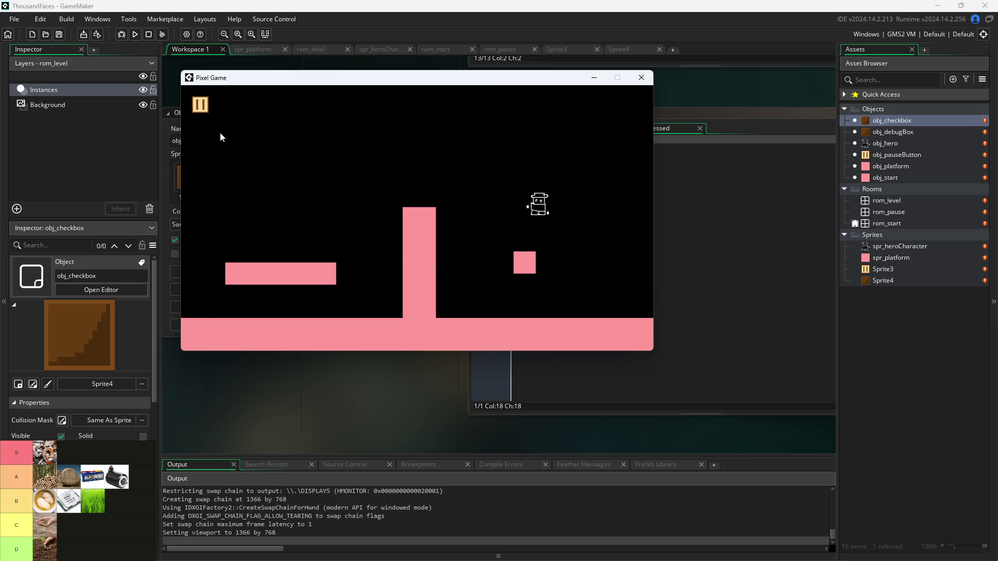
pyautogui.press('Right')
pyautogui.press('space')
pyautogui.click(202, 107)
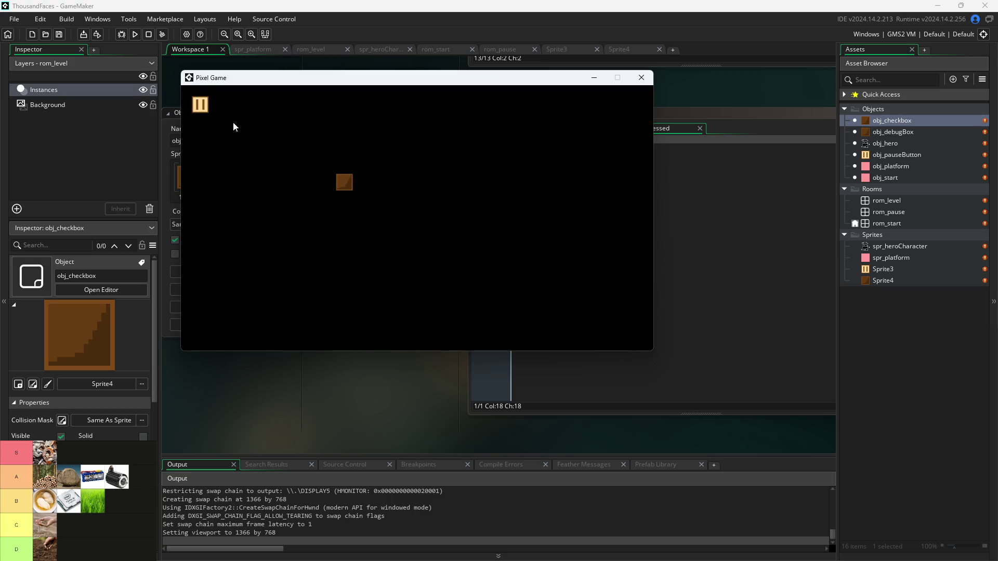
pyautogui.click(351, 181)
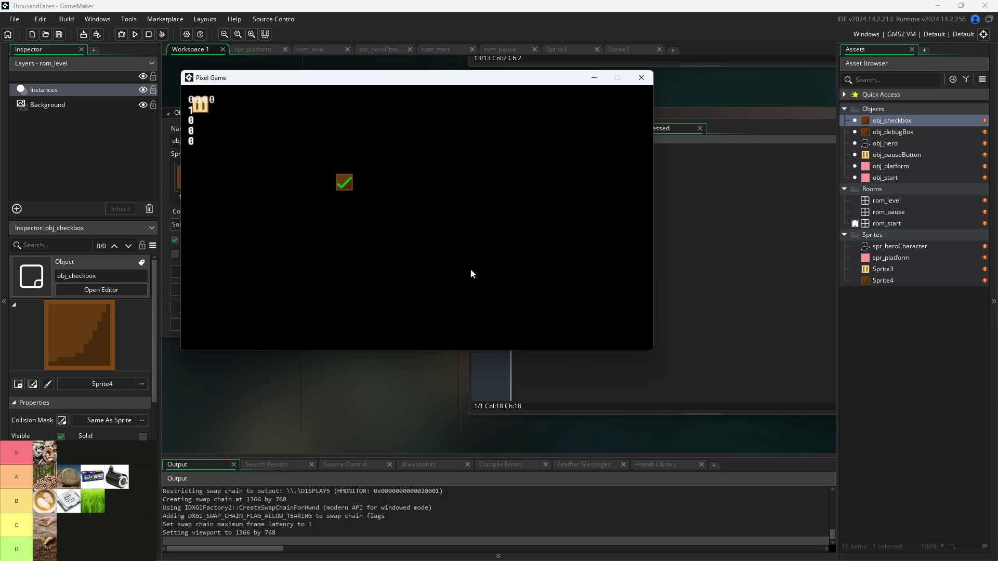
pyautogui.click(200, 106)
# - Move the hero, then pause and untick the checkbox to hide the debug values
pyautogui.press('Left')
pyautogui.press('space')
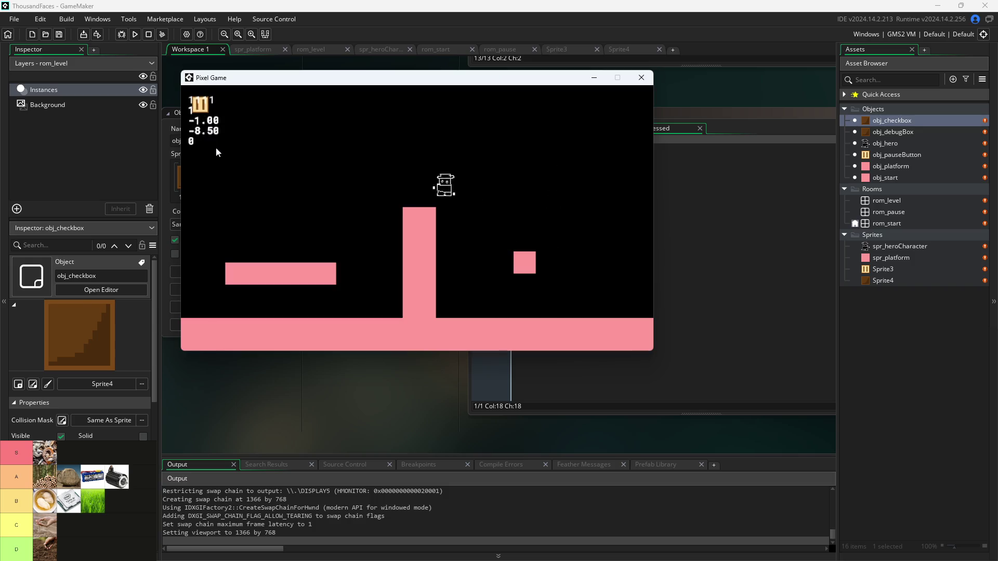
pyautogui.click(200, 106)
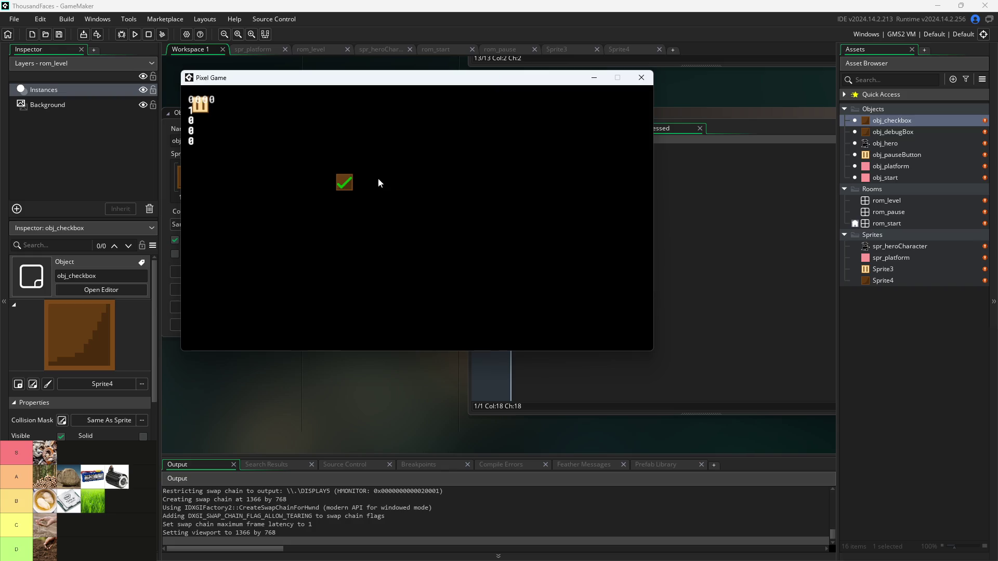
pyautogui.click(342, 186)
pyautogui.click(202, 101)
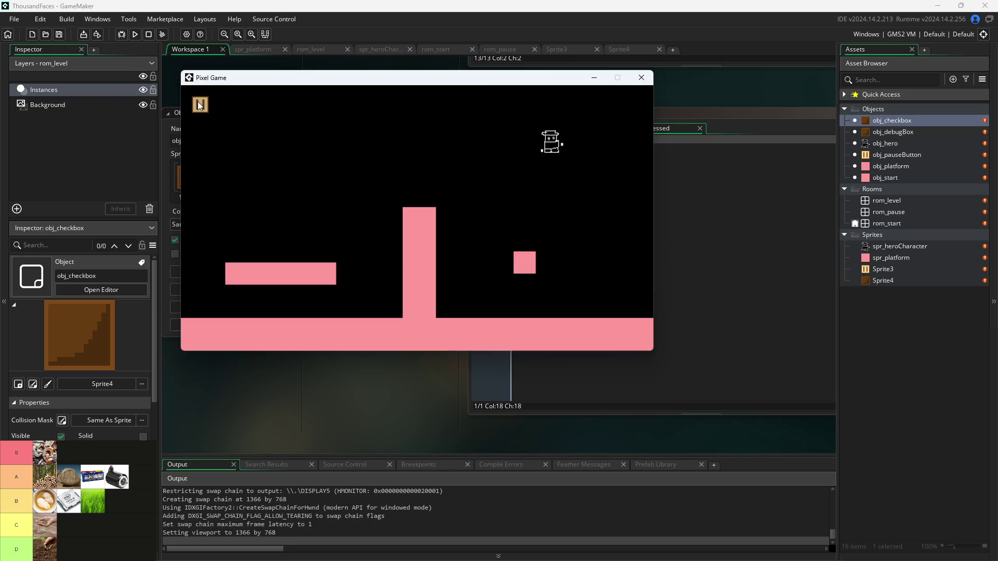
# - Jump the hero back and forth over the pillar and small platforms, then pause and close the game
pyautogui.press('space')
pyautogui.press('Left')
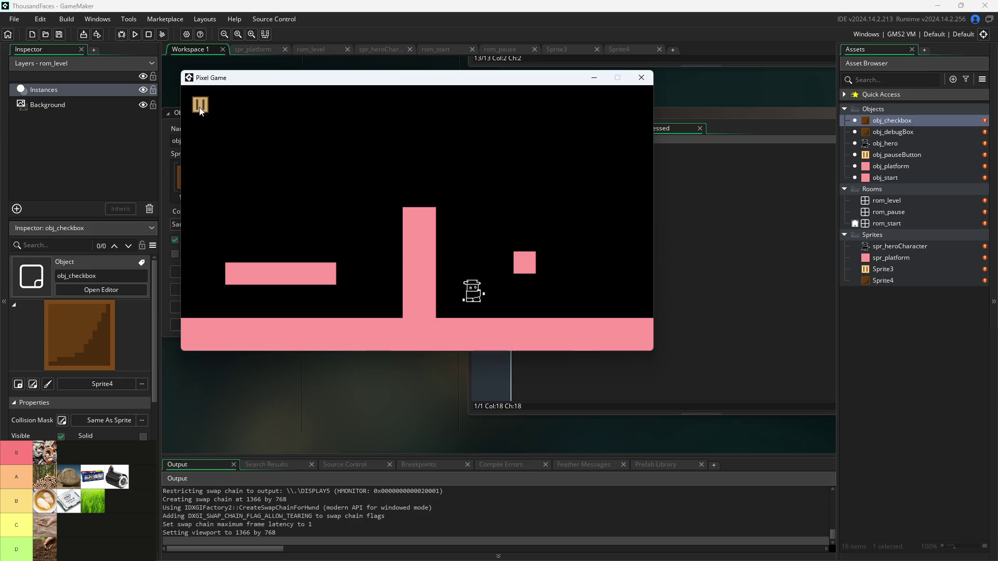
pyautogui.press('space')
pyautogui.press('Right')
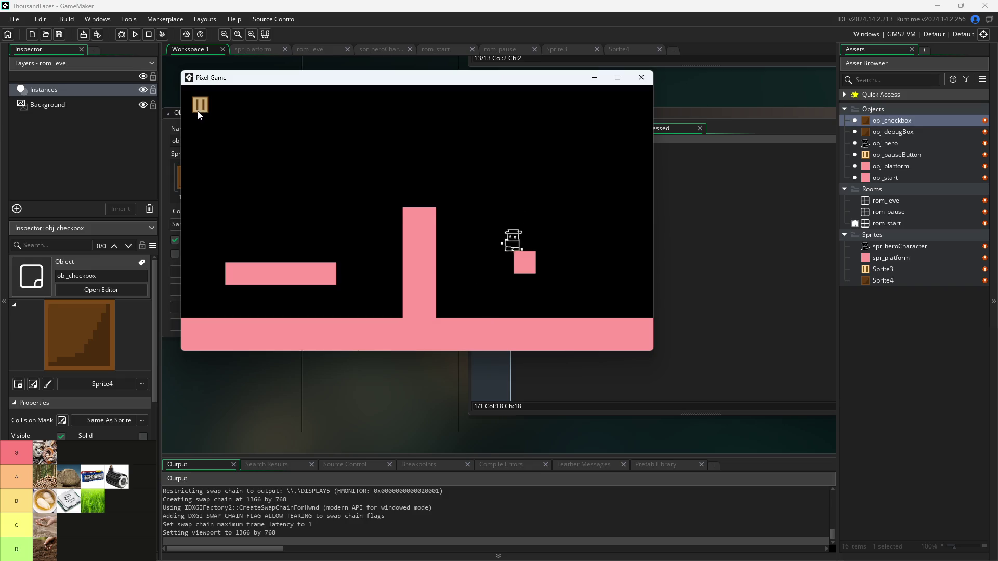
pyautogui.press('space')
pyautogui.press('Left')
pyautogui.press('space')
pyautogui.press('Right')
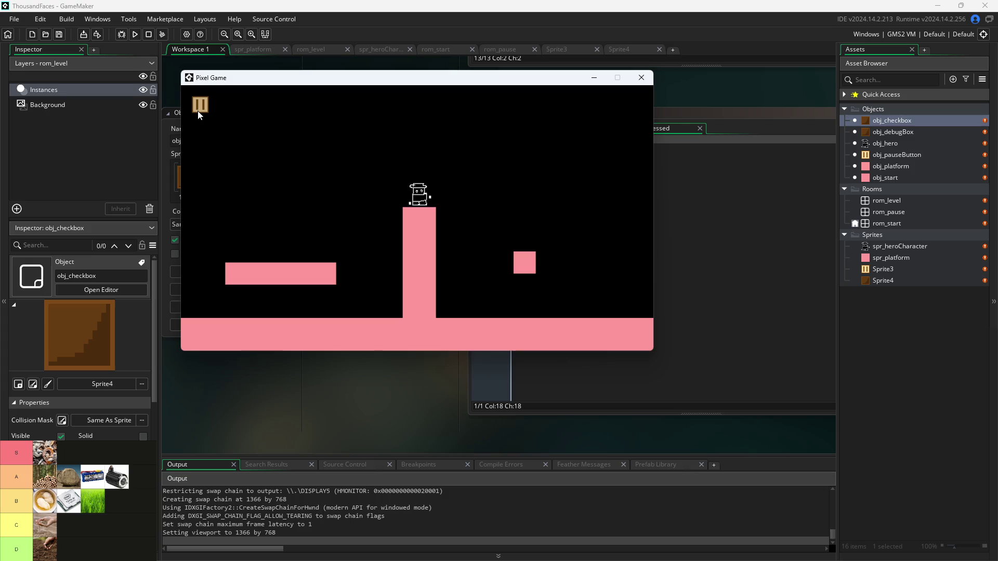
pyautogui.press('space')
pyautogui.press('Left')
pyautogui.press('space')
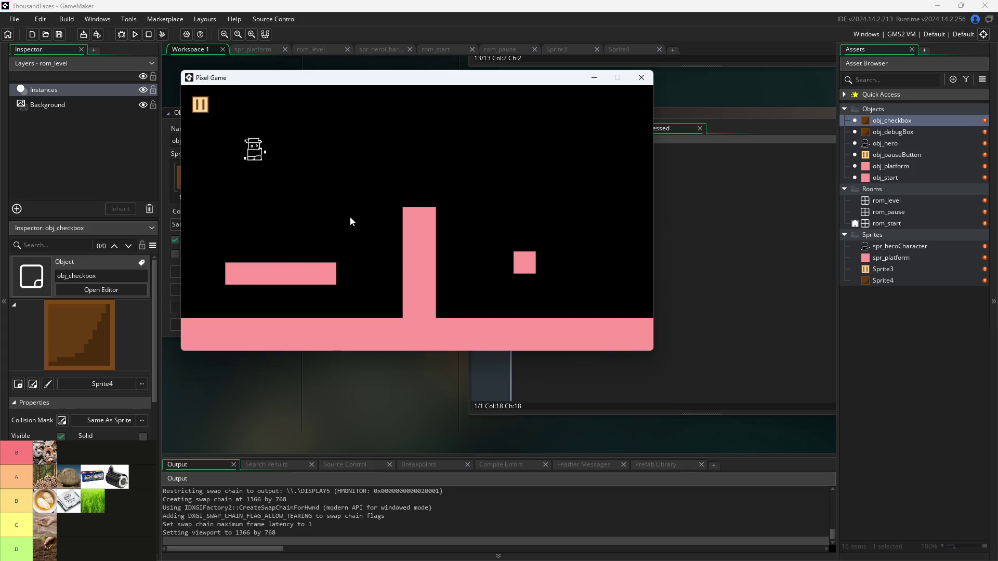
pyautogui.press('space')
pyautogui.press('Right')
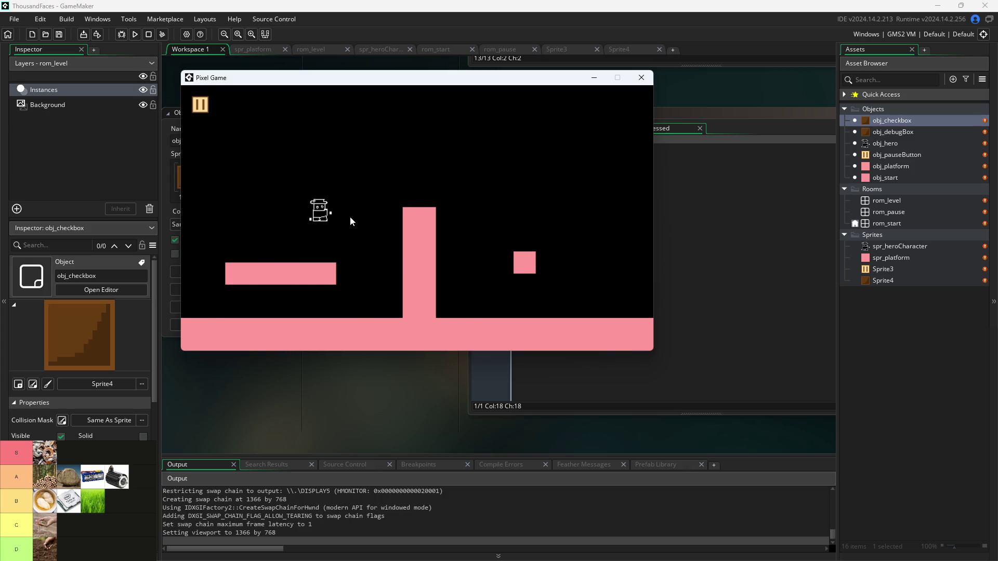
pyautogui.press('space')
pyautogui.press('Right')
pyautogui.press('space')
pyautogui.press('Left')
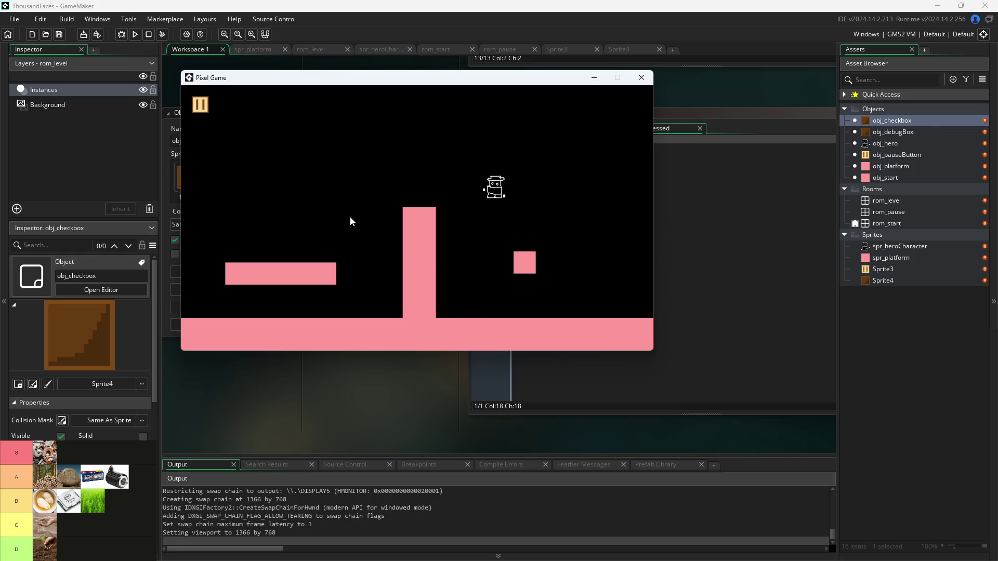
pyautogui.press('Right')
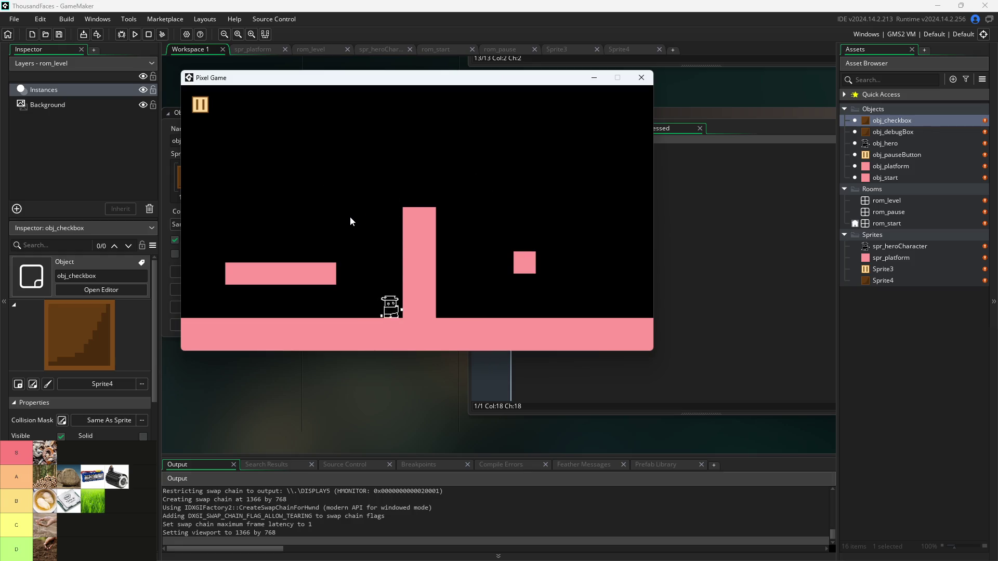
pyautogui.press('space')
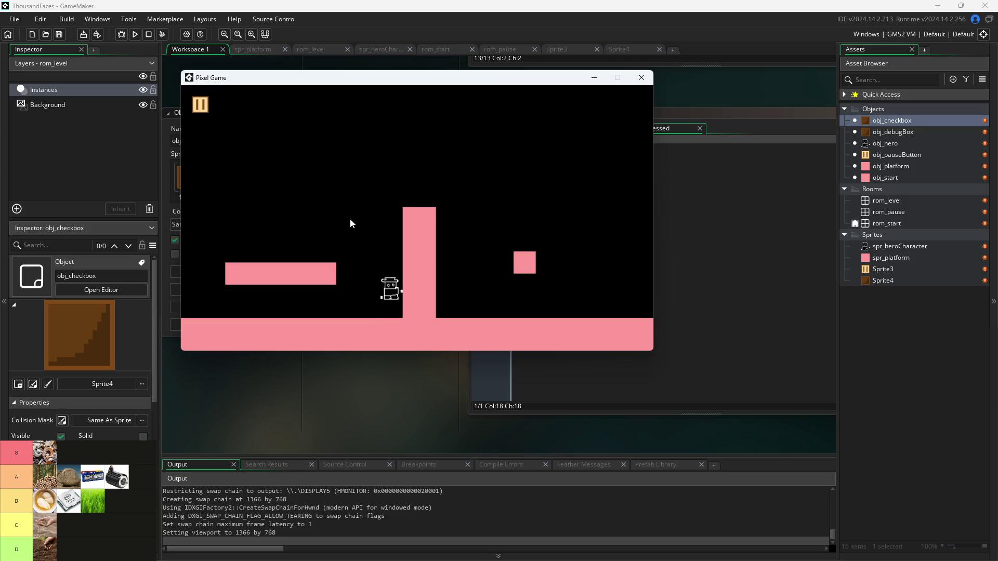
pyautogui.press('space')
pyautogui.press('Right')
pyautogui.press('space')
pyautogui.press('Right')
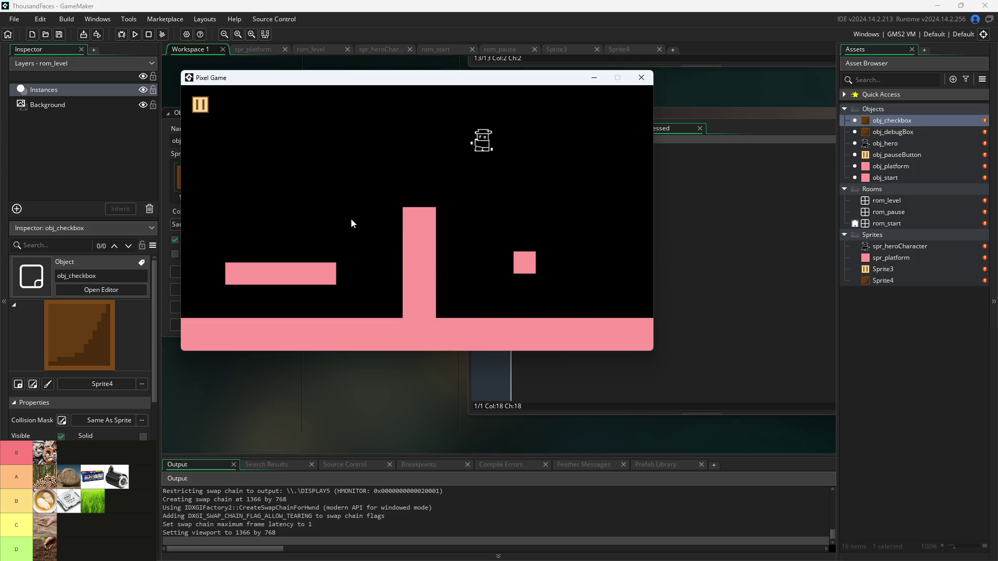
pyautogui.press('space')
pyautogui.press('Left')
pyautogui.press('Left')
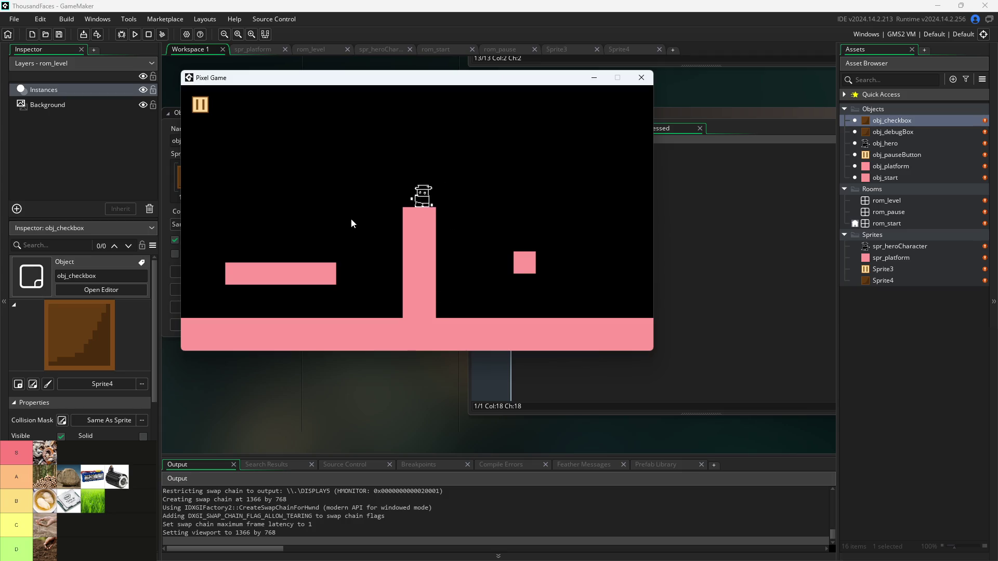
pyautogui.press('space')
pyautogui.press('Right')
pyautogui.press('space')
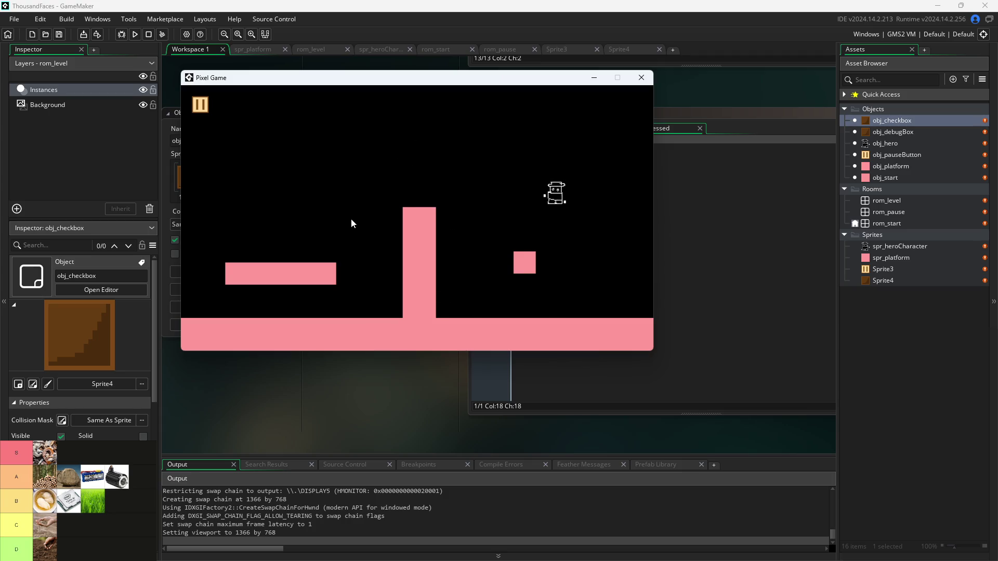
pyautogui.press('Left')
pyautogui.press('space')
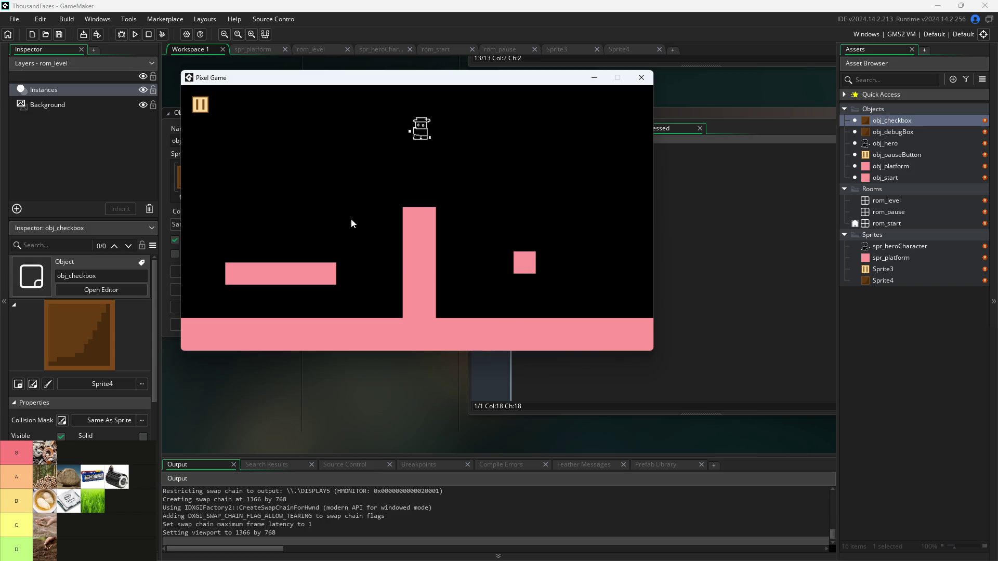
pyautogui.press('Right')
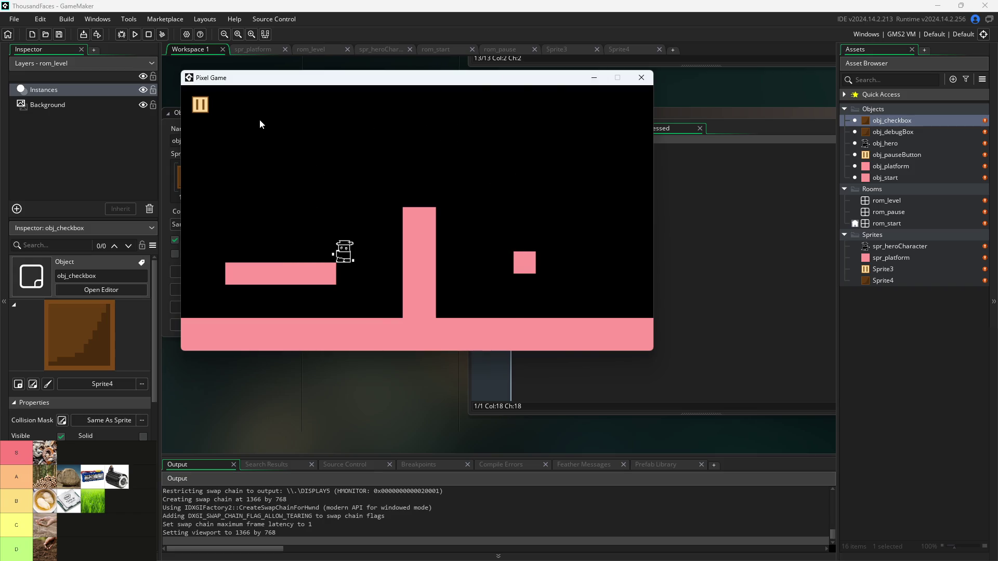
pyautogui.press('space')
pyautogui.click(202, 111)
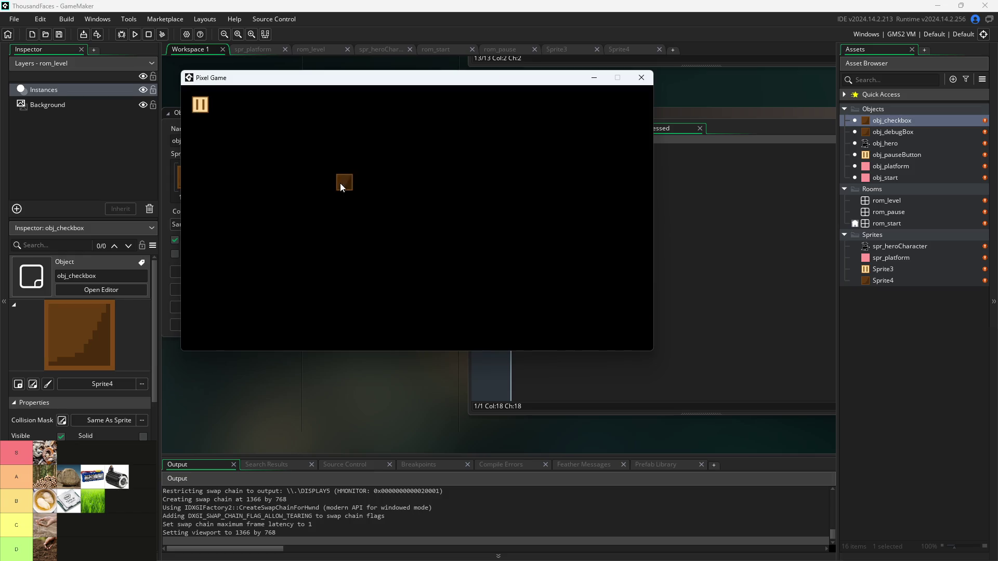
pyautogui.click(643, 78)
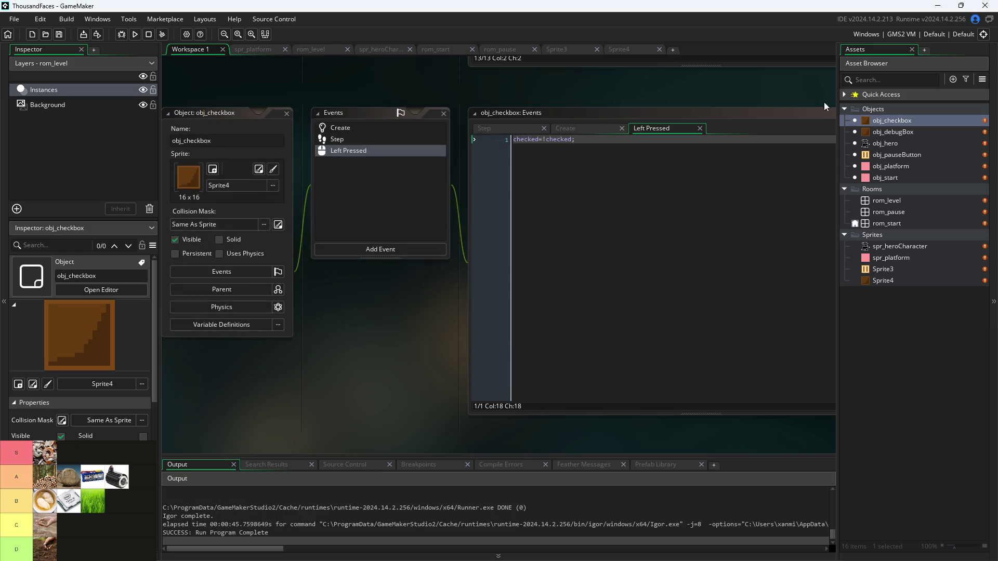
# - Add a Draw event to obj_debugBox
pyautogui.doubleClick(899, 134)
pyautogui.click(394, 236)
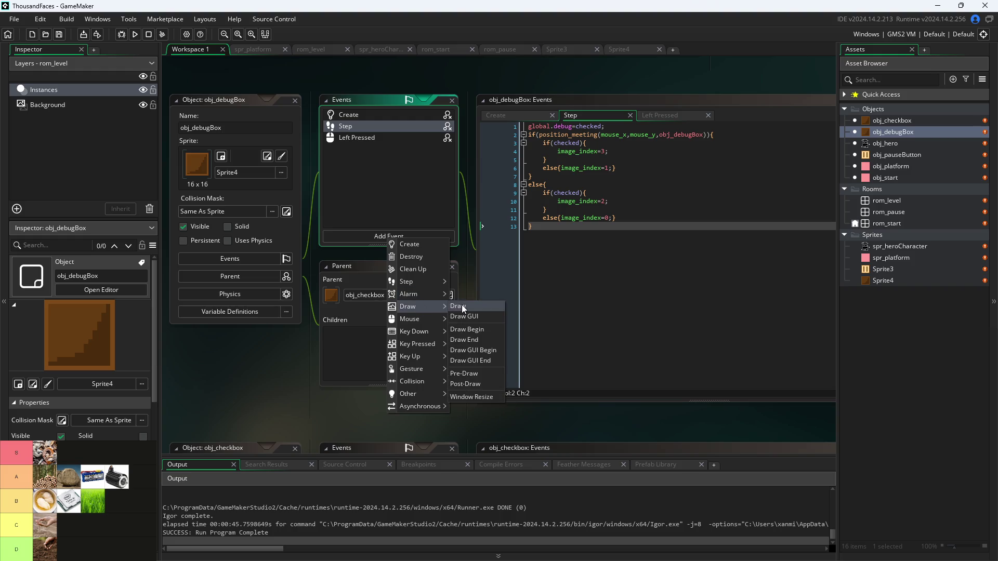
pyautogui.click(462, 305)
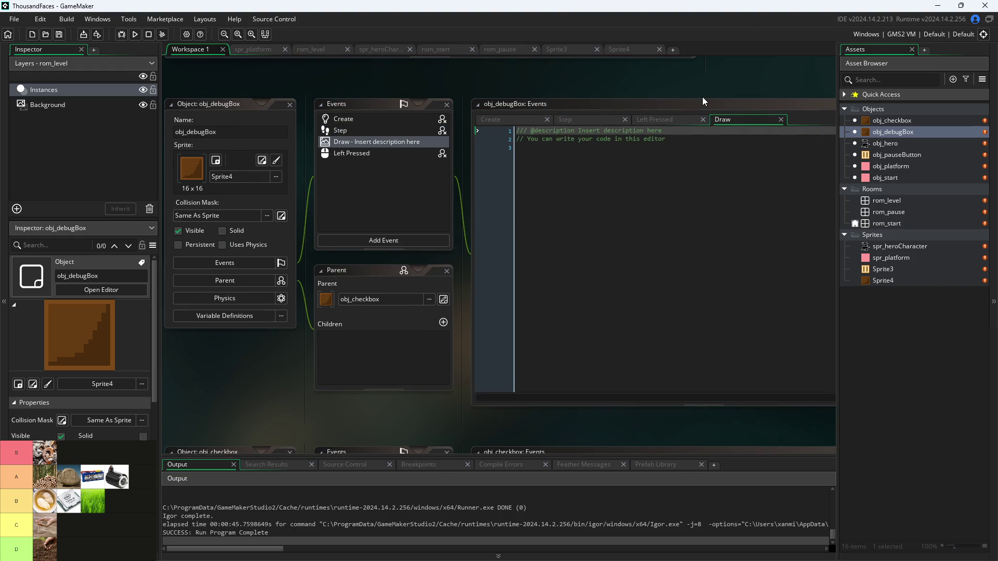
pyautogui.scroll(5, 703, 97)
# - Select the text-drawing call on line 4 of obj_pauseButton's Draw GUI code, then reopen obj_debugBox
pyautogui.doubleClick(864, 154)
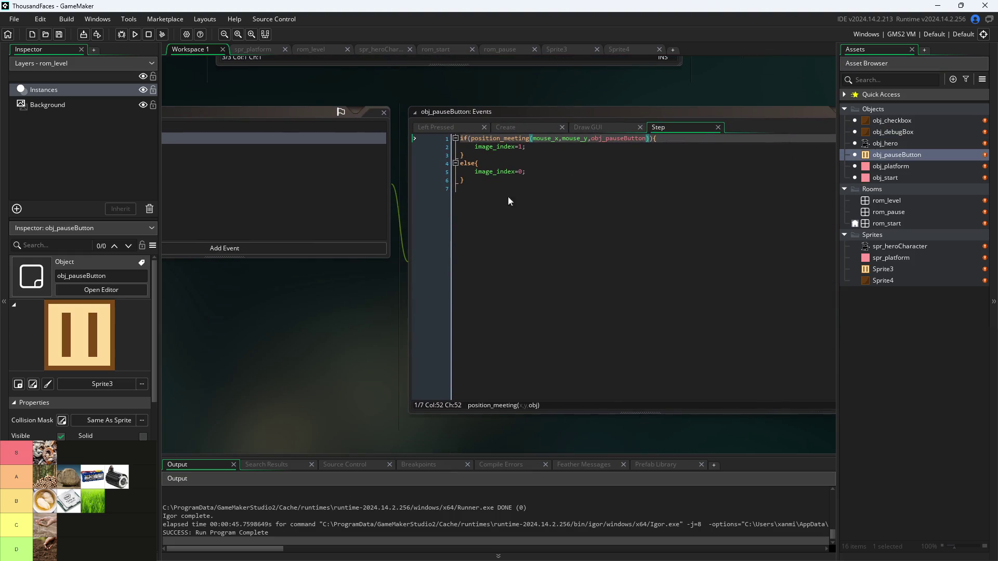
pyautogui.click(606, 127)
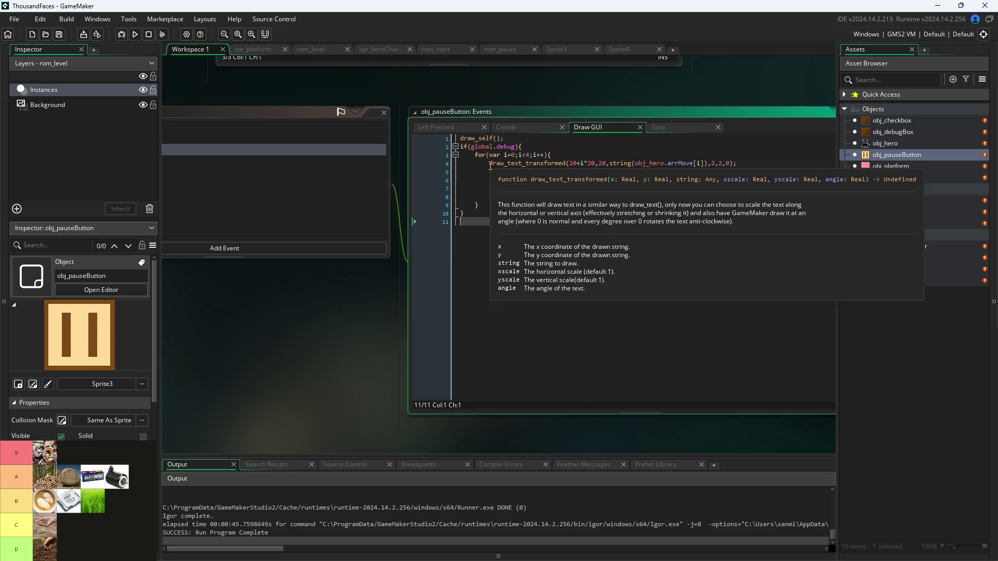
pyautogui.moveTo(484, 165); pyautogui.dragTo(747, 166)
pyautogui.hotkey('ctrl', 'c')
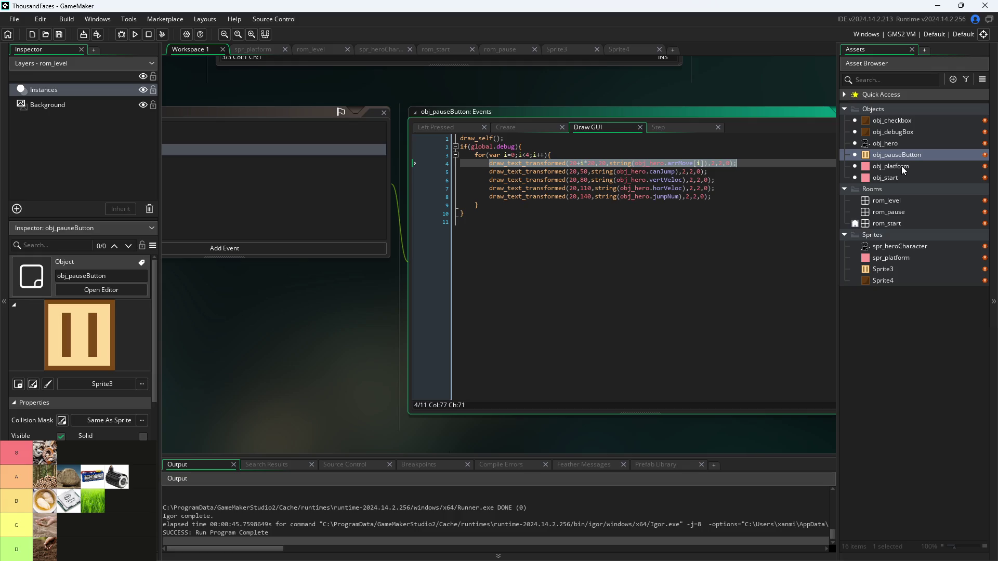
pyautogui.doubleClick(900, 132)
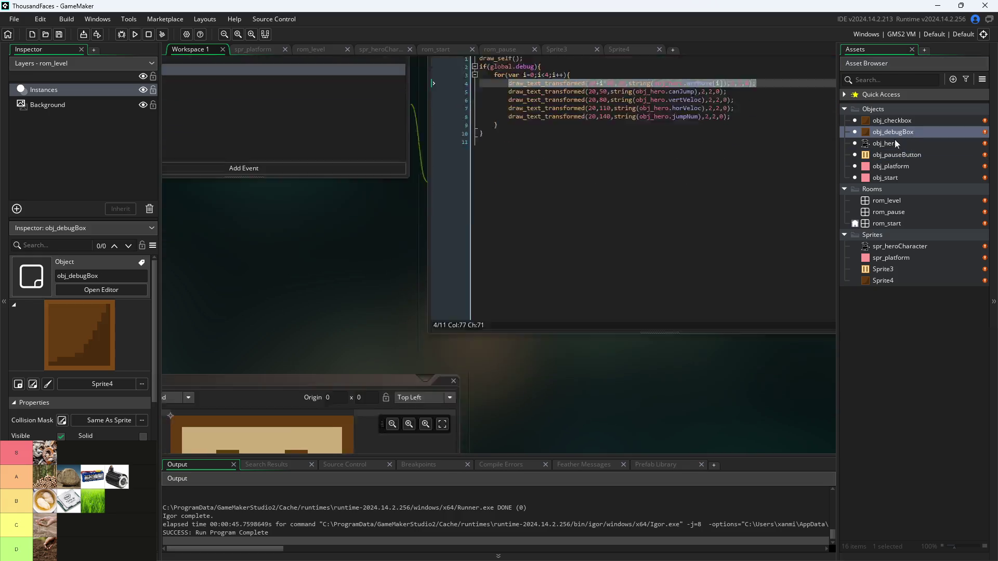
# - Replace the Draw template with the pasted draw_text_transformed line positioned at x+50, y
pyautogui.click(707, 145)
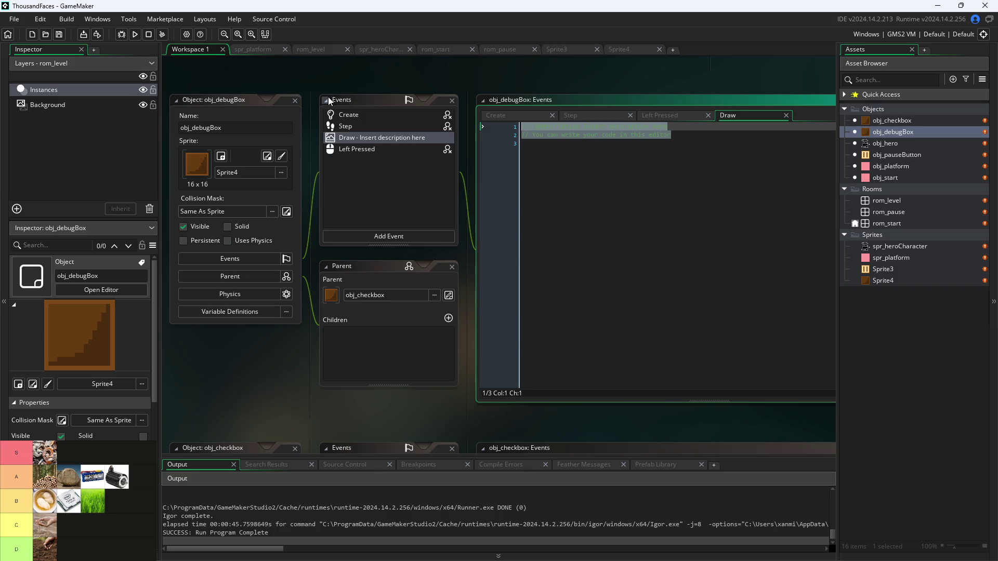
pyautogui.hotkey('ctrl', 'a')
pyautogui.hotkey('ctrl', 'v')
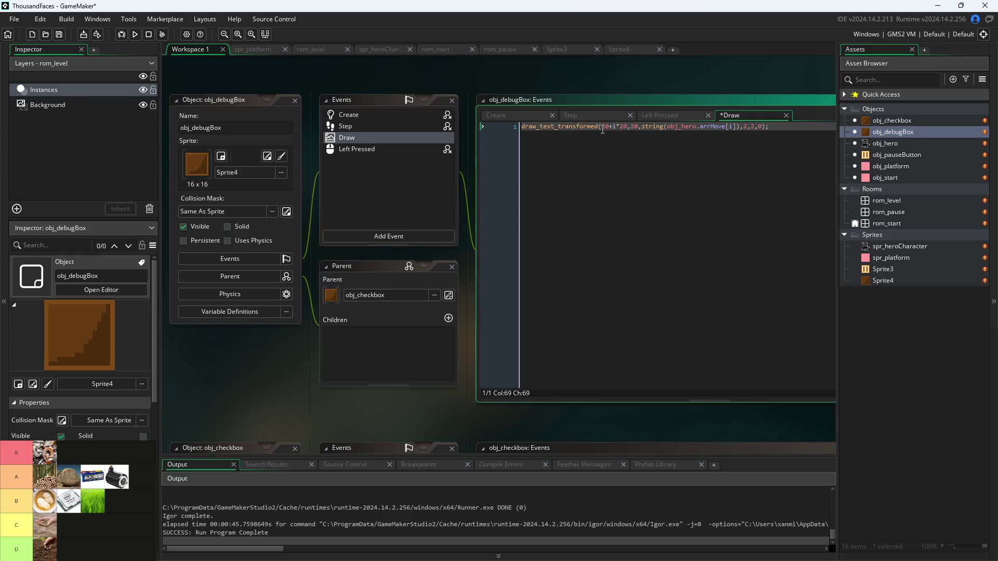
pyautogui.moveTo(627, 128); pyautogui.dragTo(603, 128)
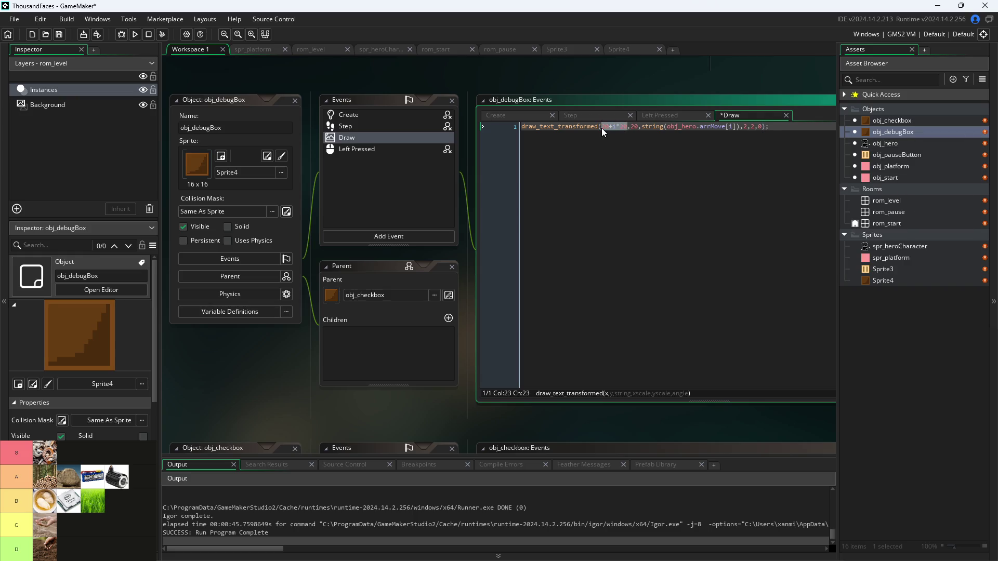
pyautogui.write('x')
pyautogui.press('Escape')
pyautogui.press('Right')
pyautogui.press('Right')
pyautogui.press('Right')
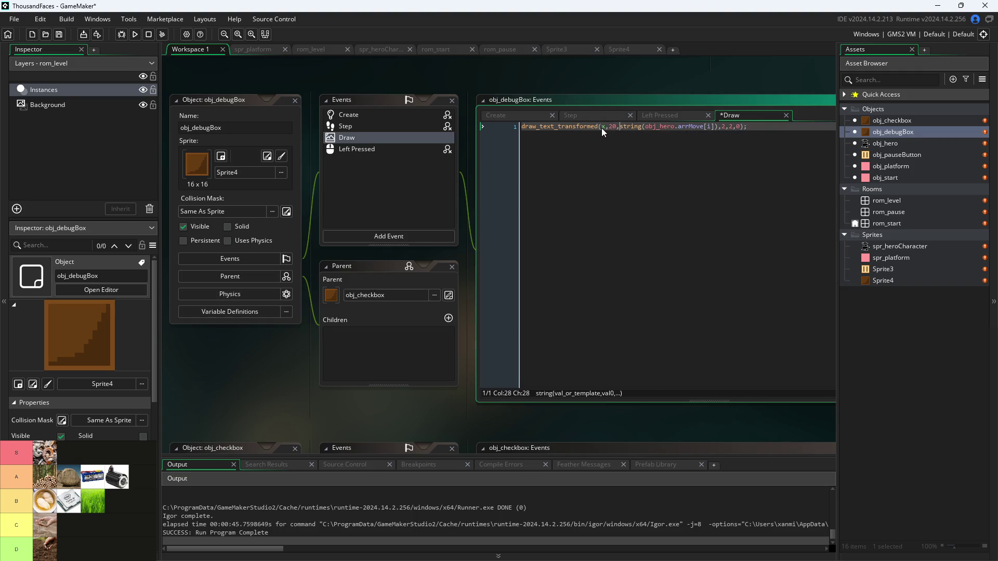
pyautogui.press('Left')
pyautogui.press('BackSpace')
pyautogui.press('BackSpace')
pyautogui.write('y')
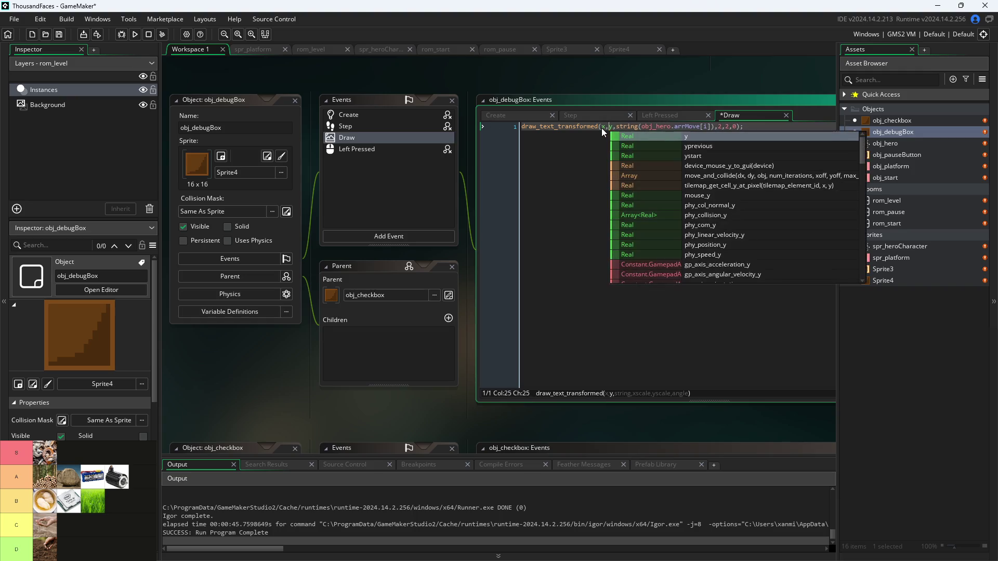
pyautogui.press('Left')
pyautogui.write('+')
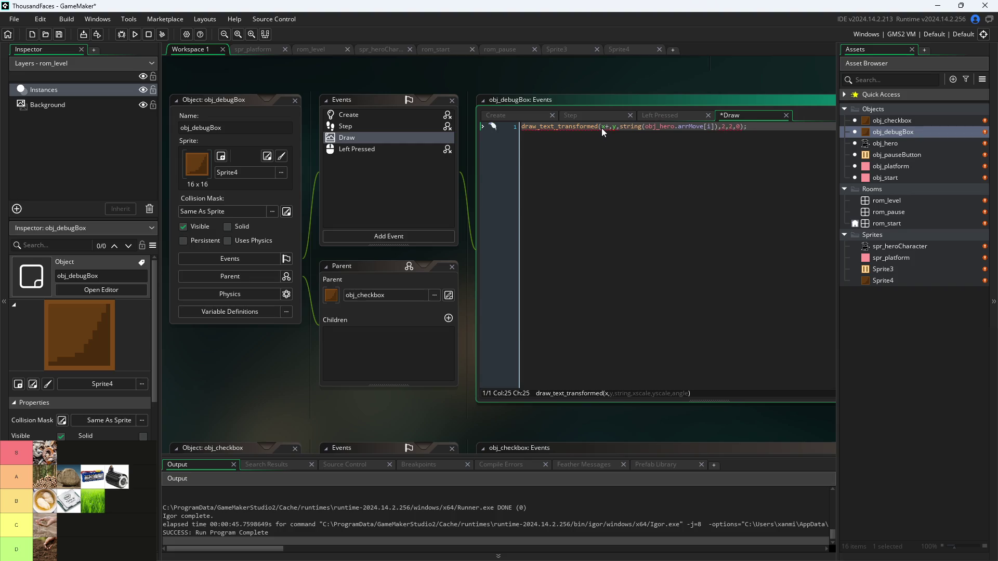
pyautogui.write('50')
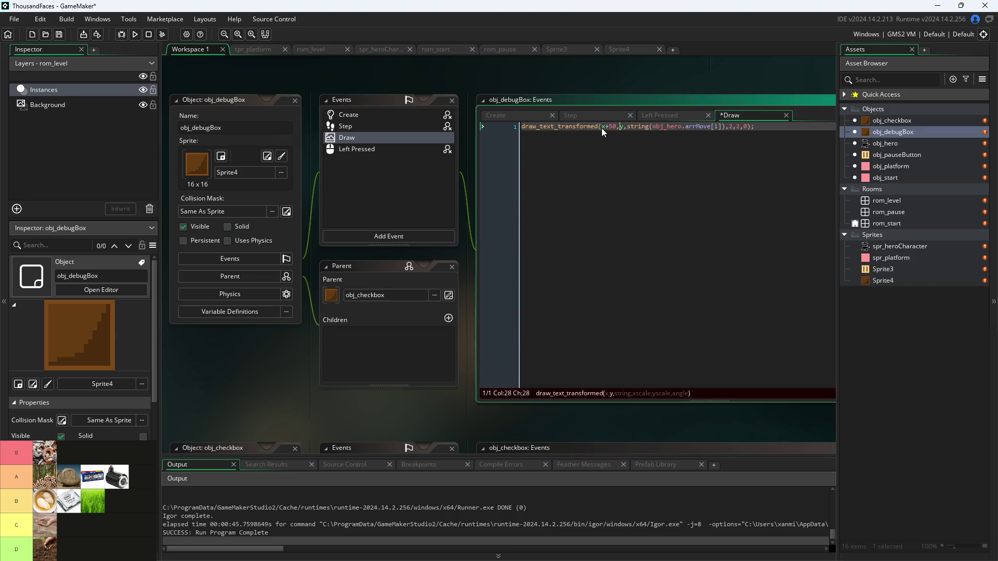
# - Change the text argument to "Debug Stats" and save the project
pyautogui.press('Right')
pyautogui.press('Right')
pyautogui.press('Right')
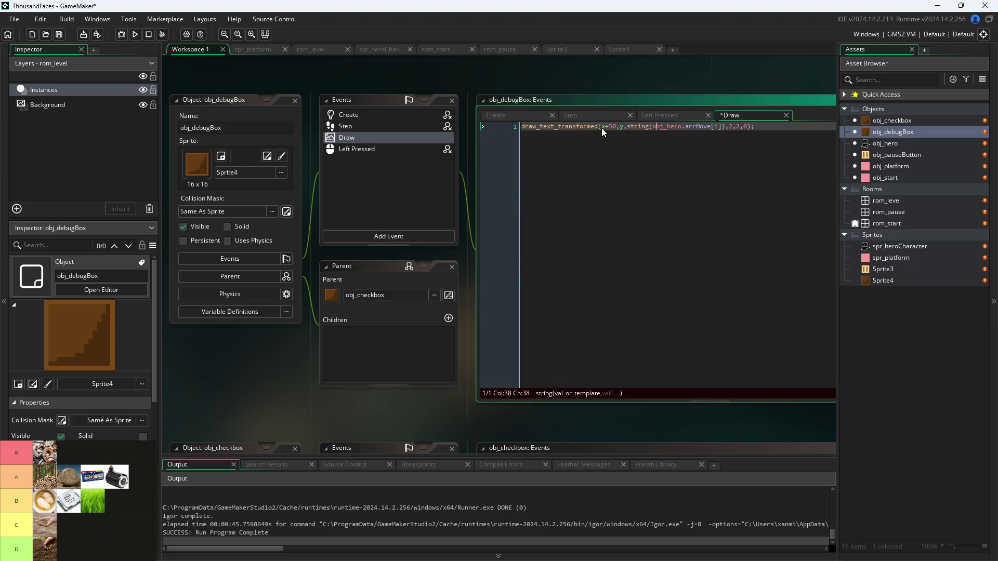
pyautogui.press('Left')
pyautogui.press('Left')
pyautogui.press('Left')
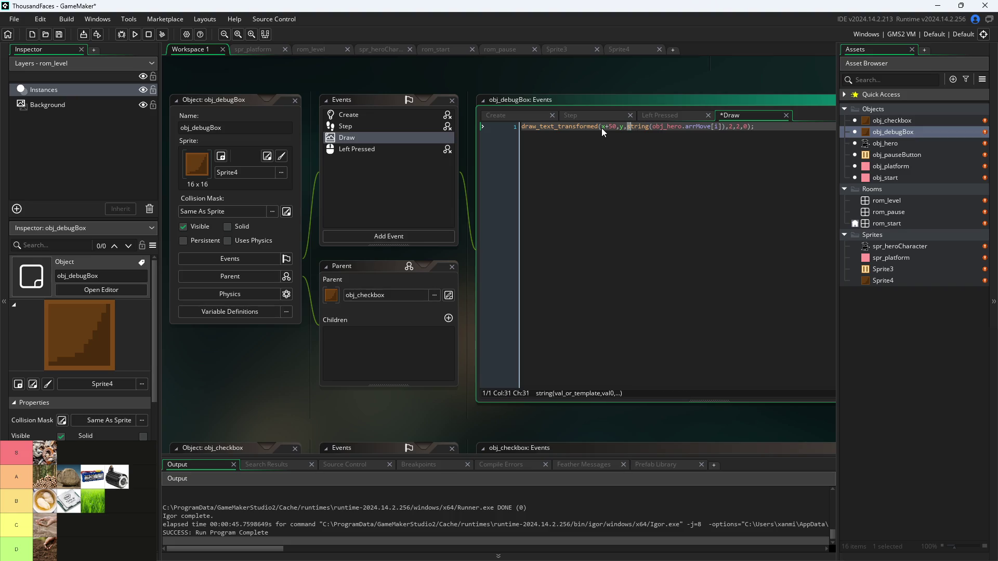
pyautogui.hotkey('shift', 'Right')
pyautogui.hotkey('shift', 'Right')
pyautogui.hotkey('shift', 'Right')
pyautogui.press('BackSpace')
pyautogui.press('BackSpace')
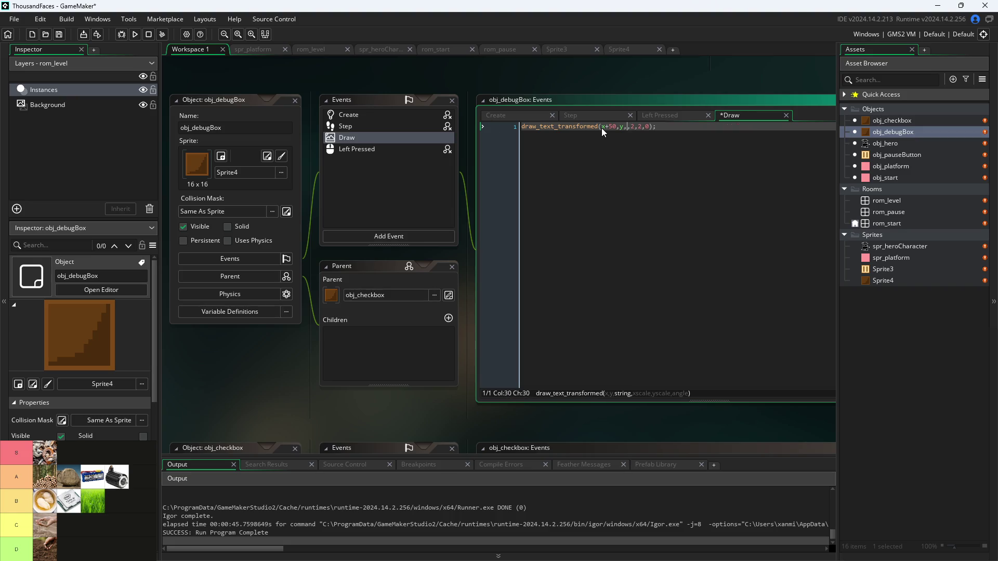
pyautogui.write('Wor')
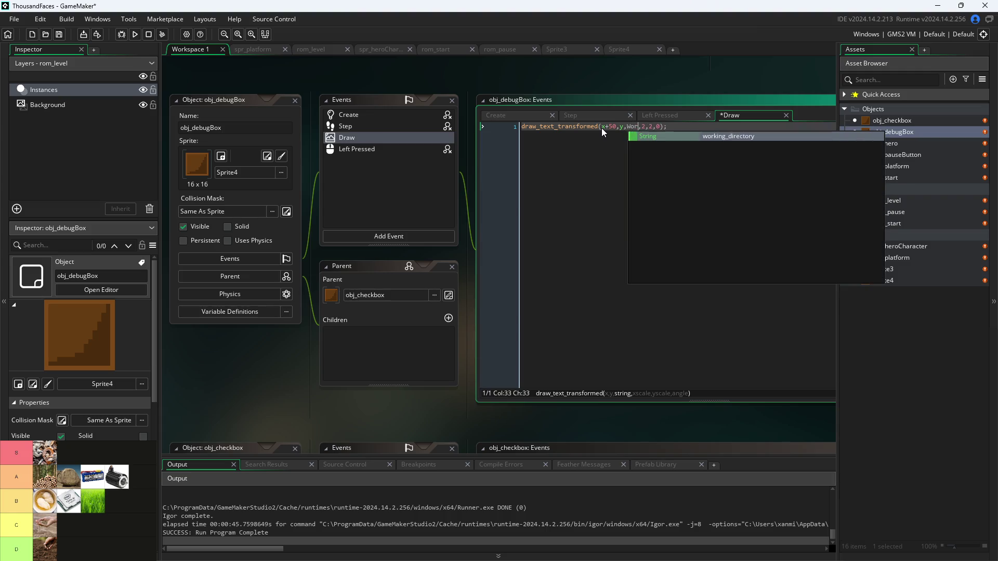
pyautogui.press('BackSpace')
pyautogui.press('BackSpace')
pyautogui.press('BackSpace')
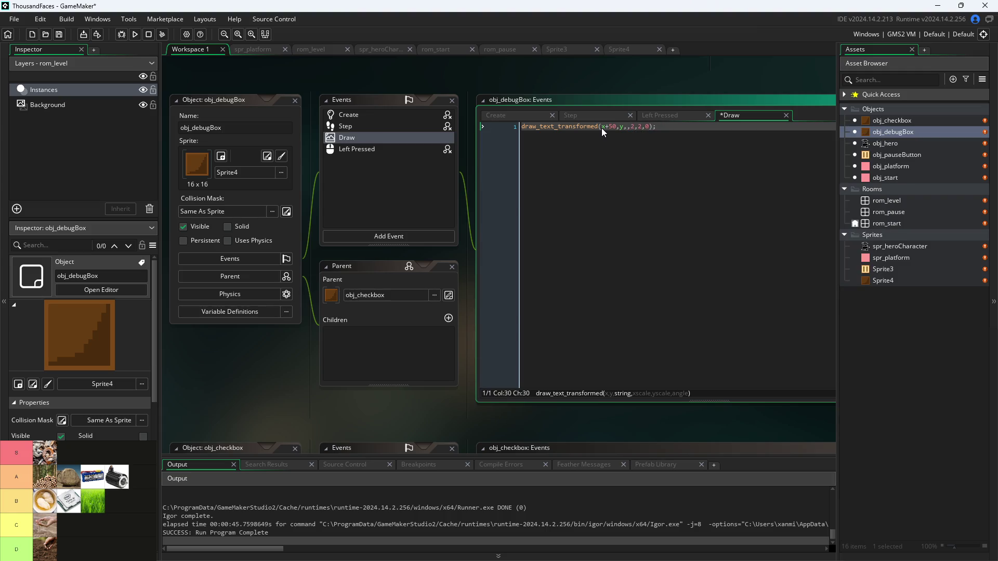
pyautogui.scroll(3, 719, 126)
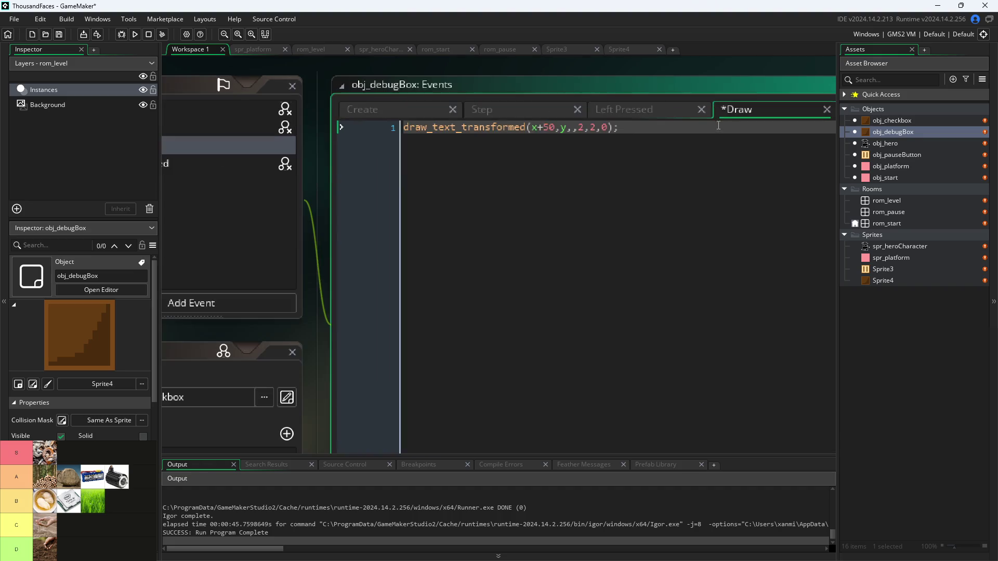
pyautogui.press('Left')
pyautogui.write('Debug ')
pyautogui.write('Stats')
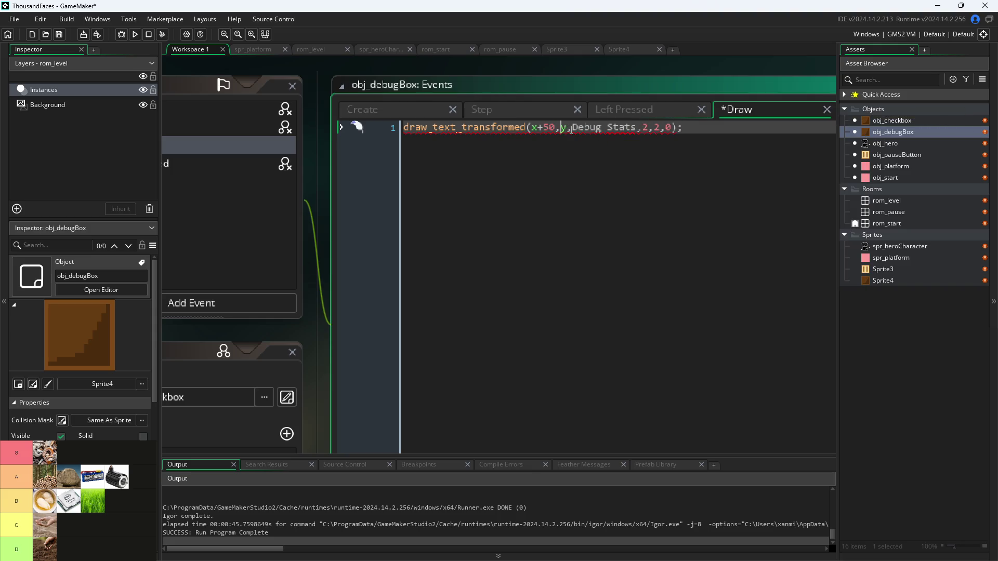
pyautogui.click(572, 130)
pyautogui.write('"')
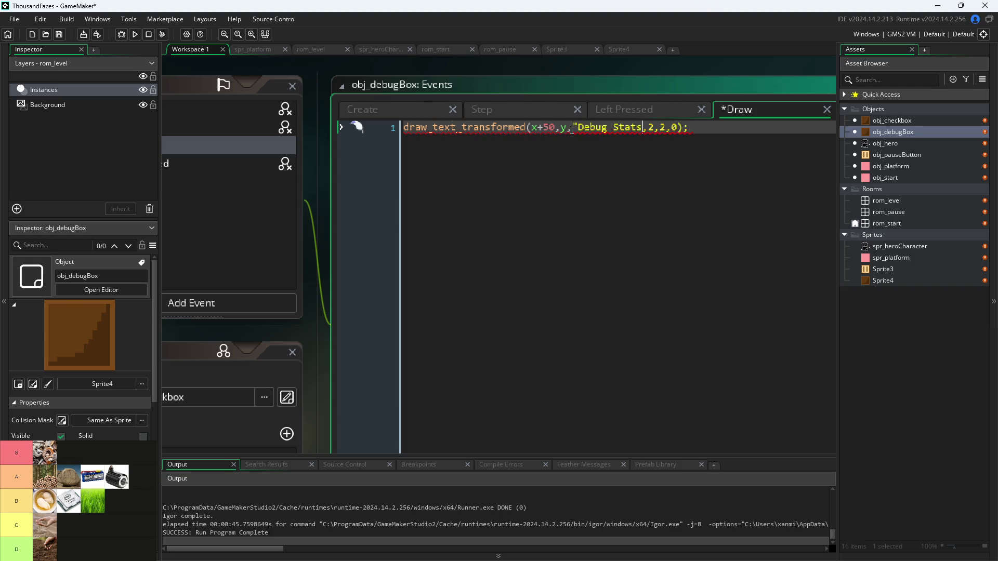
pyautogui.write('"')
pyautogui.keyDown('ctrl'); pyautogui.scroll(-2, 660, 62); pyautogui.keyUp('ctrl')
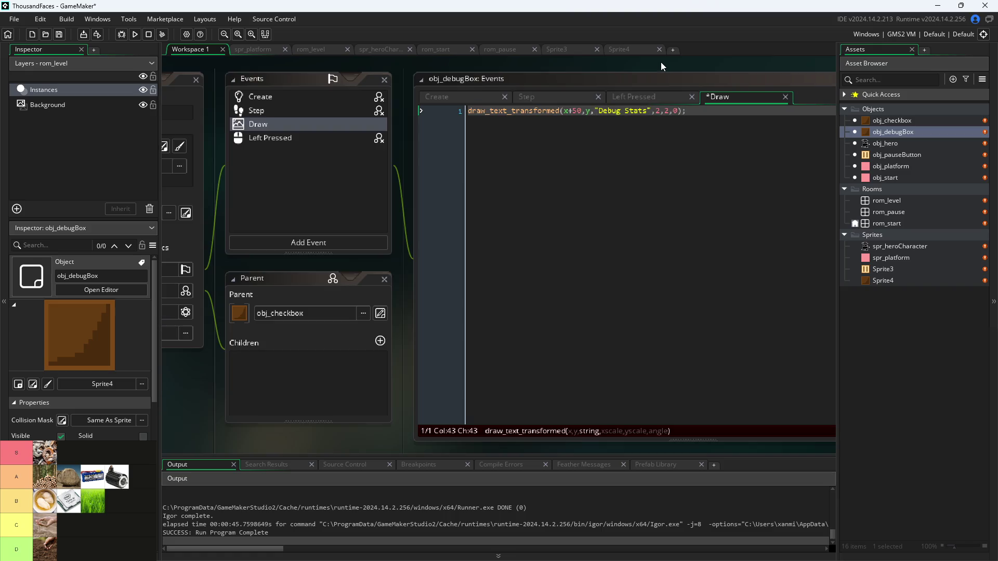
pyautogui.hotkey('ctrl', 's')
# - Test-run the game, then add draw_self(); as the new first line of obj_debugBox's Draw event
pyautogui.click(135, 34)
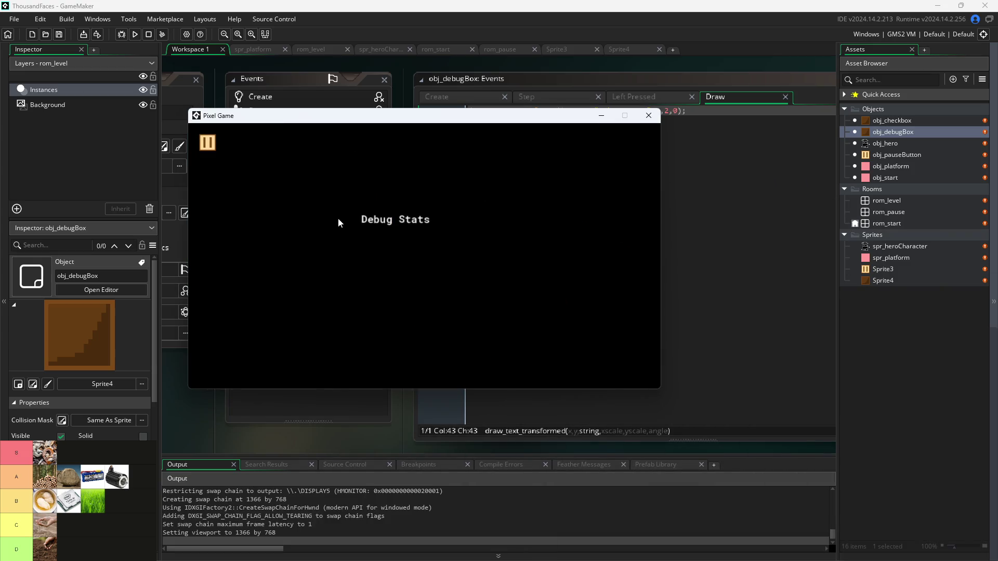
pyautogui.click(648, 115)
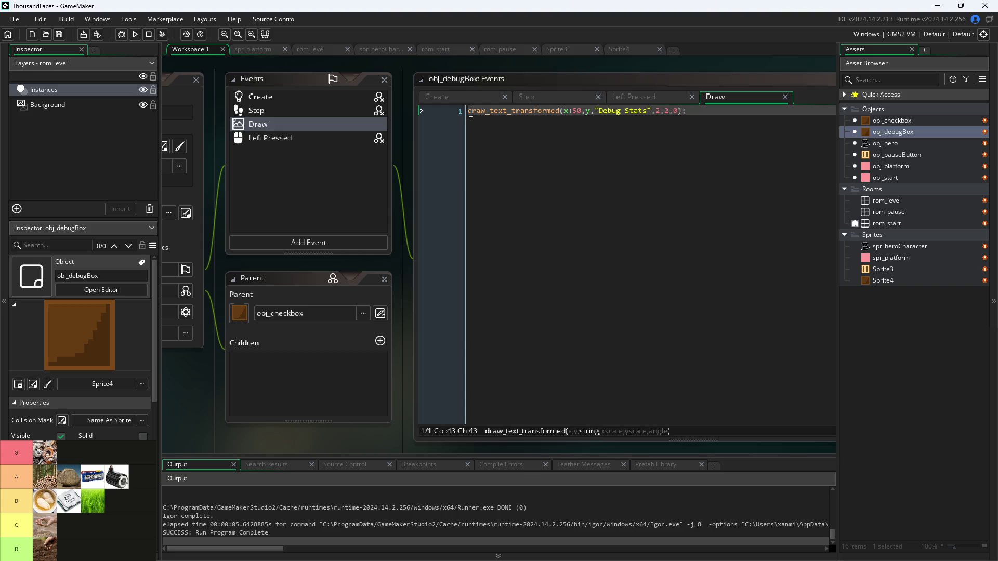
pyautogui.click(466, 111)
pyautogui.press('Return')
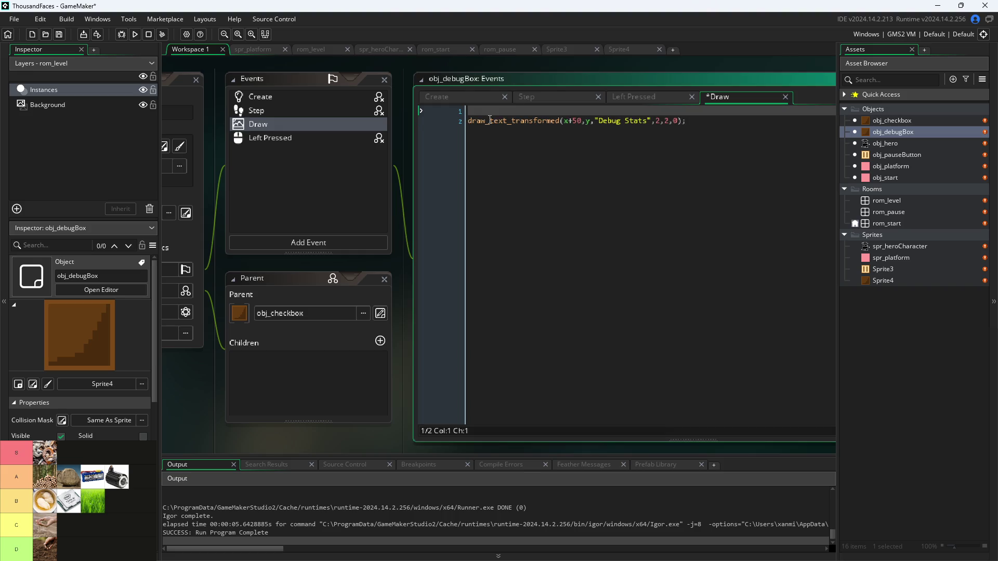
pyautogui.write('draw_se')
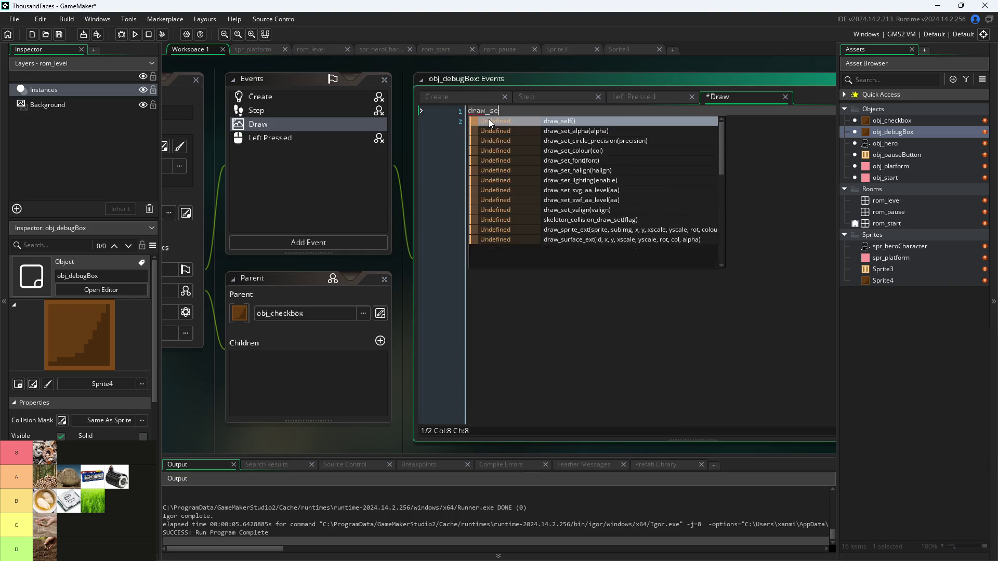
pyautogui.write('l')
pyautogui.press('Return')
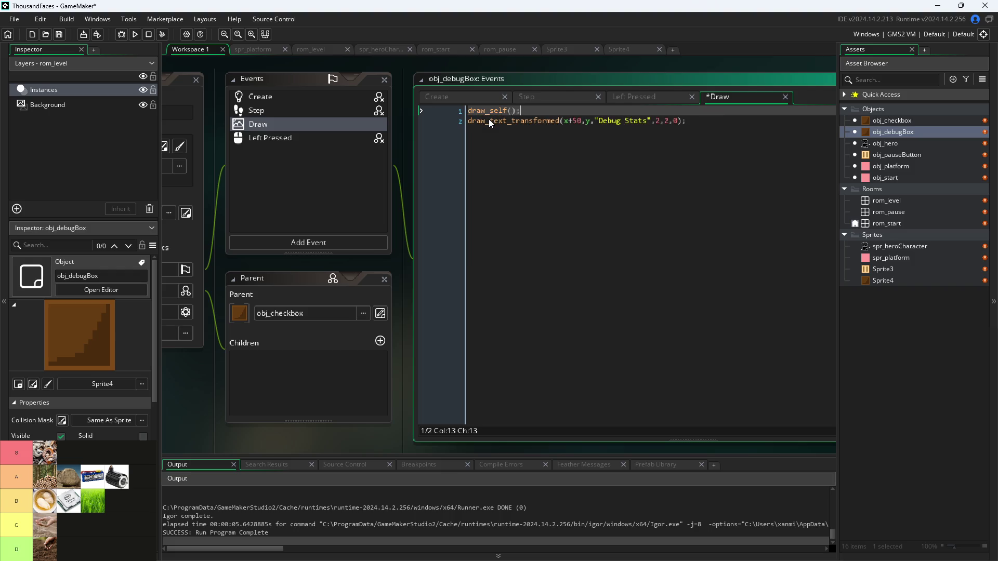
# - Run the game again, tick Debug Stats on the pause screen, and resume play
pyautogui.click(400, 181)
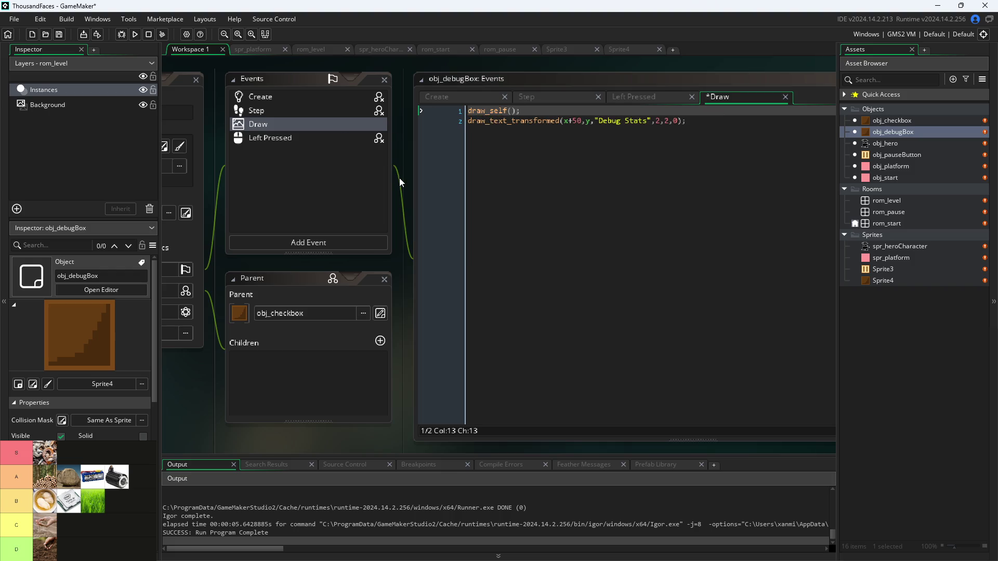
pyautogui.click(135, 34)
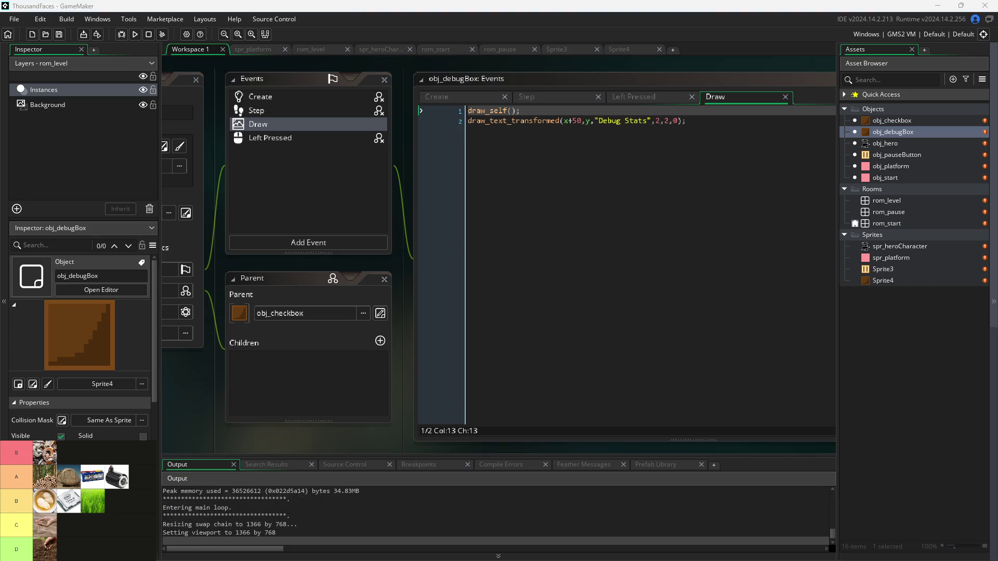
pyautogui.click(260, 192)
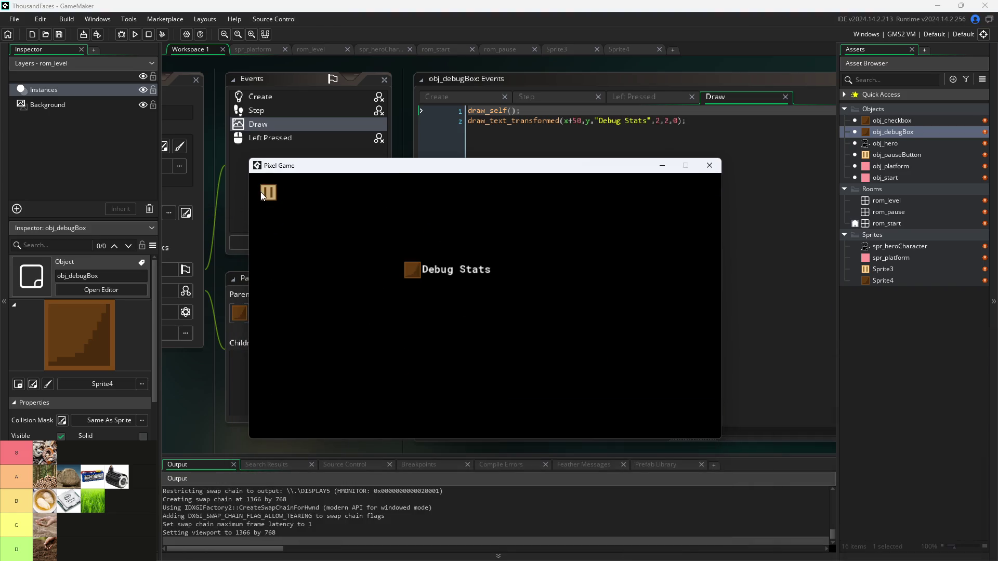
pyautogui.click(411, 273)
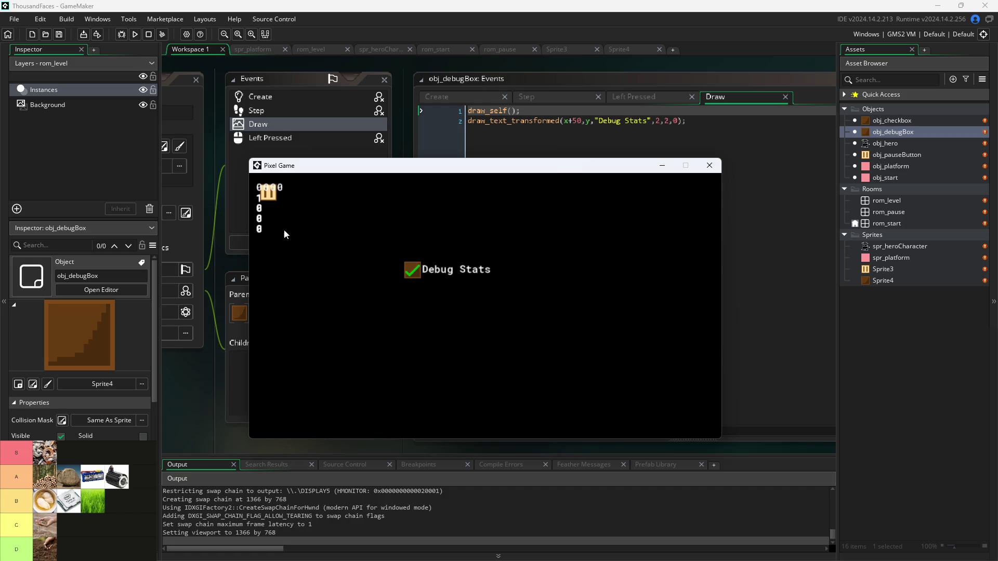
pyautogui.click(266, 199)
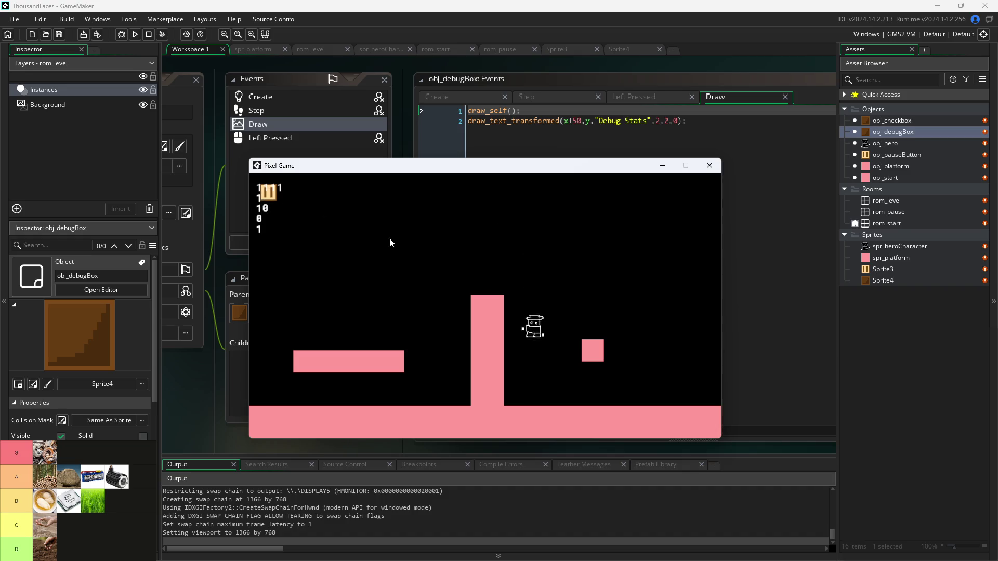
# - Jump the hero onto and off the tall pillar, pausing once, while debug values update
pyautogui.press('space')
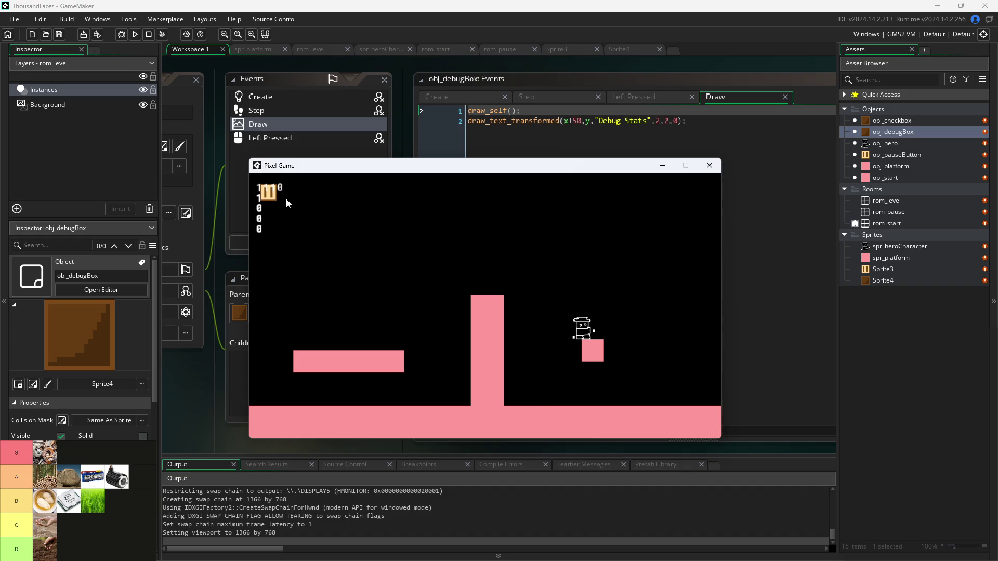
pyautogui.press('space')
pyautogui.press('Left')
pyautogui.press('space')
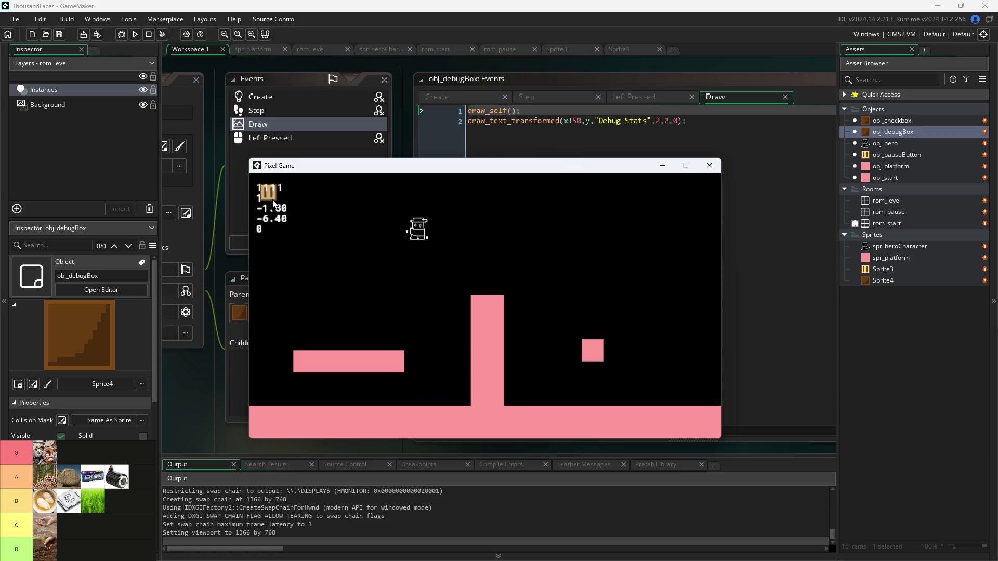
pyautogui.click(273, 200)
pyautogui.click(260, 201)
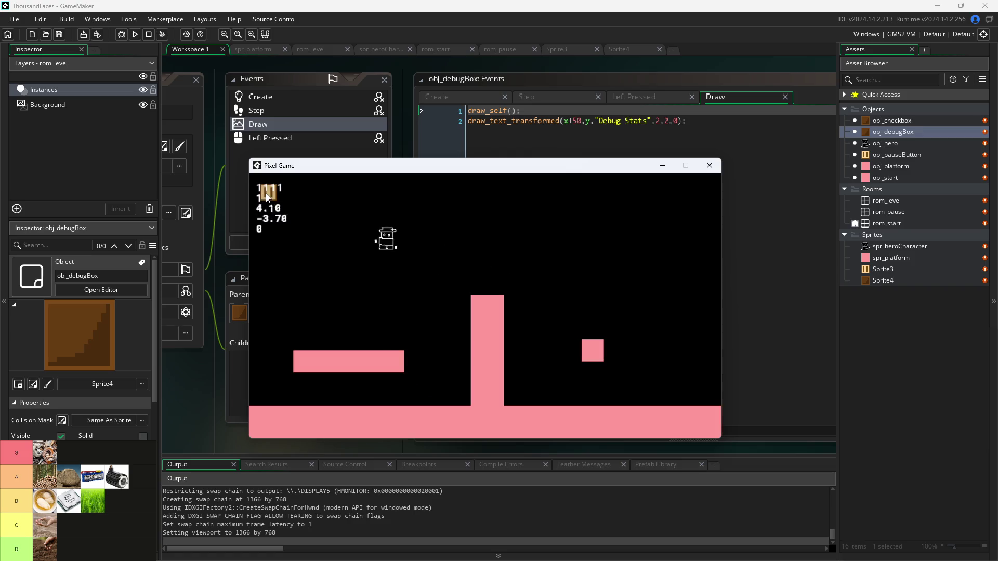
pyautogui.press('space')
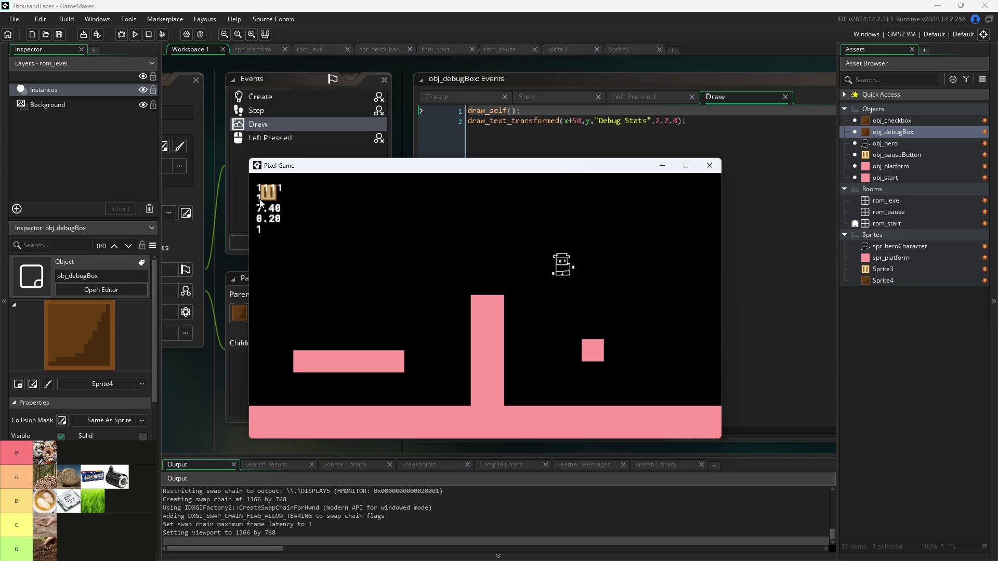
pyautogui.press('Left')
pyautogui.press('space')
pyautogui.press('space')
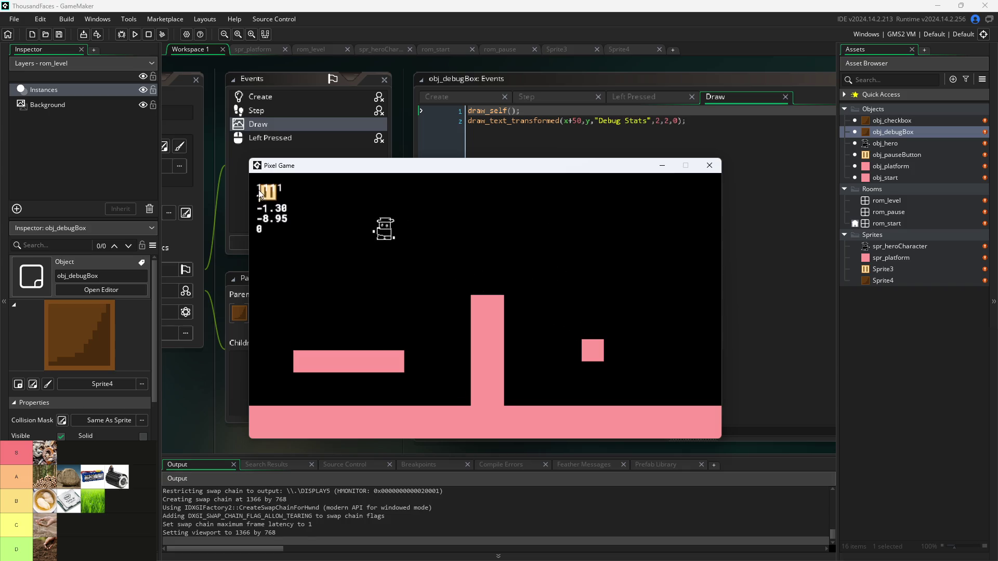
pyautogui.press('Right')
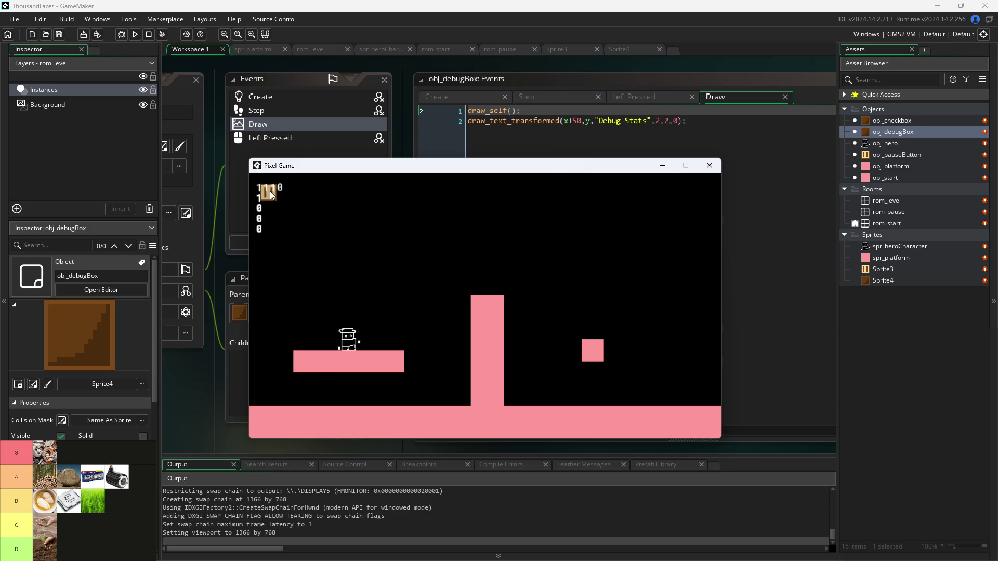
# - Pause the game and toggle the Debug Stats checkbox off and on repeatedly, leaving it checked
pyautogui.click(270, 191)
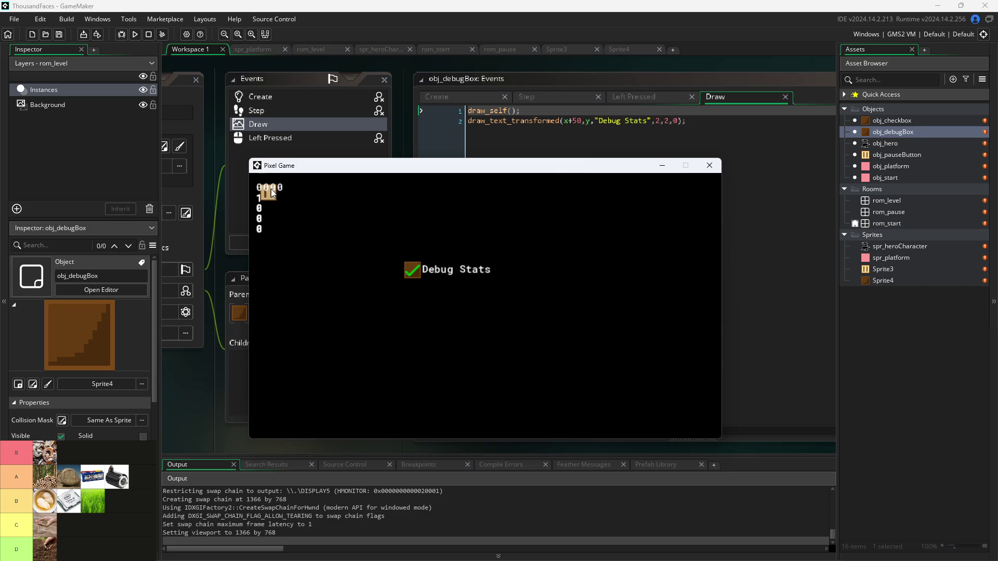
pyautogui.click(416, 273)
pyautogui.click(413, 281)
pyautogui.click(413, 276)
pyautogui.click(406, 276)
pyautogui.click(416, 274)
pyautogui.click(414, 273)
pyautogui.click(411, 269)
pyautogui.click(412, 269)
pyautogui.click(415, 269)
pyautogui.click(415, 269)
pyautogui.click(412, 272)
pyautogui.click(411, 274)
pyautogui.press('Right')
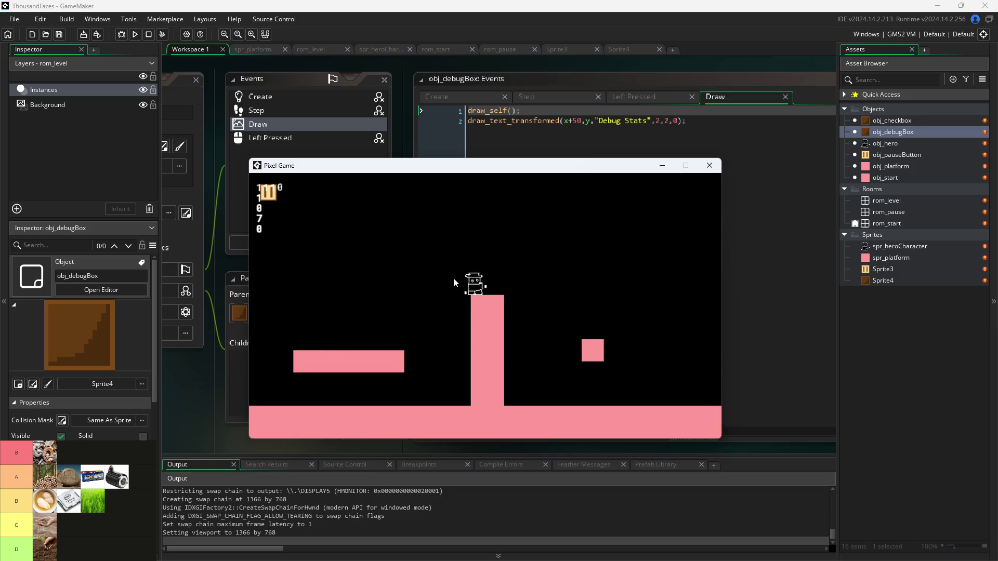
pyautogui.press('Left')
pyautogui.press('Left')
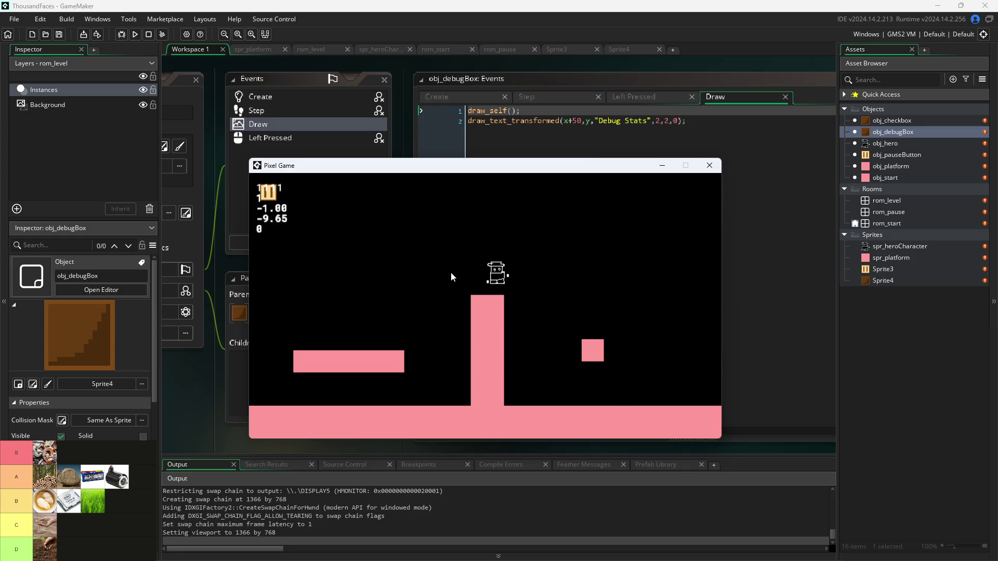
pyautogui.press('Right')
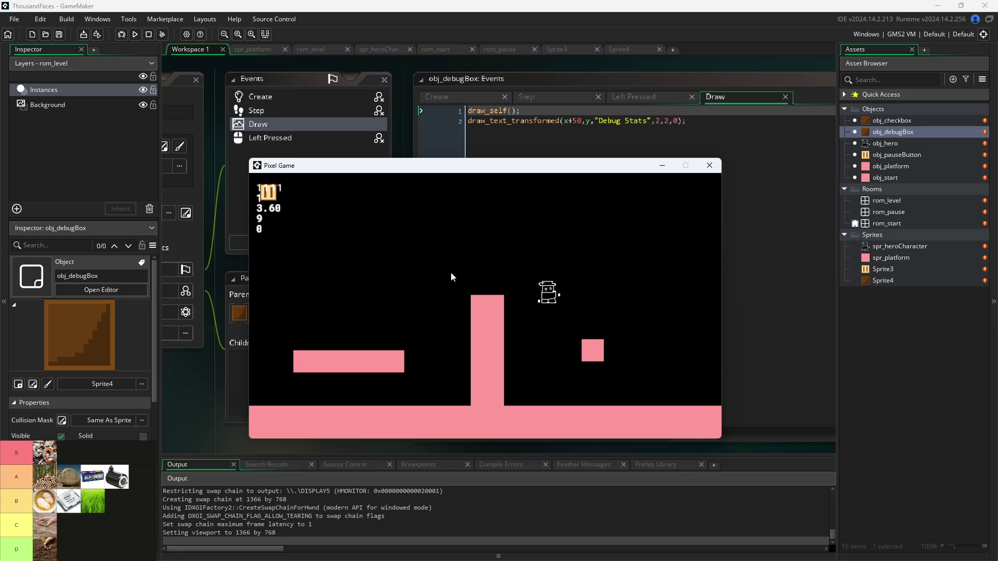
pyautogui.press('Up')
pyautogui.press('Left')
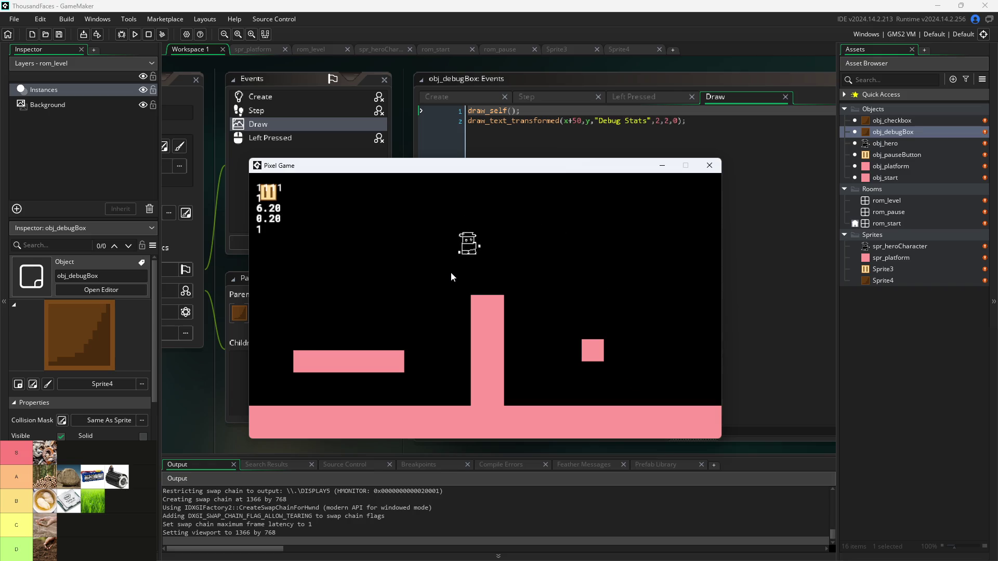
pyautogui.press('Right')
pyautogui.press('Left')
pyautogui.press('Up')
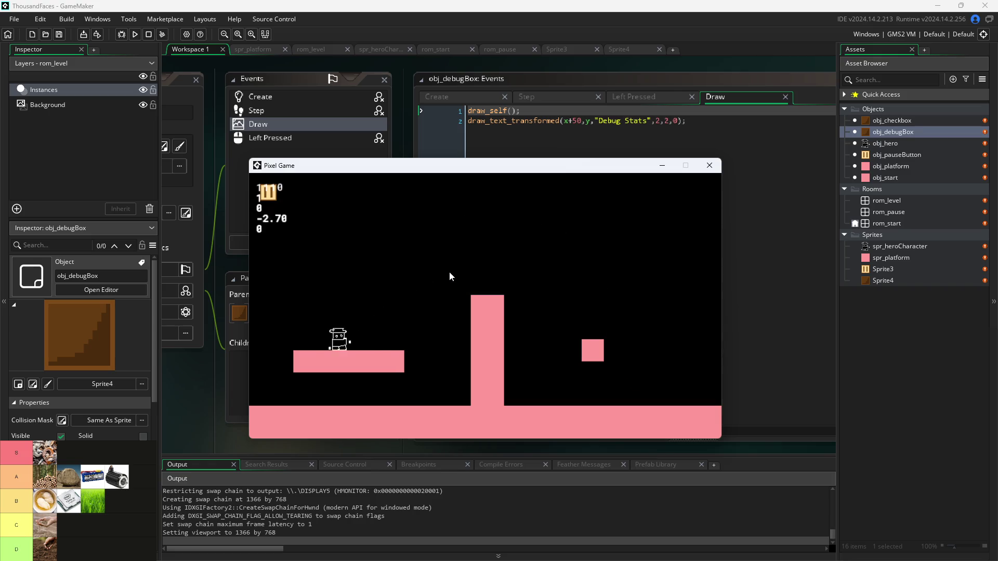
pyautogui.press('Right')
pyautogui.press('Left')
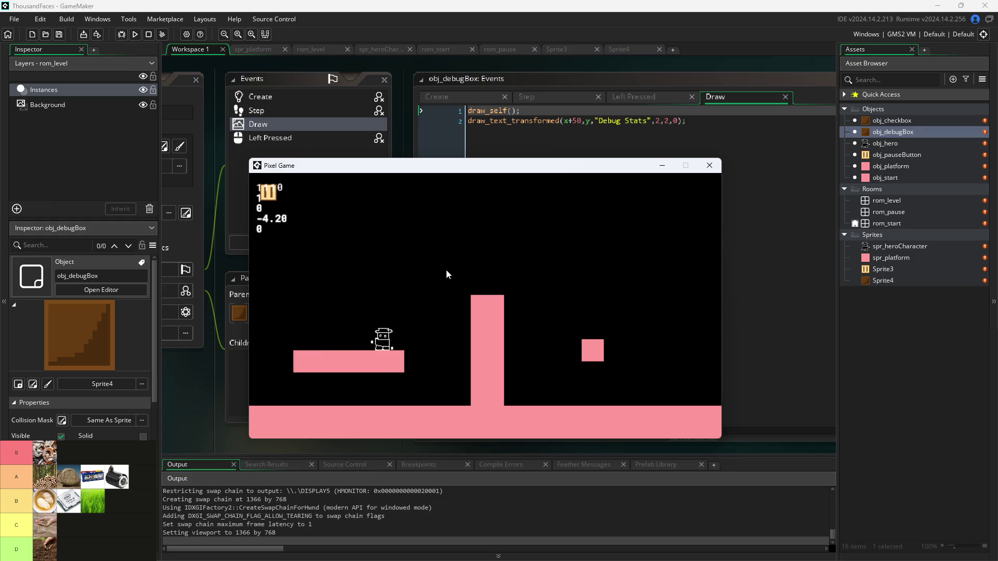
pyautogui.press('Right')
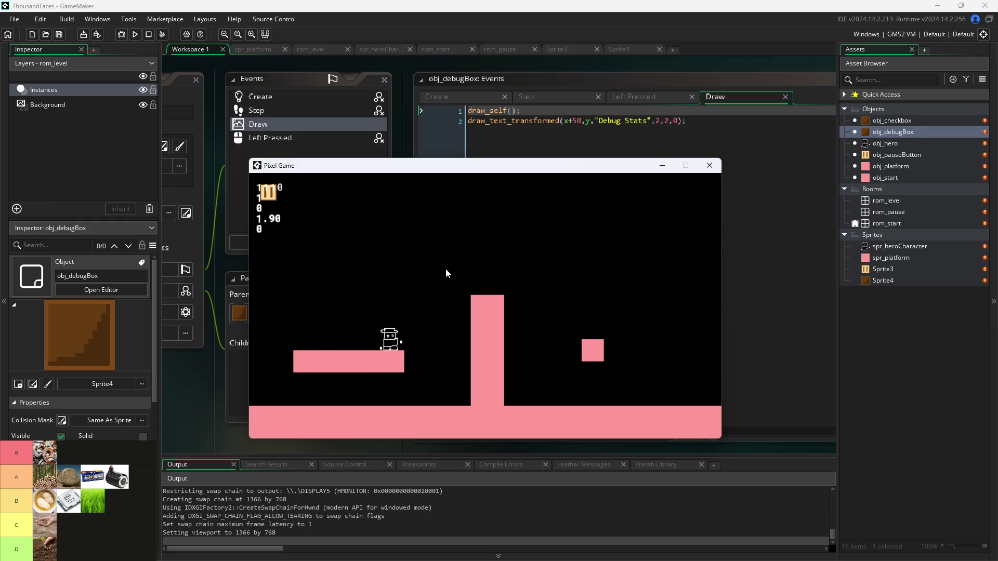
pyautogui.press('Left')
pyautogui.press('Right')
pyautogui.press('Left')
pyautogui.press('space')
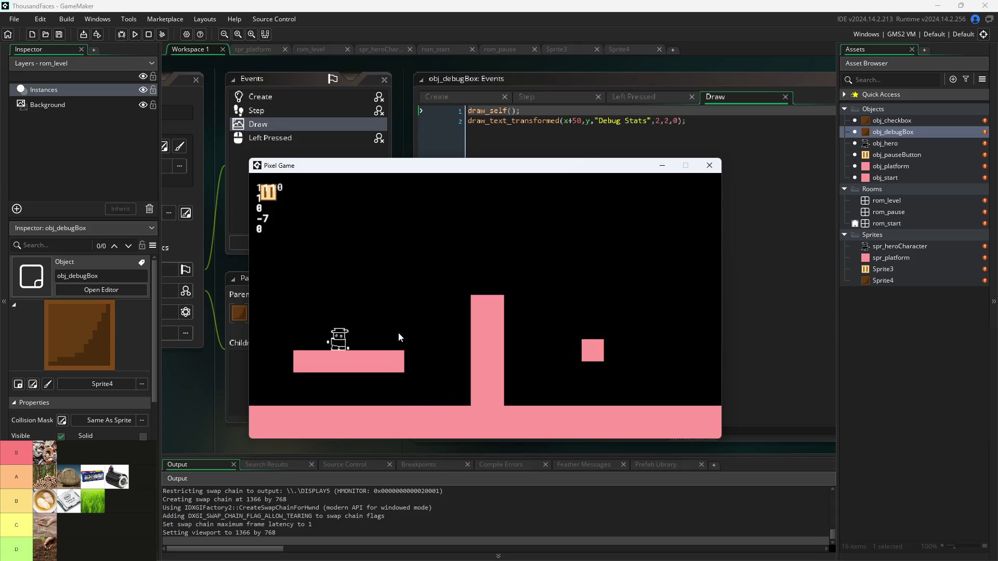
pyautogui.press('Right')
pyautogui.press('space')
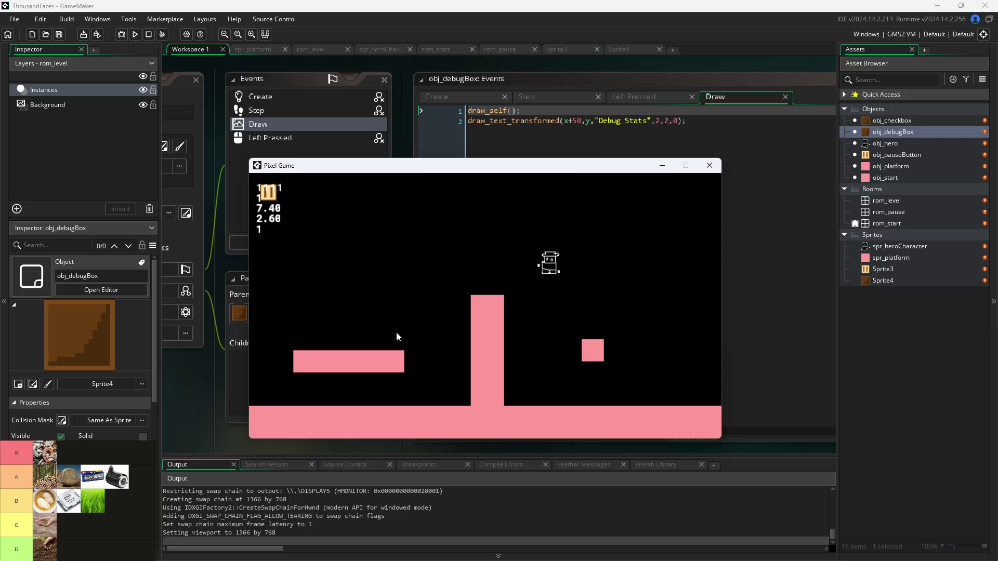
pyautogui.press('space')
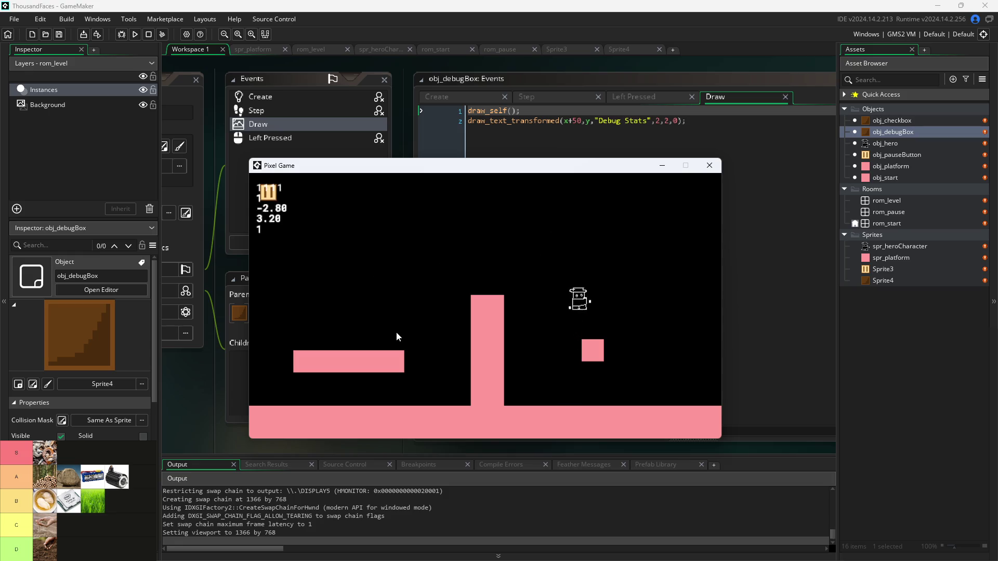
pyautogui.press('space')
pyautogui.press('Left')
pyautogui.press('space')
pyautogui.press('space')
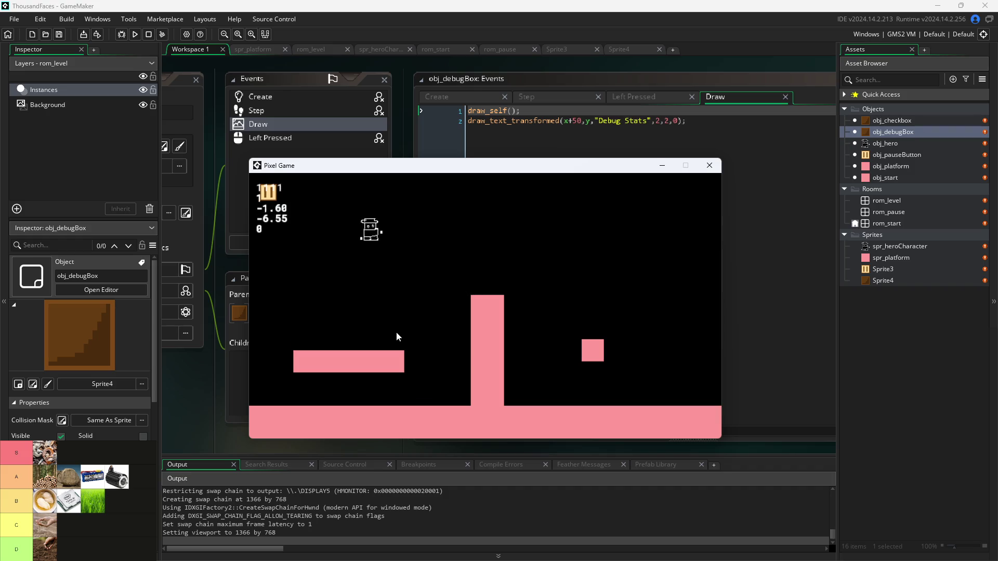
pyautogui.press('Right')
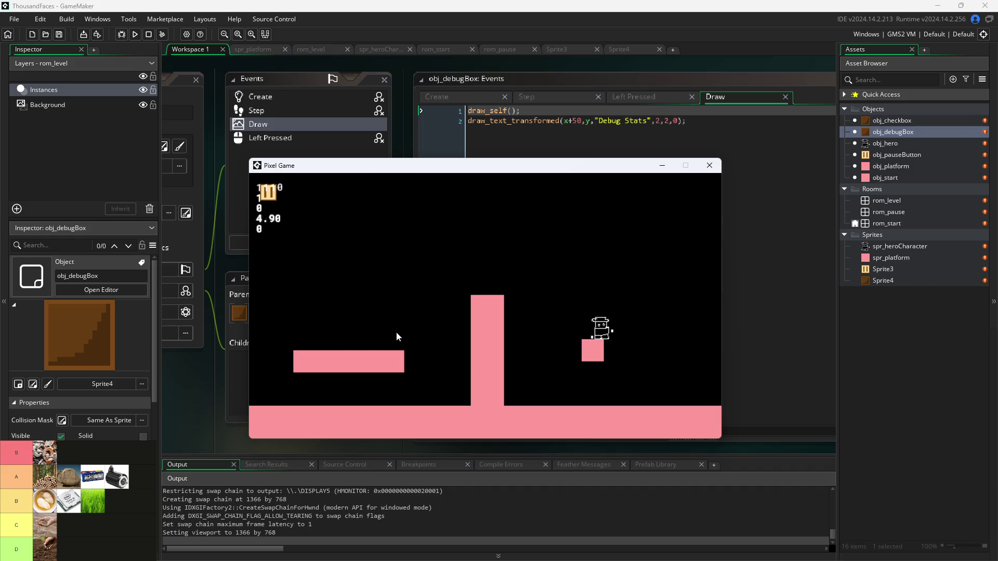
pyautogui.press('space')
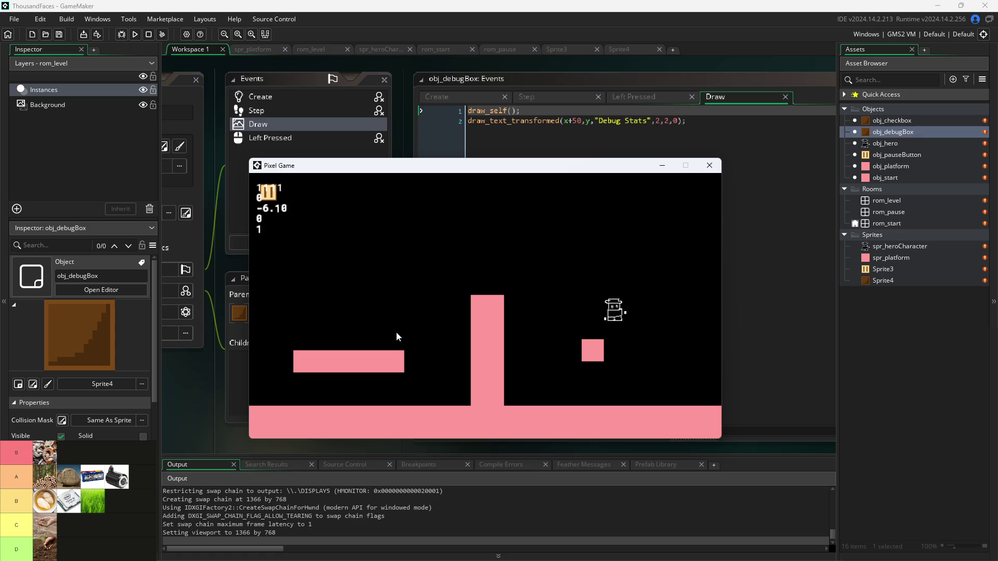
pyautogui.press('Left')
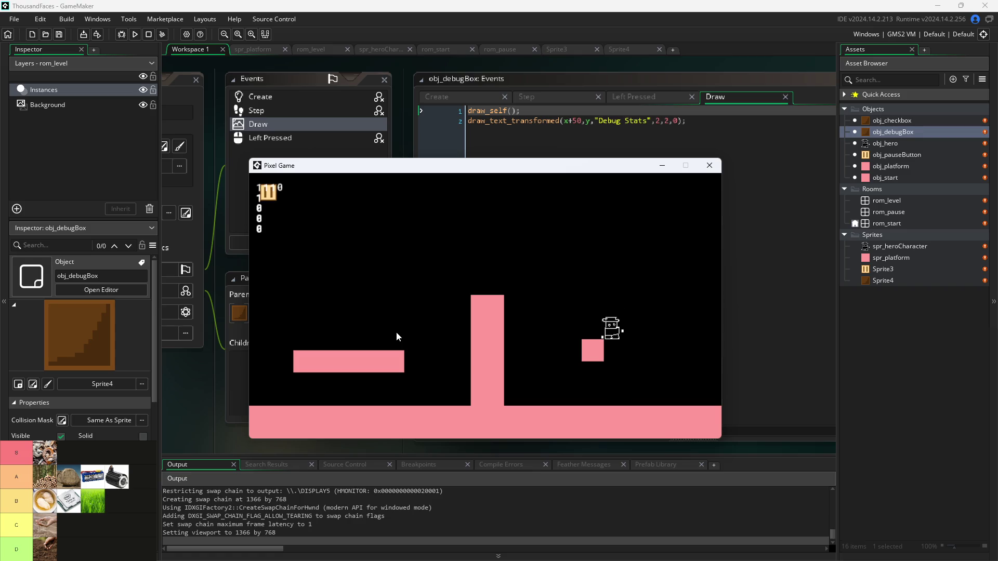
pyautogui.press('Right')
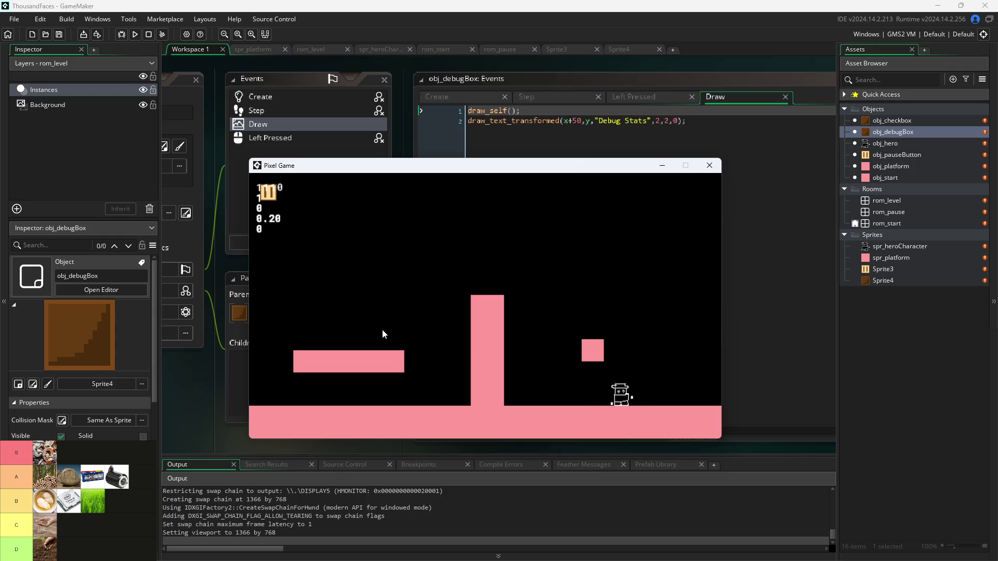
pyautogui.press('Up')
pyautogui.press('Left')
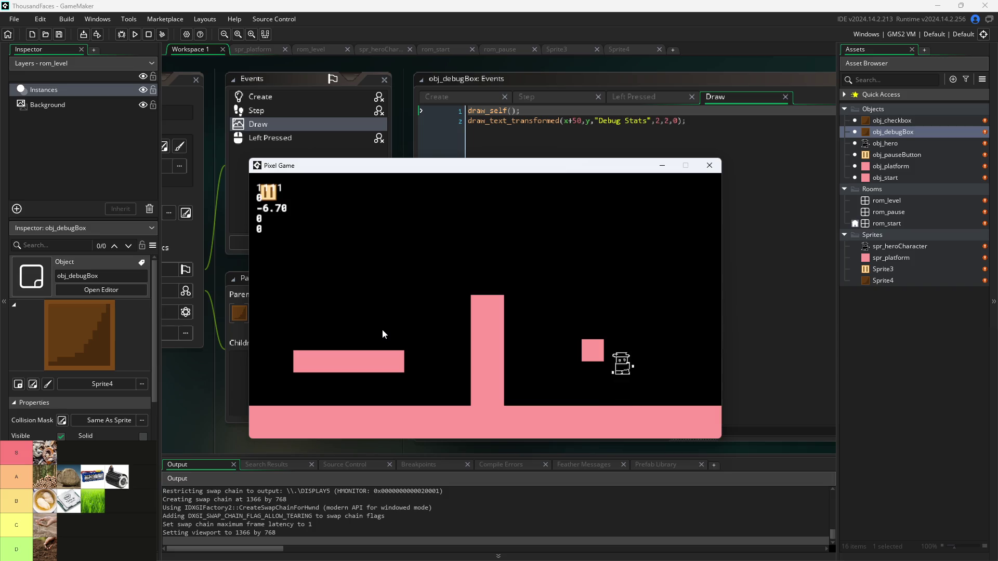
pyautogui.press('Up')
pyautogui.press('Left')
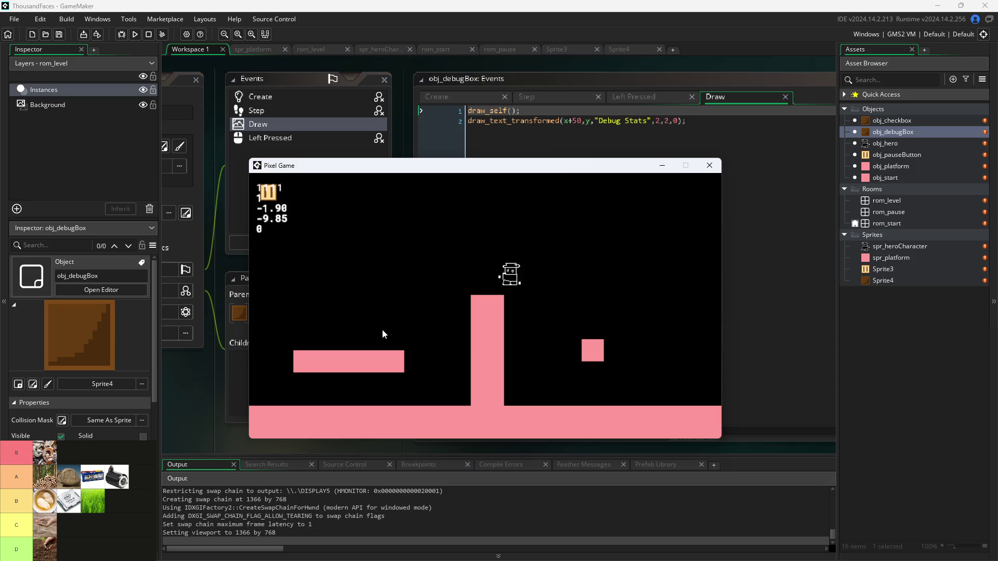
pyautogui.press('Up')
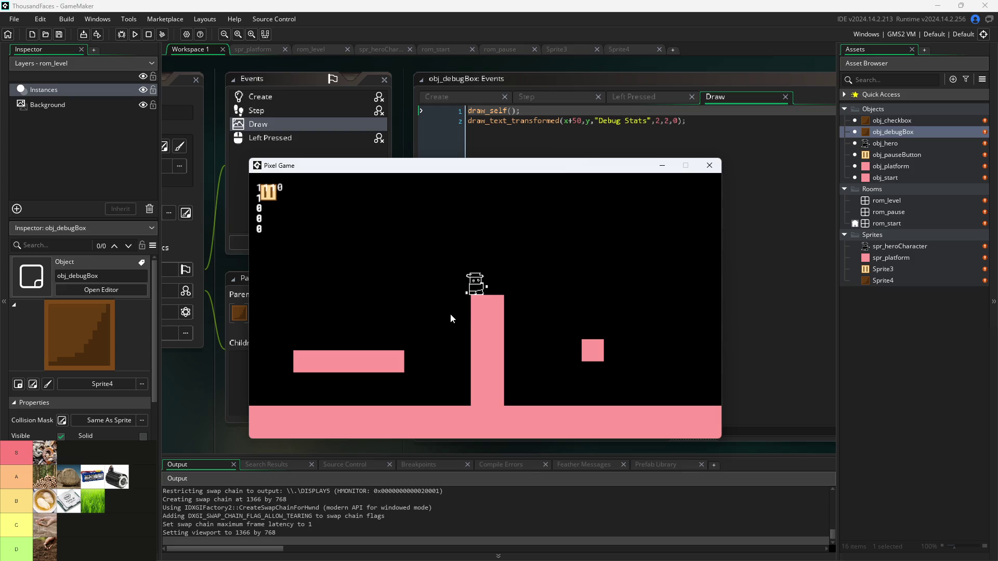
pyautogui.press('Right')
pyautogui.press('Left')
pyautogui.press('Up')
pyautogui.press('Right')
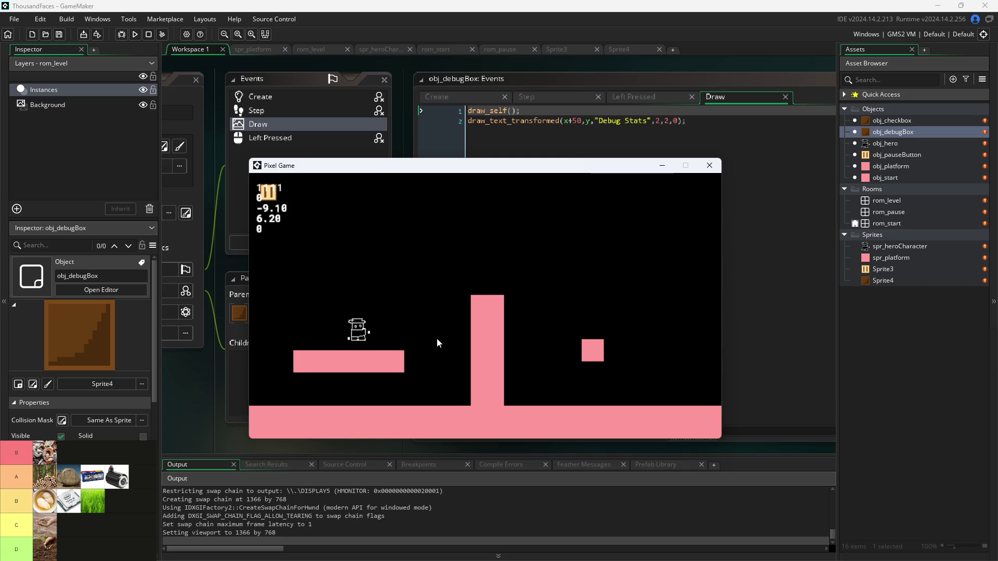
pyautogui.press('Up')
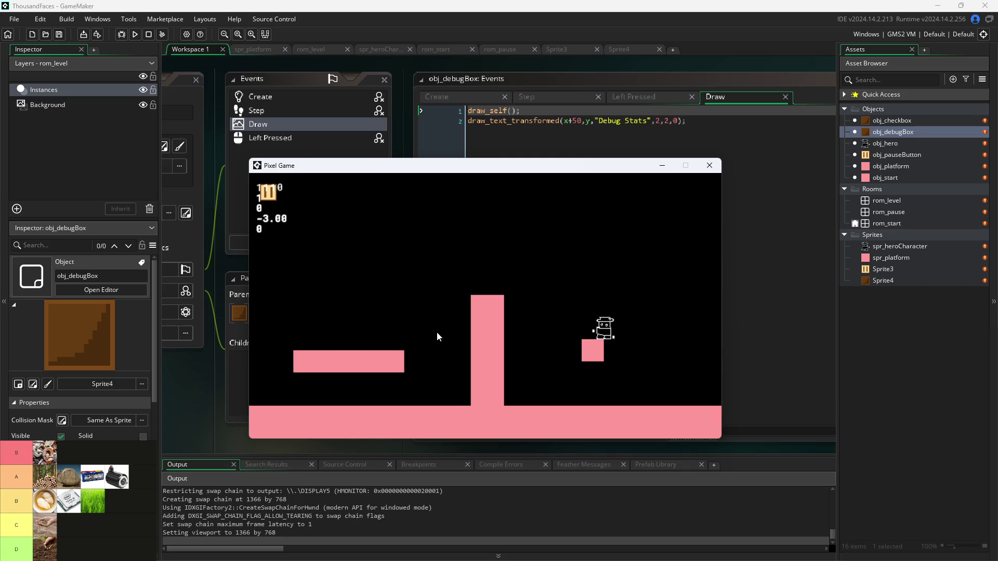
pyautogui.press('Left')
pyautogui.press('Up')
pyautogui.press('Up')
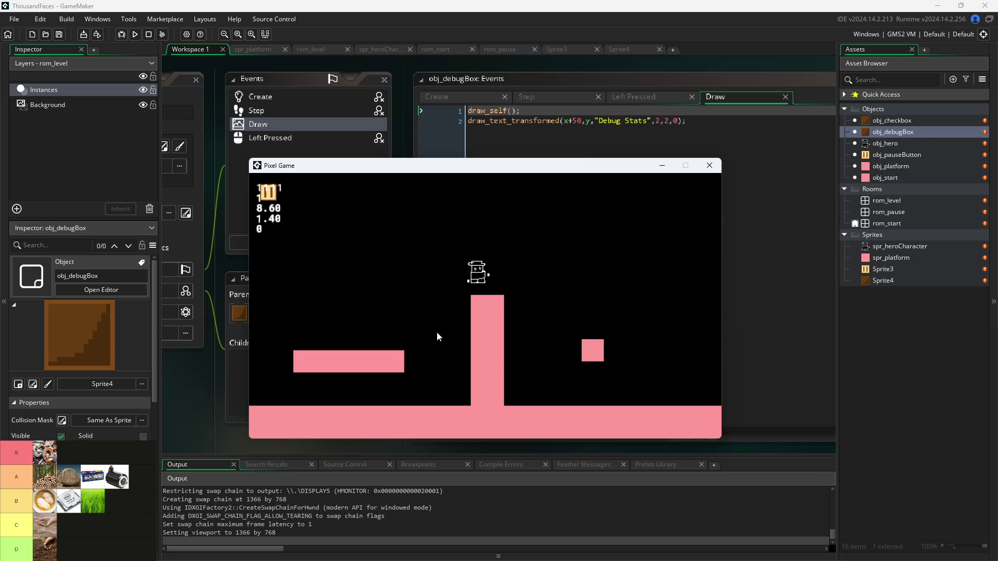
pyautogui.press('Up')
pyautogui.press('Left')
# - Run and jump the hero around the small block, tall pillar and left platform with the arrow keys
pyautogui.press('Up')
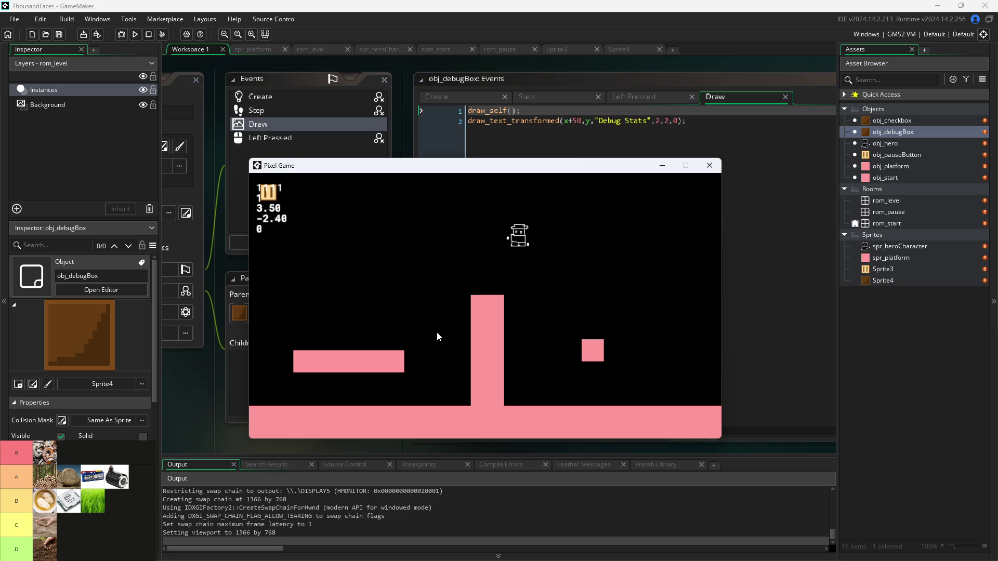
pyautogui.press('Left')
pyautogui.press('Up')
pyautogui.press('Up')
pyautogui.press('Right')
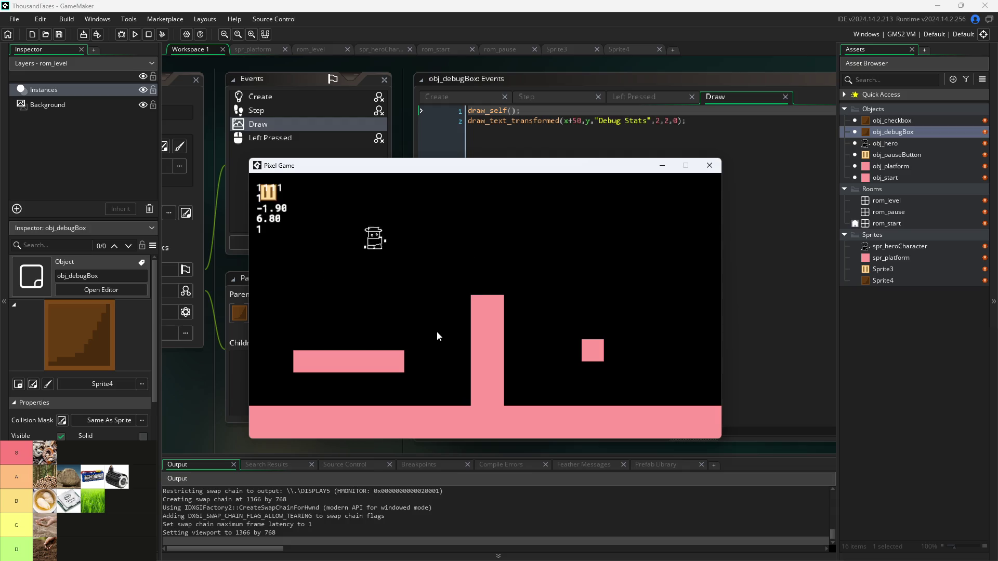
pyautogui.press('Left')
pyautogui.press('Up')
pyautogui.press('Right')
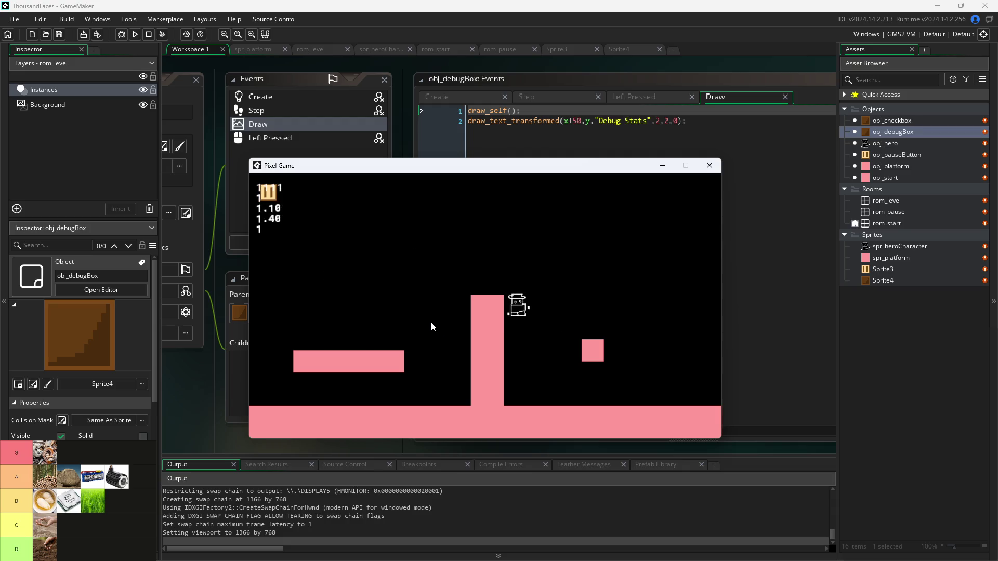
pyautogui.press('Right')
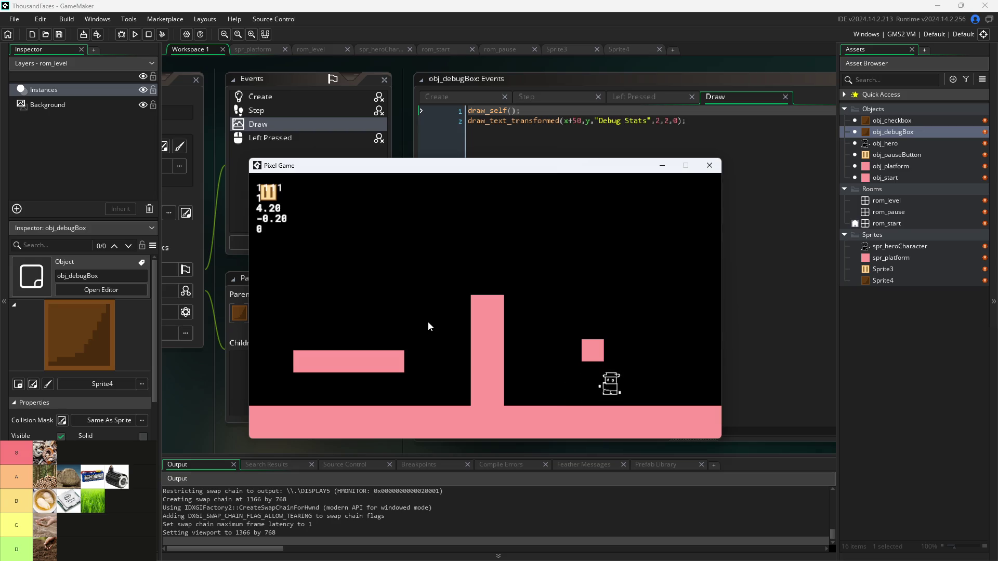
pyautogui.press('Up')
pyautogui.press('Left')
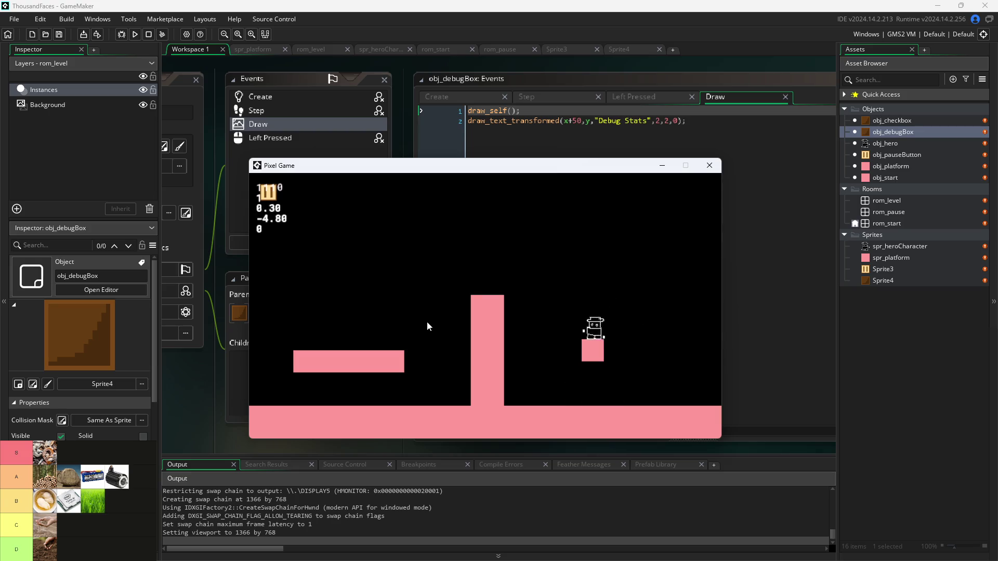
pyautogui.press('Up')
pyautogui.press('Right')
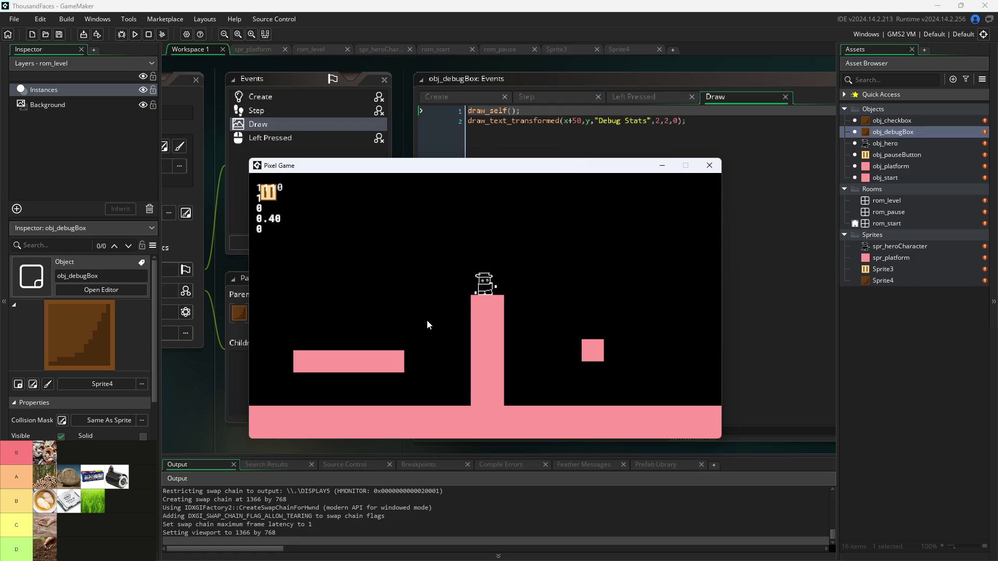
pyautogui.press('Left')
pyautogui.press('Right')
pyautogui.press('Left')
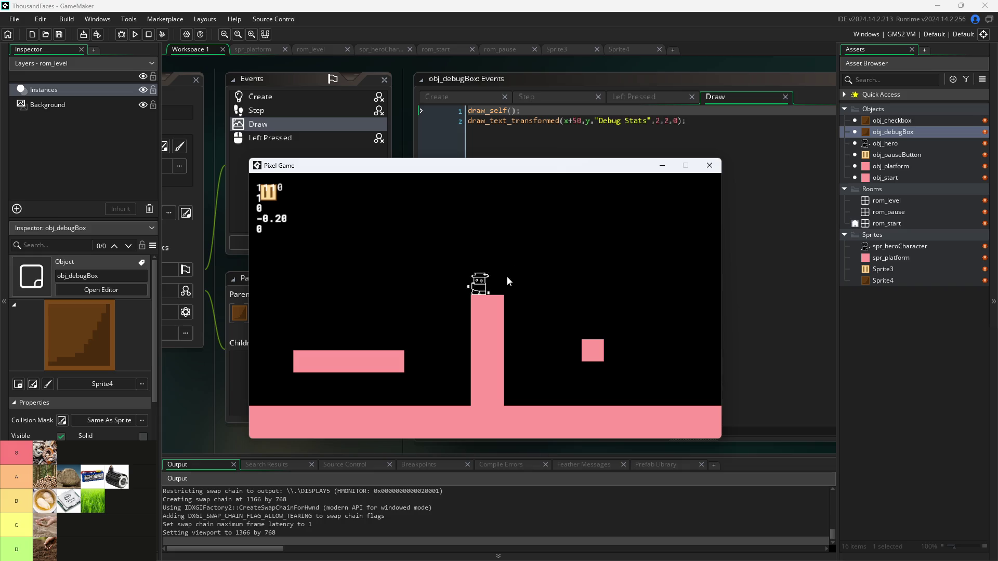
pyautogui.press('Right')
pyautogui.press('Left')
pyautogui.press('Right')
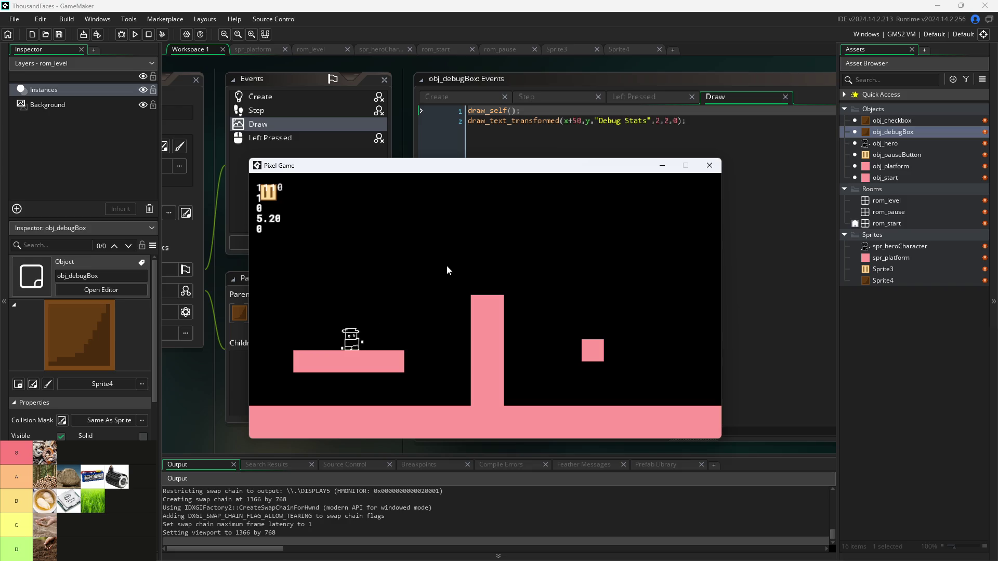
pyautogui.press('Up')
pyautogui.press('Left')
pyautogui.press('Right')
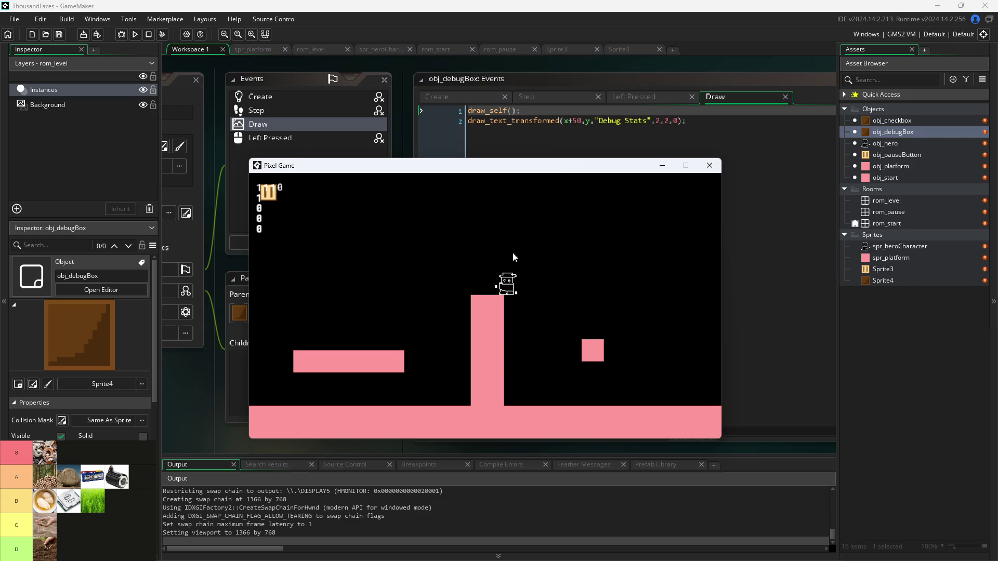
pyautogui.press('Left')
pyautogui.press('Left')
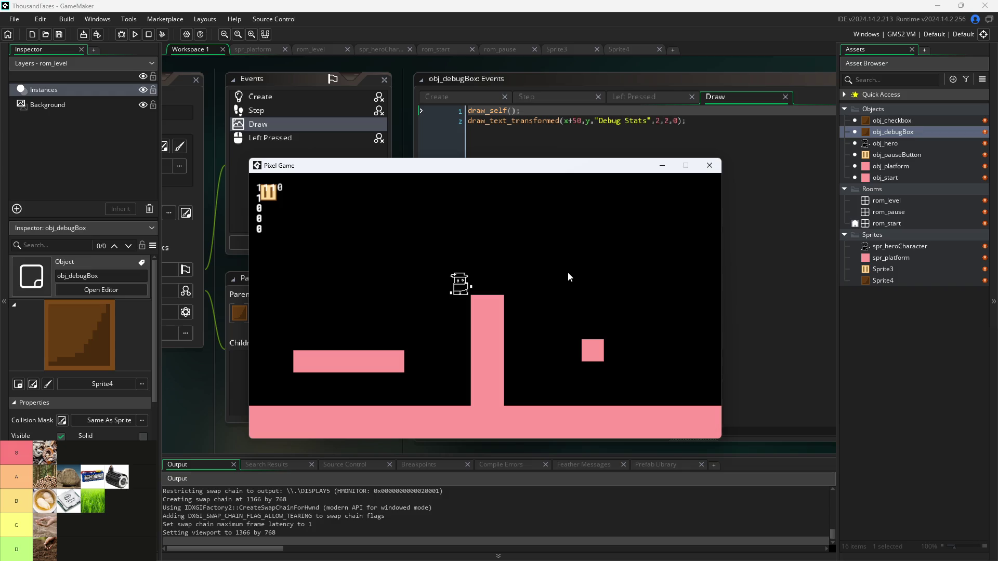
# - Keep hopping the hero over the pillar, then switch the Debug Stats checkbox on and off
pyautogui.press('Up')
pyautogui.press('Up')
pyautogui.press('Left')
pyautogui.press('Right')
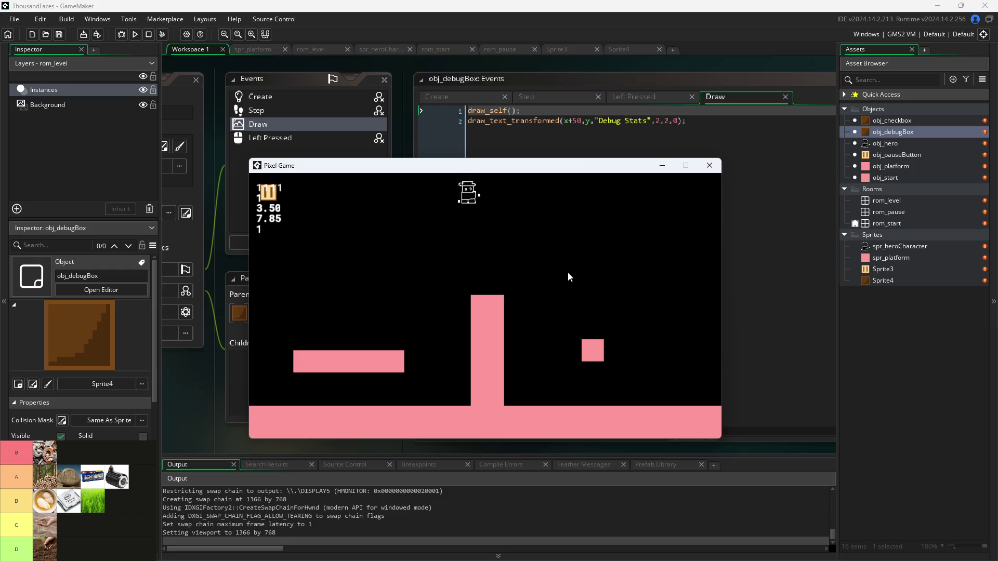
pyautogui.press('Up')
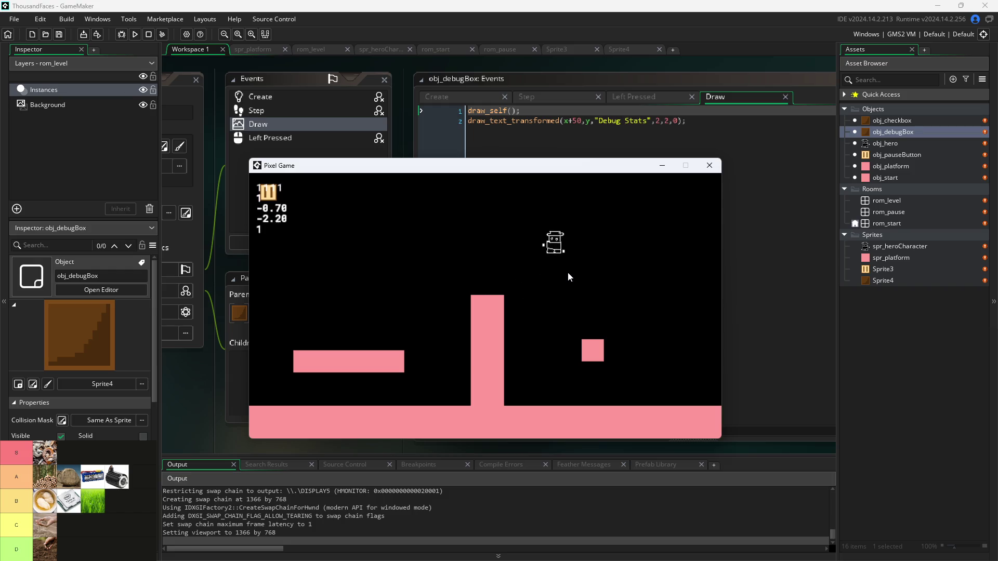
pyautogui.press('Up')
pyautogui.press('Right')
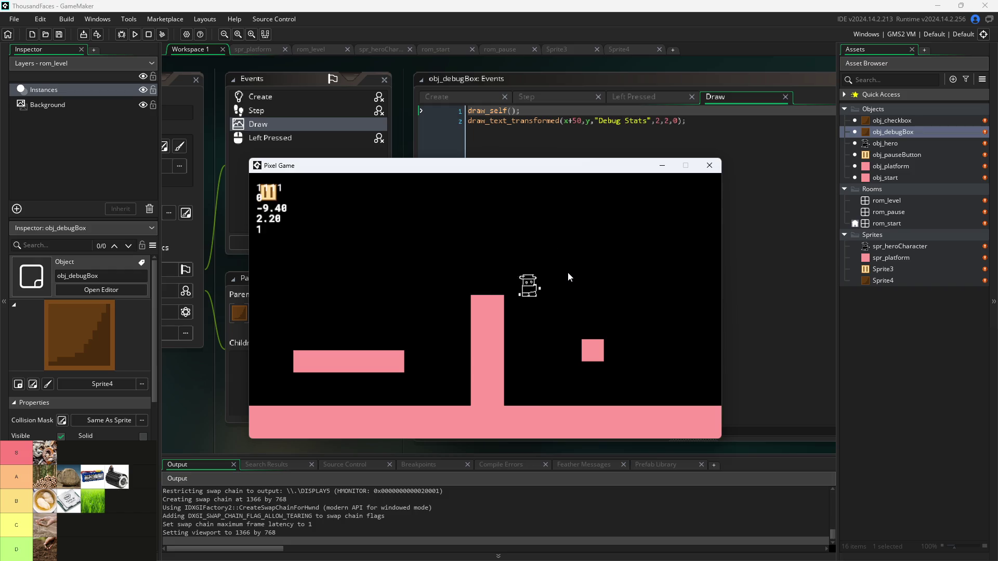
pyautogui.press('Left')
pyautogui.press('Right')
pyautogui.press('Up')
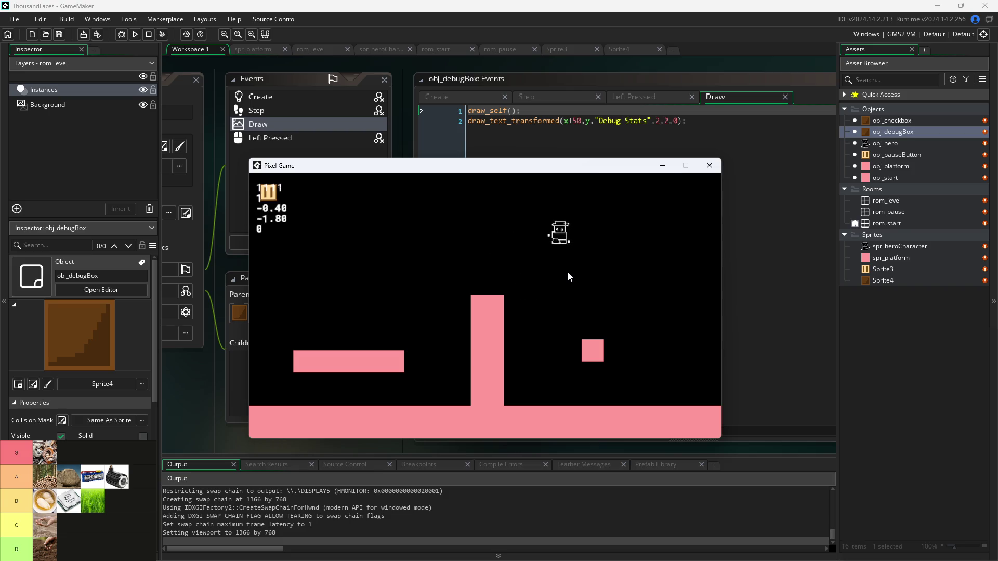
pyautogui.press('Left')
pyautogui.press('Up')
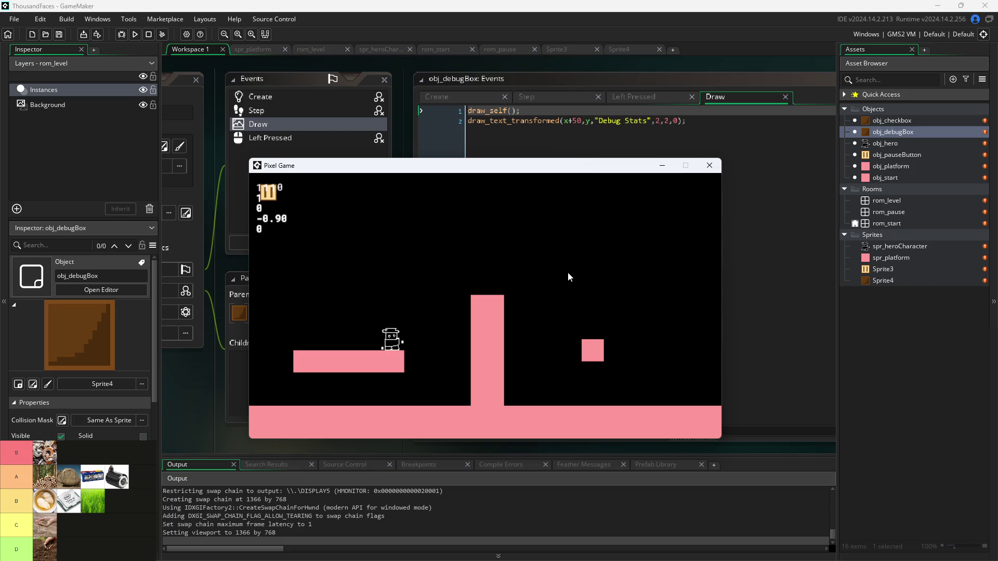
pyautogui.press('Right')
pyautogui.press('Up')
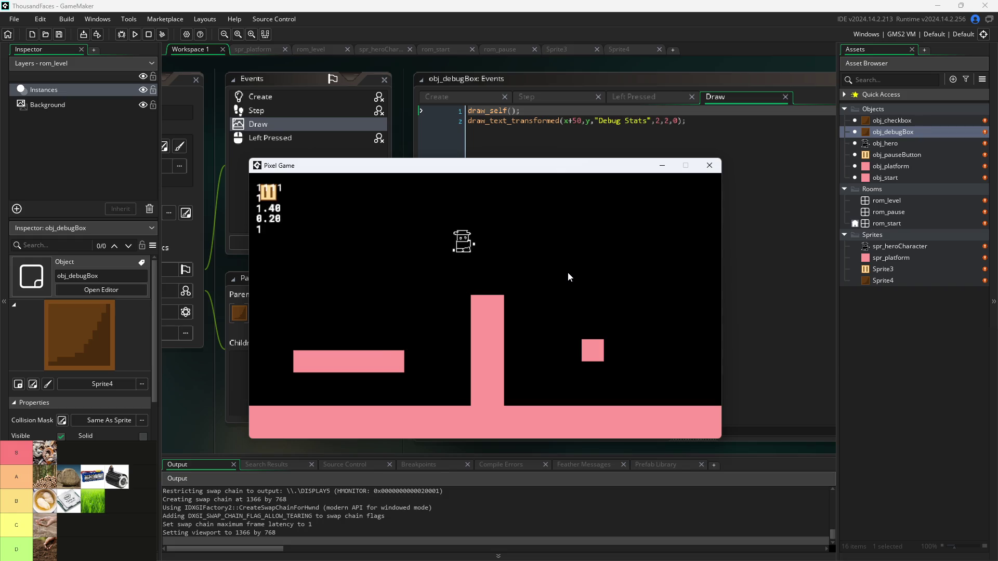
pyautogui.press('Left')
pyautogui.press('Up')
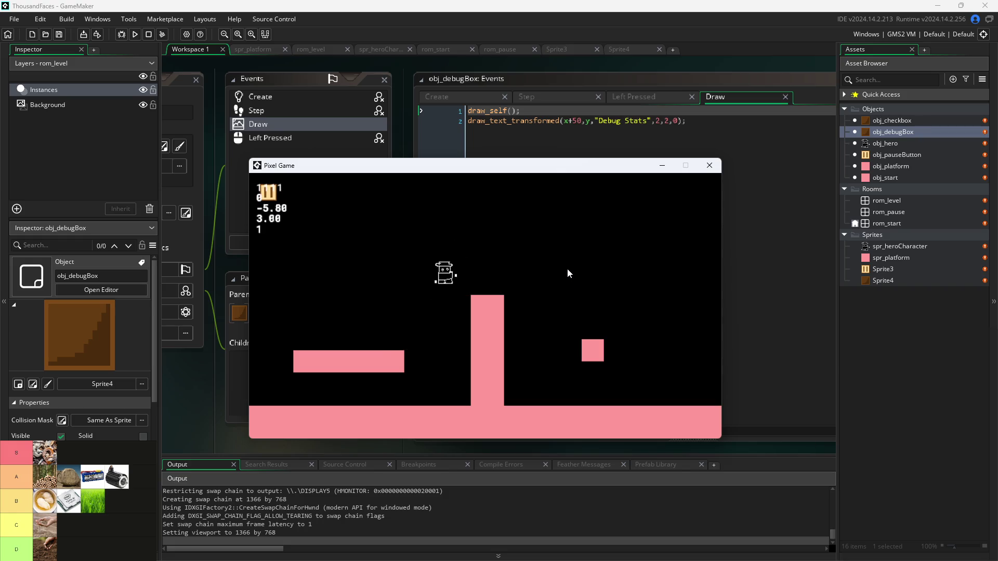
pyautogui.press('Right')
pyautogui.press('Left')
pyautogui.press('Up')
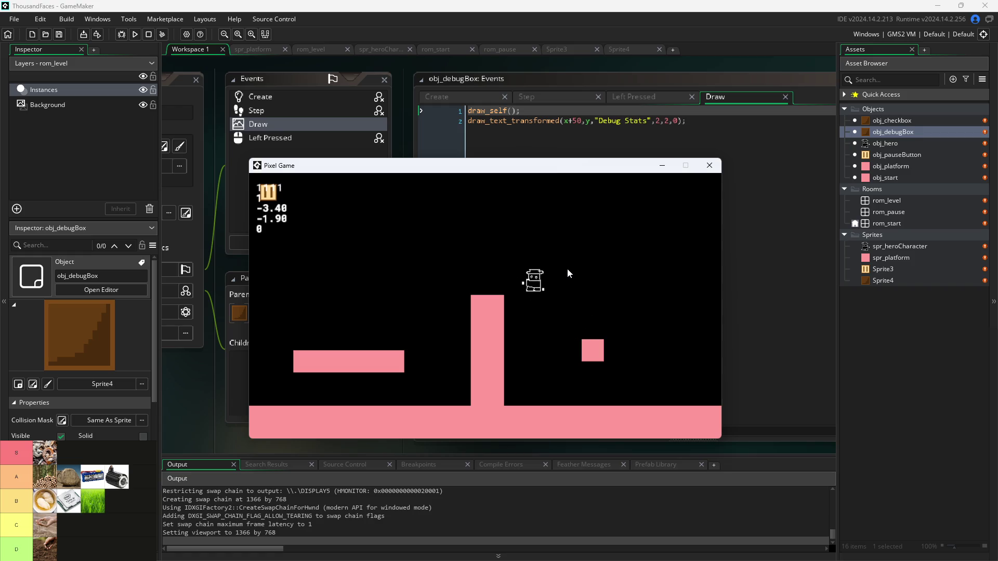
pyautogui.press('Up')
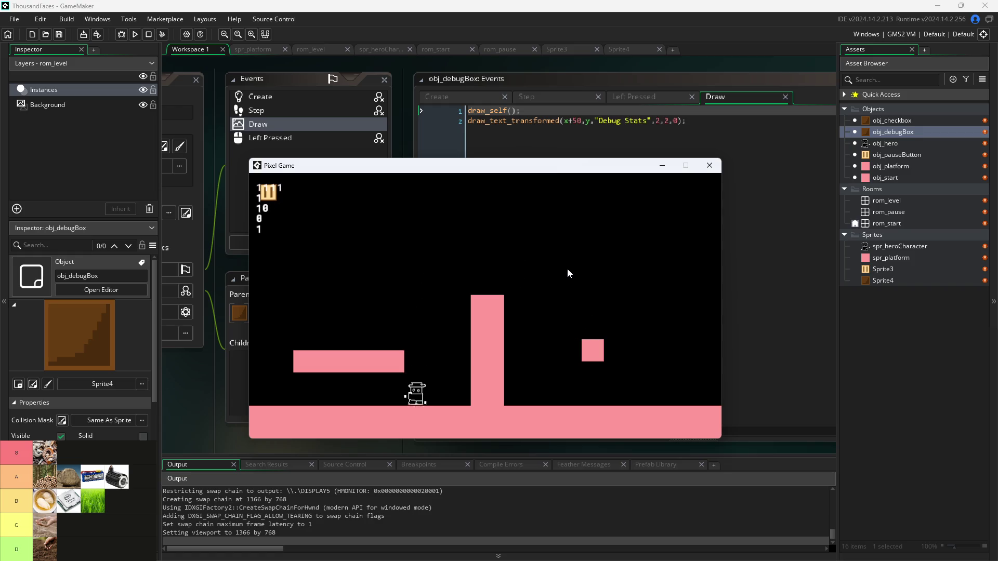
pyautogui.press('Up')
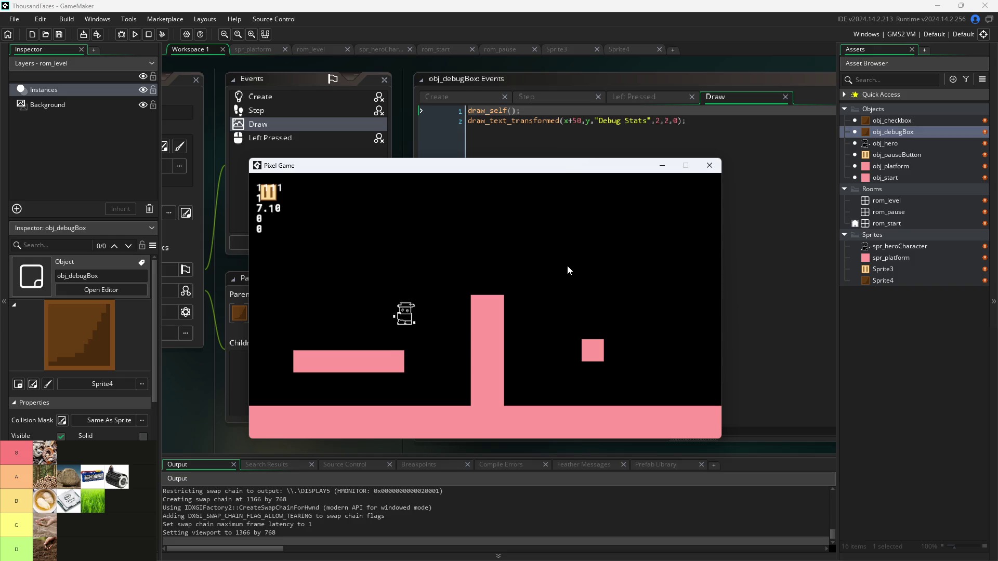
pyautogui.press('Right')
pyautogui.press('Up')
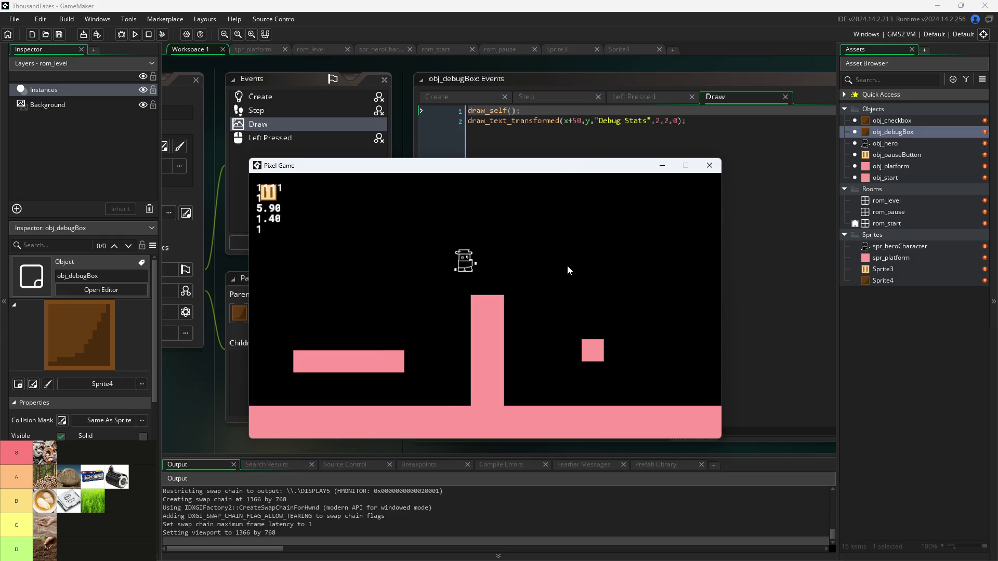
pyautogui.press('Up')
pyautogui.press('Left')
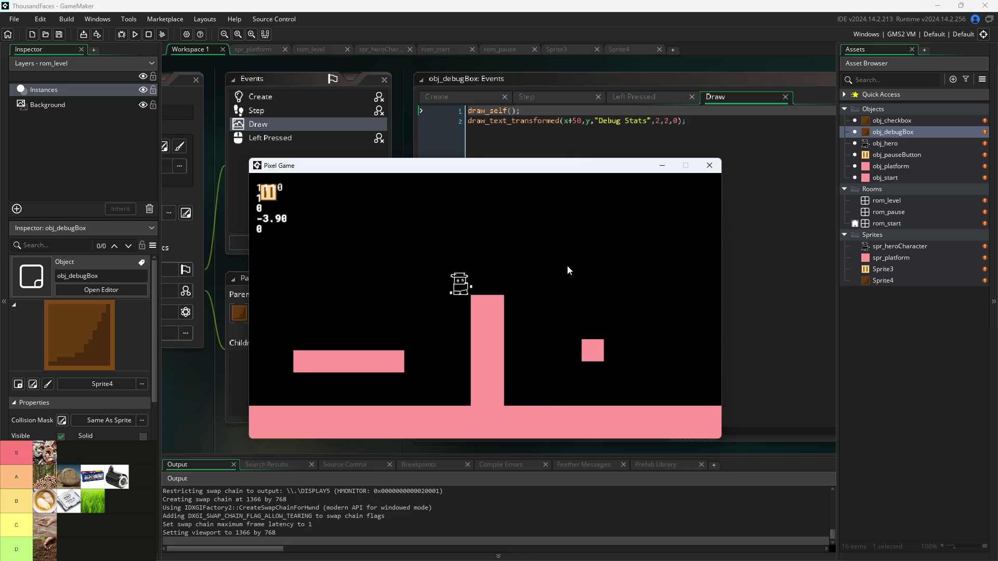
pyautogui.press('Up')
pyautogui.press('Right')
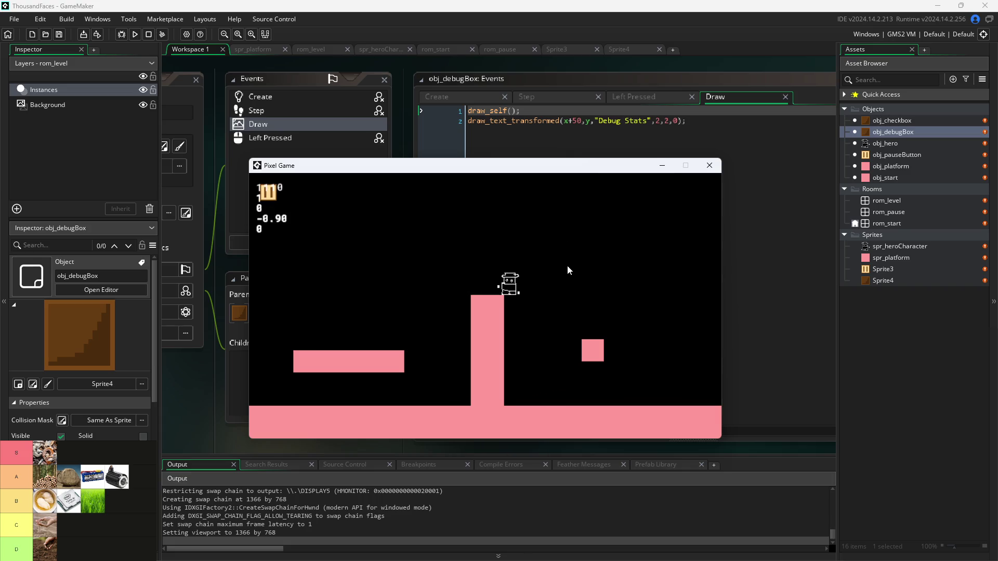
pyautogui.press('Up')
pyautogui.press('Left')
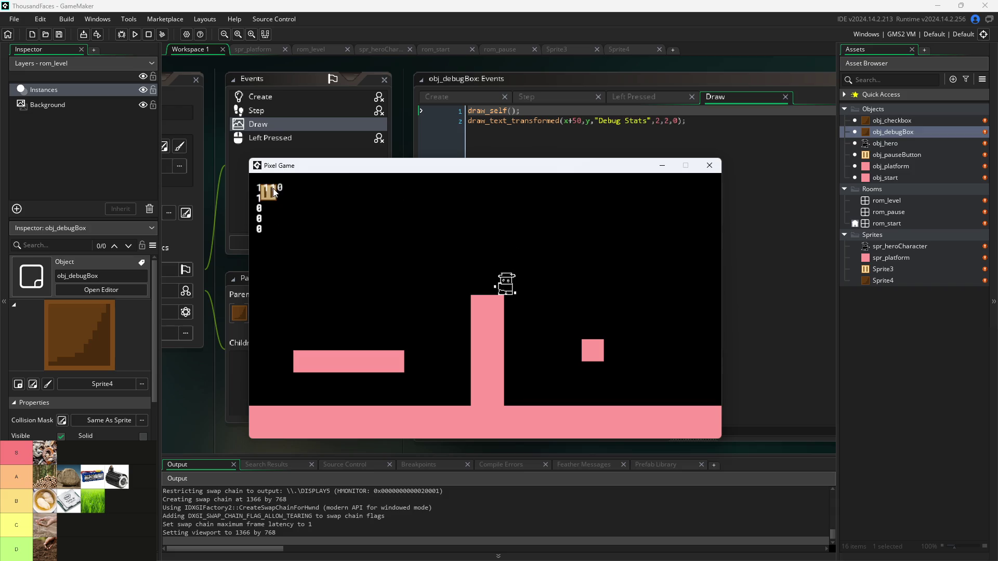
pyautogui.click(273, 188)
pyautogui.click(273, 184)
# - Close the game and change the Debug Stats label offset from x+50 to x+60, then save
pyautogui.click(710, 166)
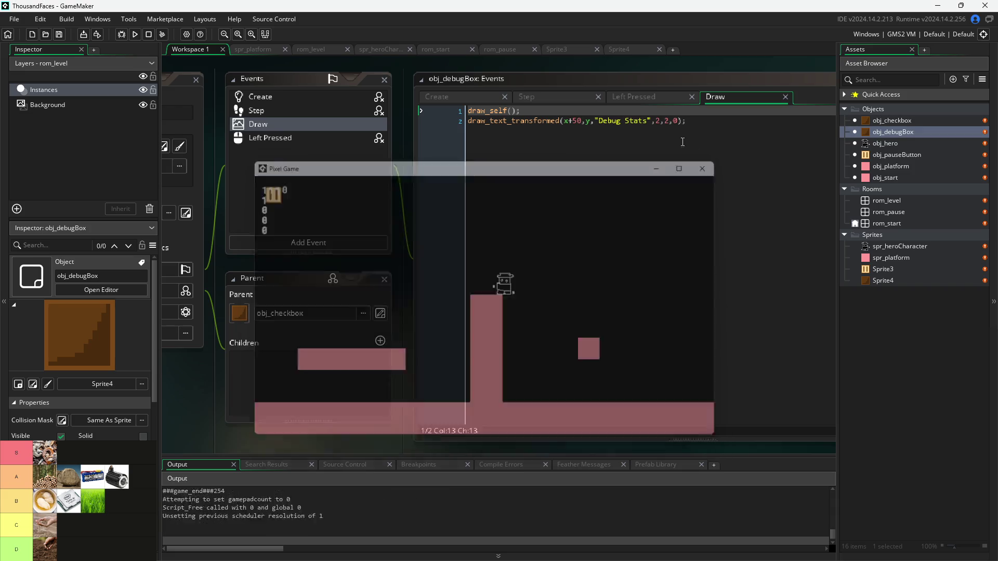
pyautogui.click(576, 122)
pyautogui.press('Delete')
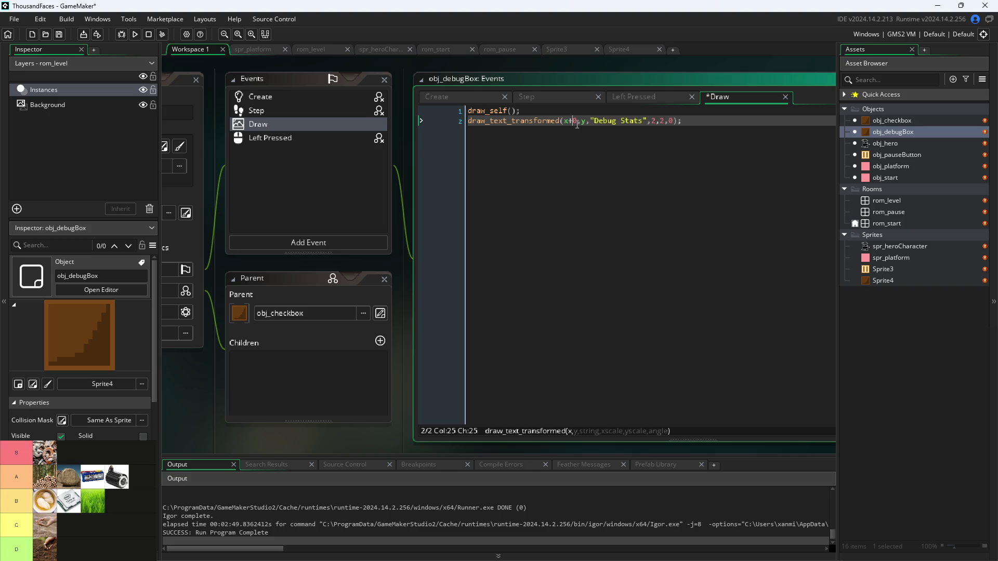
pyautogui.write('6')
pyautogui.hotkey('ctrl', 's')
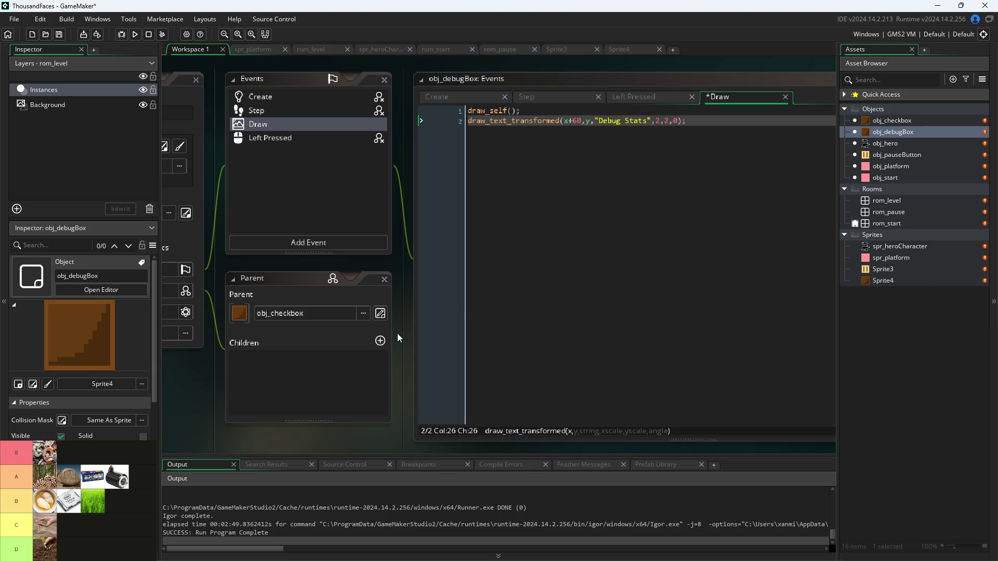
# - Select both Draw code lines of obj_debugBox and open obj_checkbox
pyautogui.scroll(-1, 398, 328)
pyautogui.moveTo(621, 211); pyautogui.dragTo(264, 101)
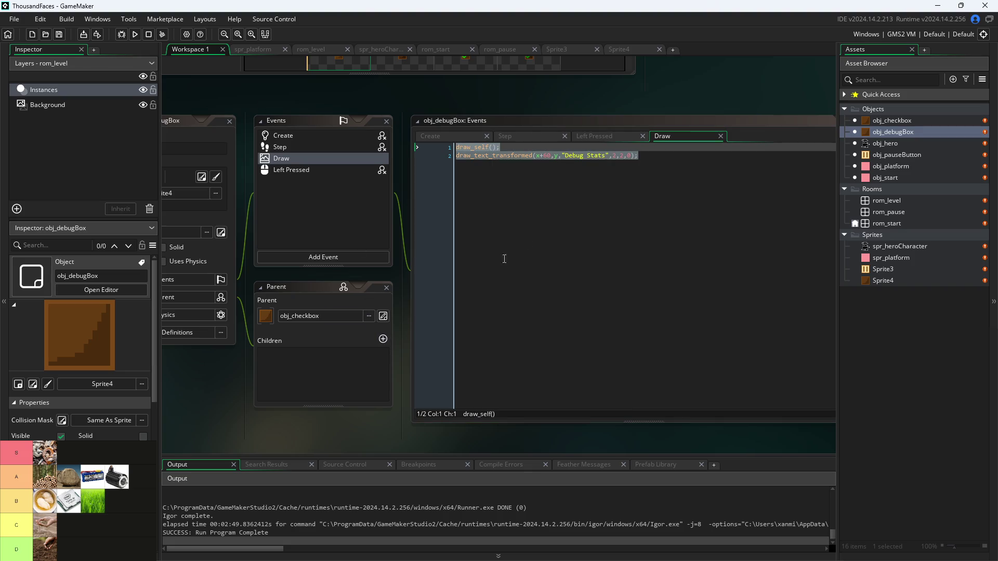
pyautogui.doubleClick(882, 121)
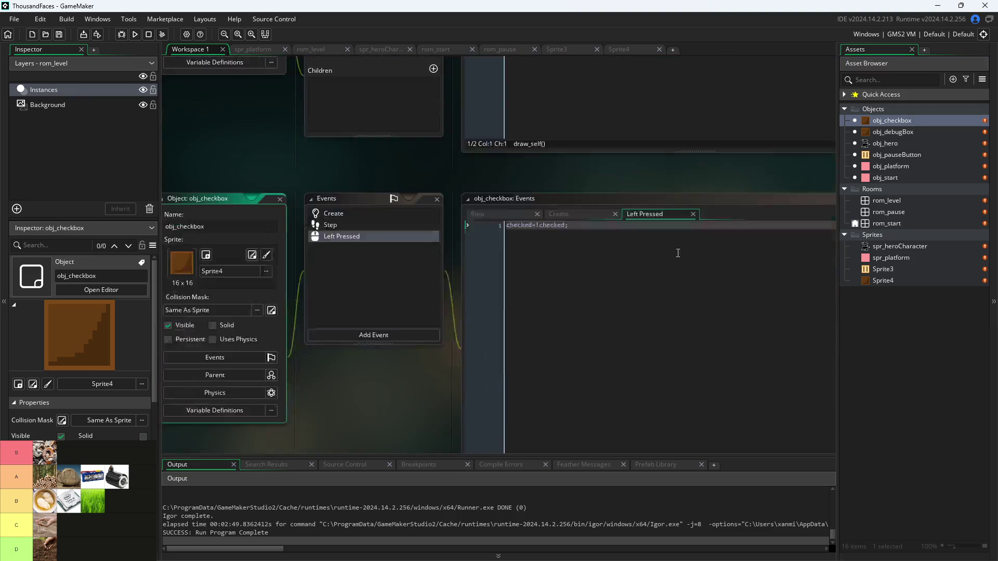
# - Add a Draw event to obj_checkbox
pyautogui.scroll(1, 407, 285)
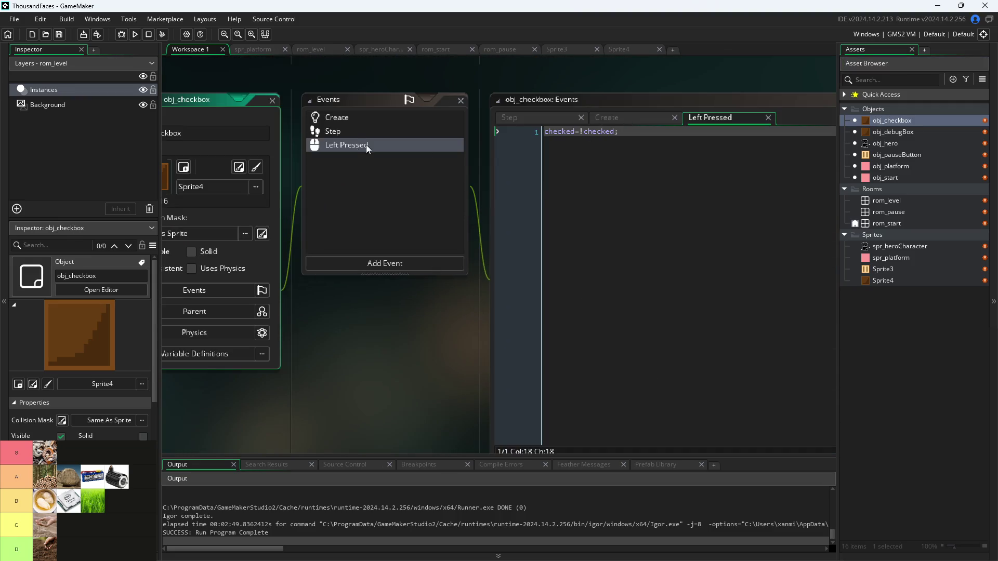
pyautogui.click(394, 263)
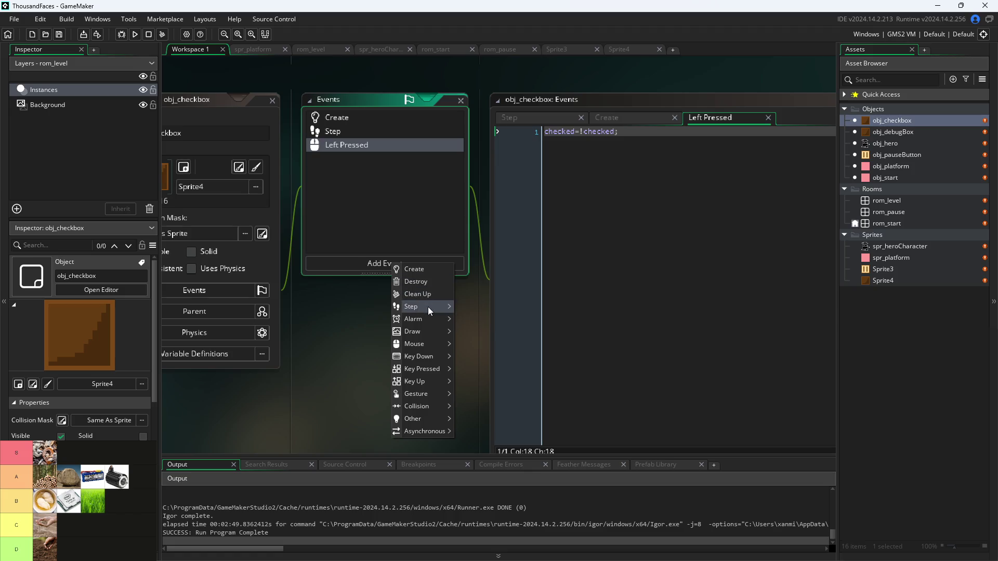
pyautogui.moveTo(427, 333)
pyautogui.click(474, 330)
pyautogui.click(637, 153)
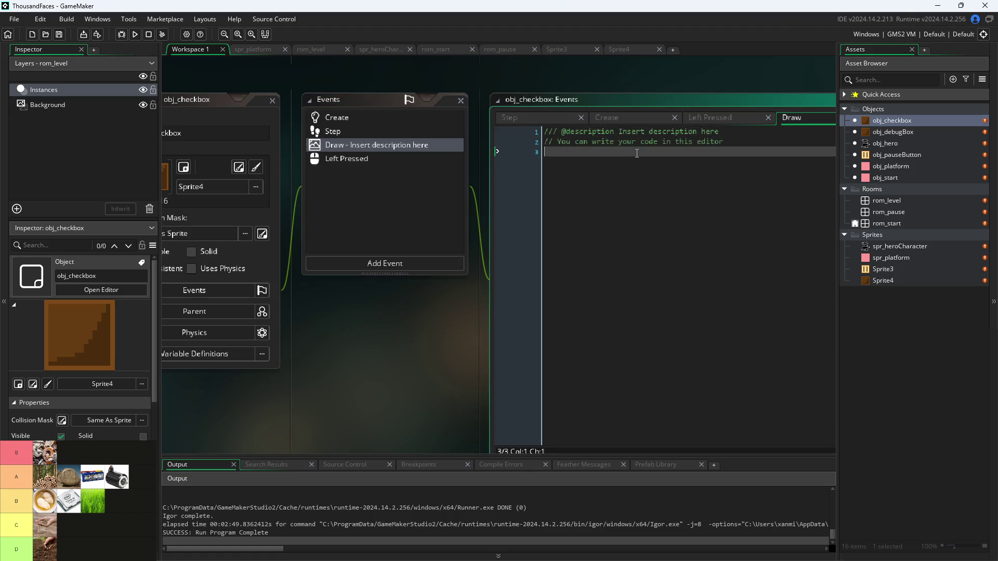
# - Replace the Draw code with the pasted draw_self() and label lines, relabelled "CheckBox Title"
pyautogui.hotkey('ctrl', 'a')
pyautogui.hotkey('ctrl', 'v')
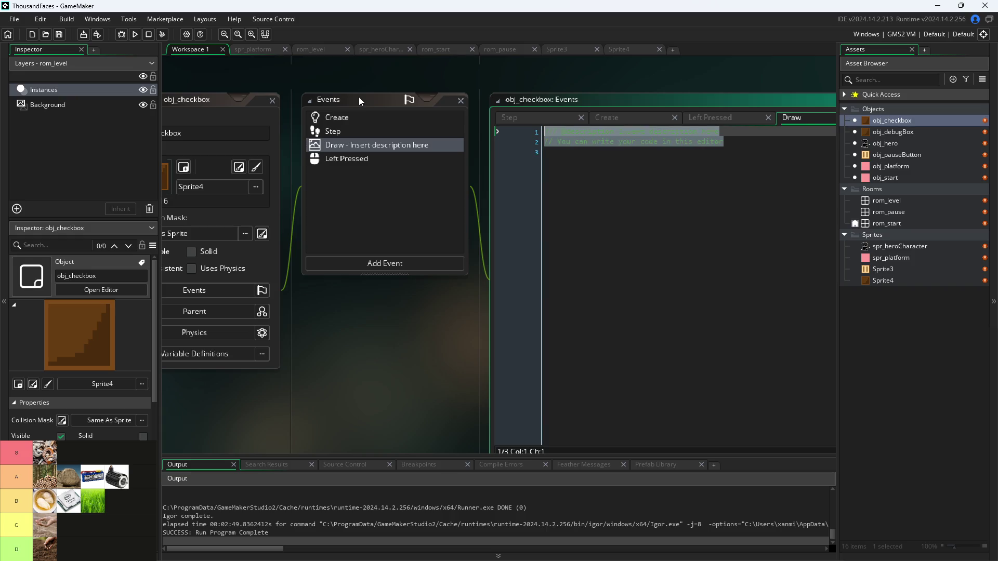
pyautogui.moveTo(726, 142); pyautogui.dragTo(714, 142)
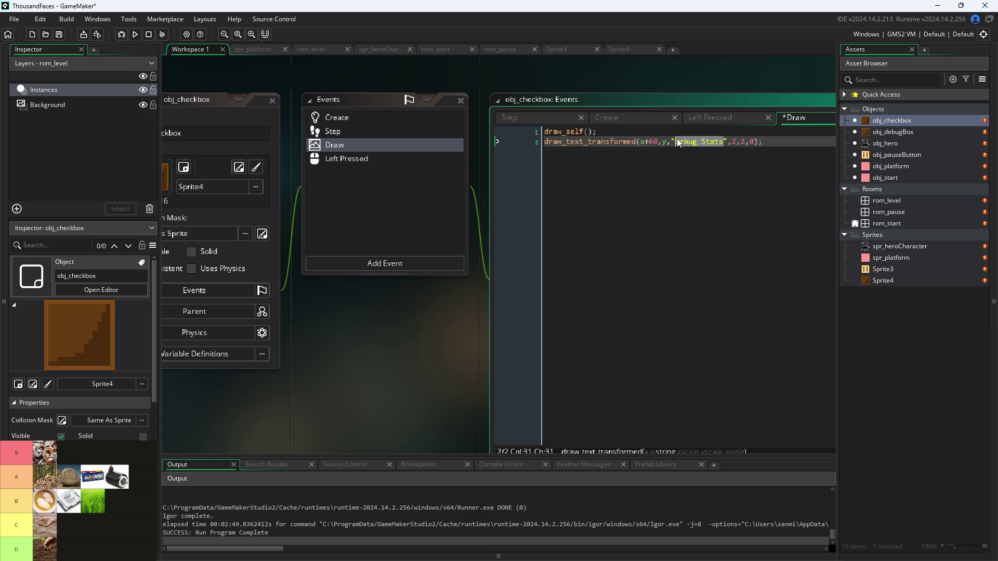
pyautogui.press('BackSpace')
pyautogui.write('CheckBo')
pyautogui.write('x Tit')
pyautogui.write('le')
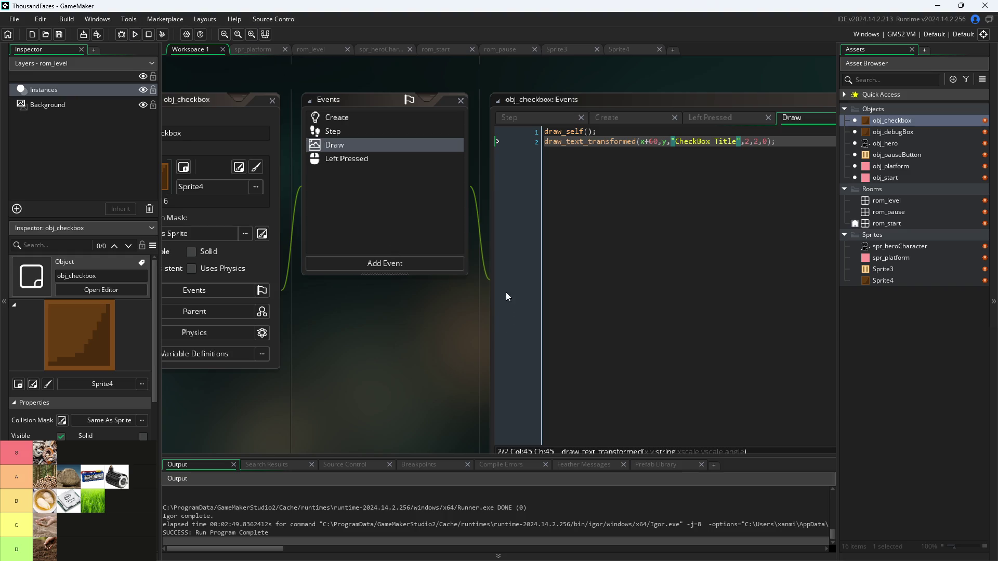
# - Check obj_checkbox's Parent settings to confirm obj_debugBox is its child
pyautogui.scroll(5, 554, 87)
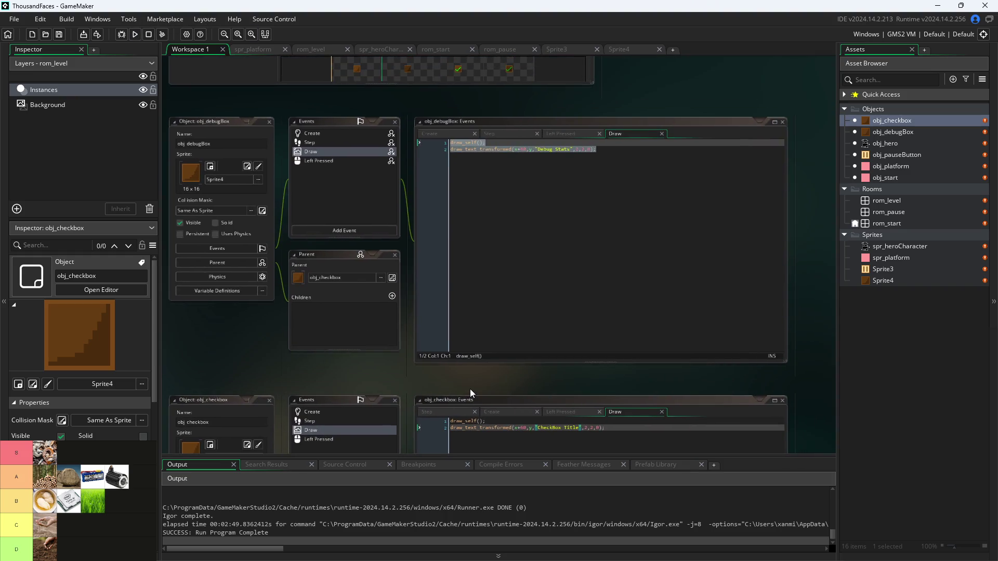
pyautogui.scroll(-2, 737, 82)
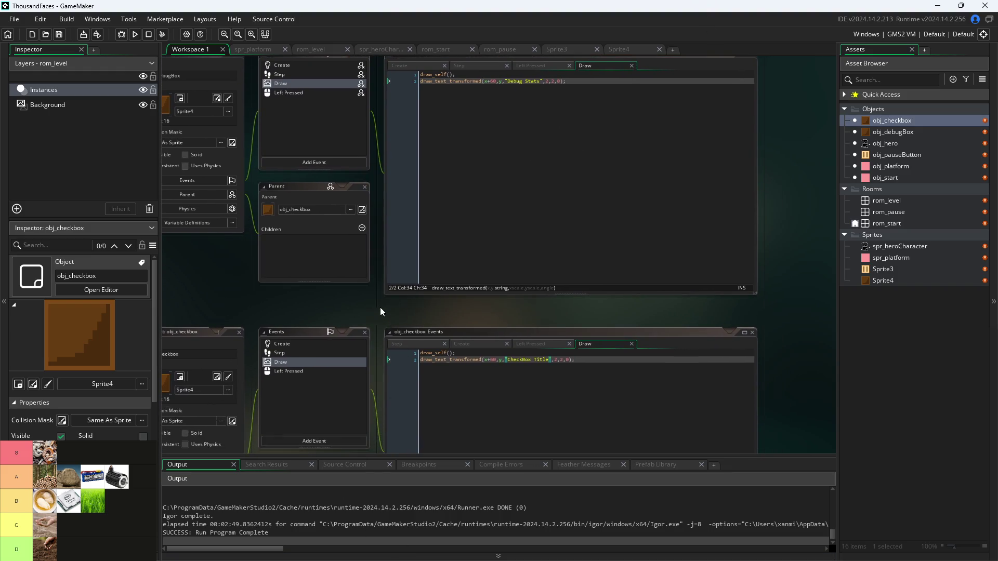
pyautogui.hscroll(-2, 441, 309)
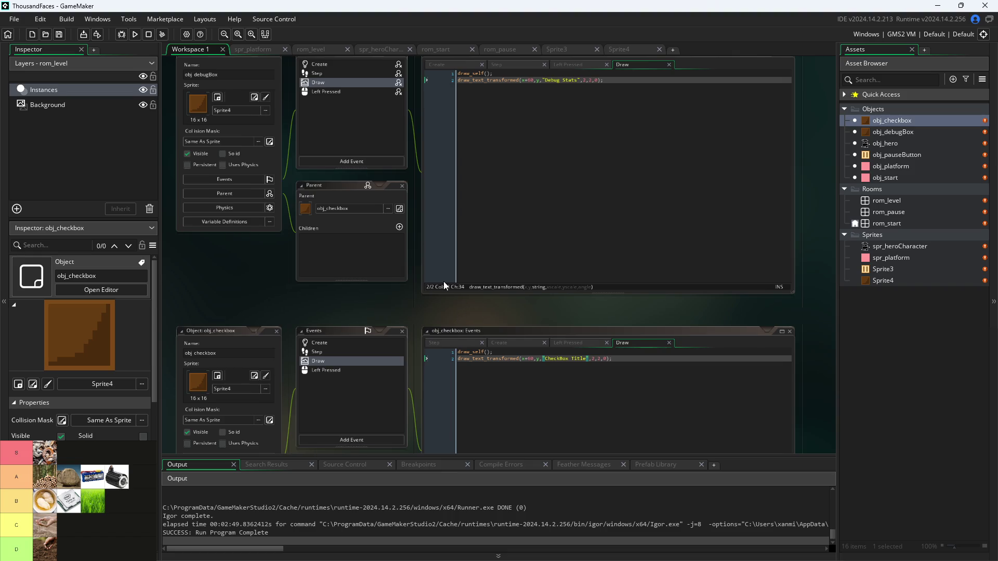
pyautogui.scroll(-2, 433, 248)
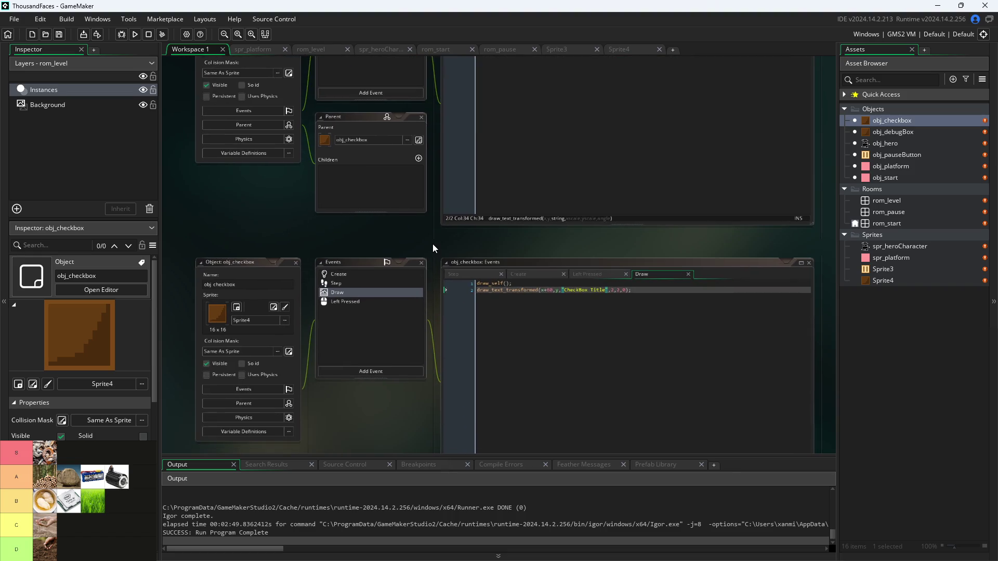
pyautogui.click(285, 405)
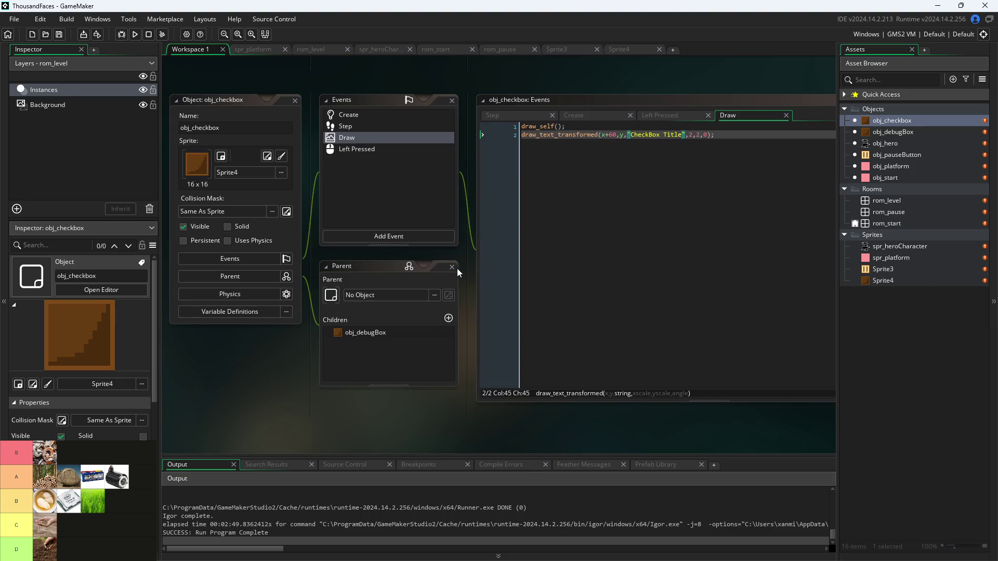
pyautogui.click(455, 268)
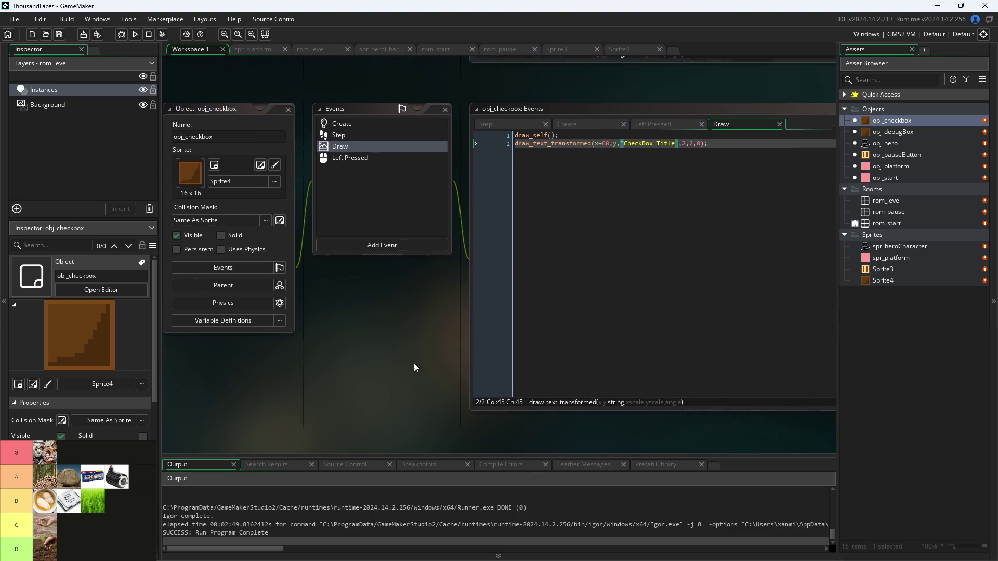
# - Launch a new test run of the game
pyautogui.scroll(2, 368, 364)
pyautogui.keyDown('ctrl'); pyautogui.scroll(-2, 370, 361); pyautogui.keyUp('ctrl')
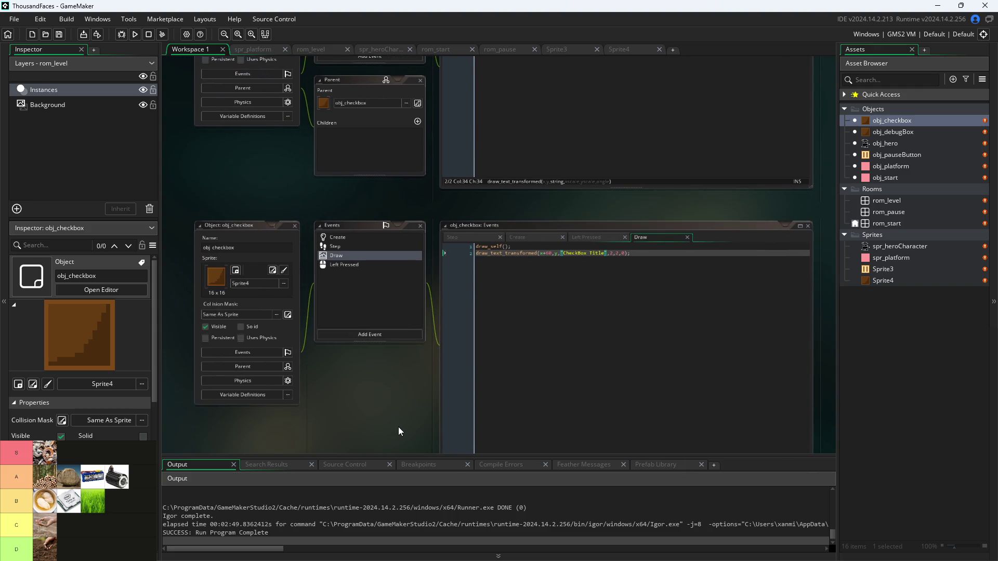
pyautogui.click(135, 34)
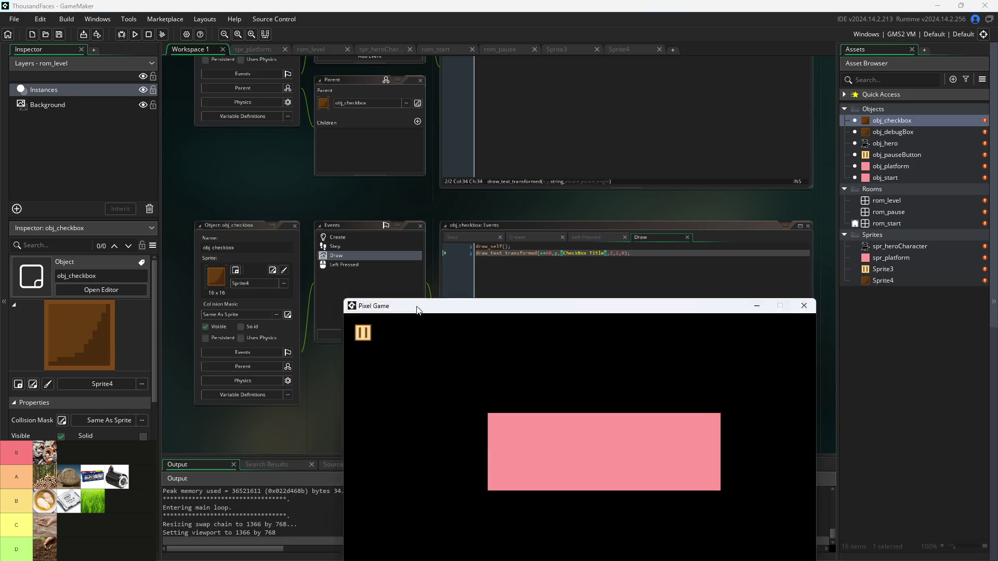
# - Pause the game with Escape, tick Debug Stats, and resume play
pyautogui.press('Right')
pyautogui.press('Up')
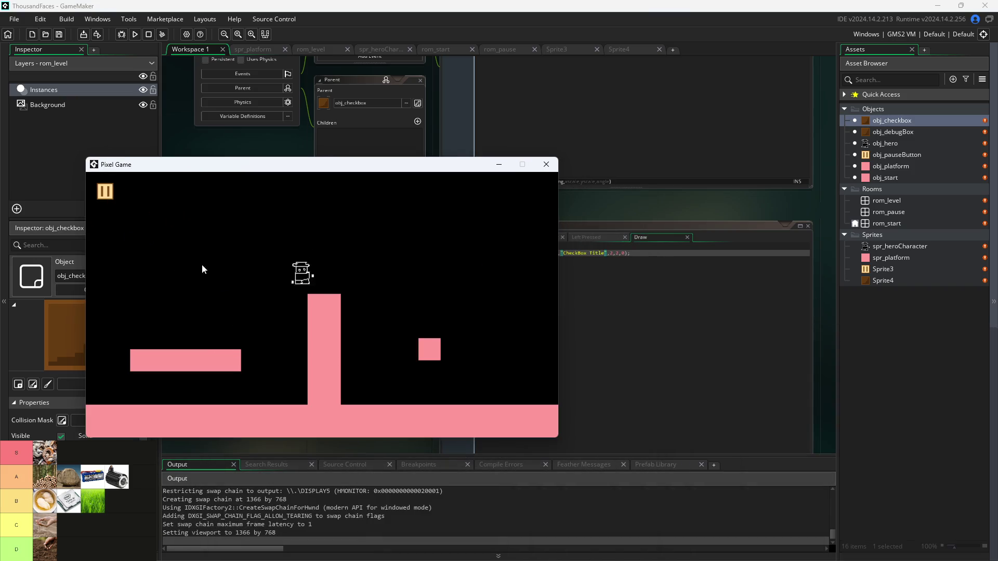
pyautogui.press('Escape')
pyautogui.click(252, 265)
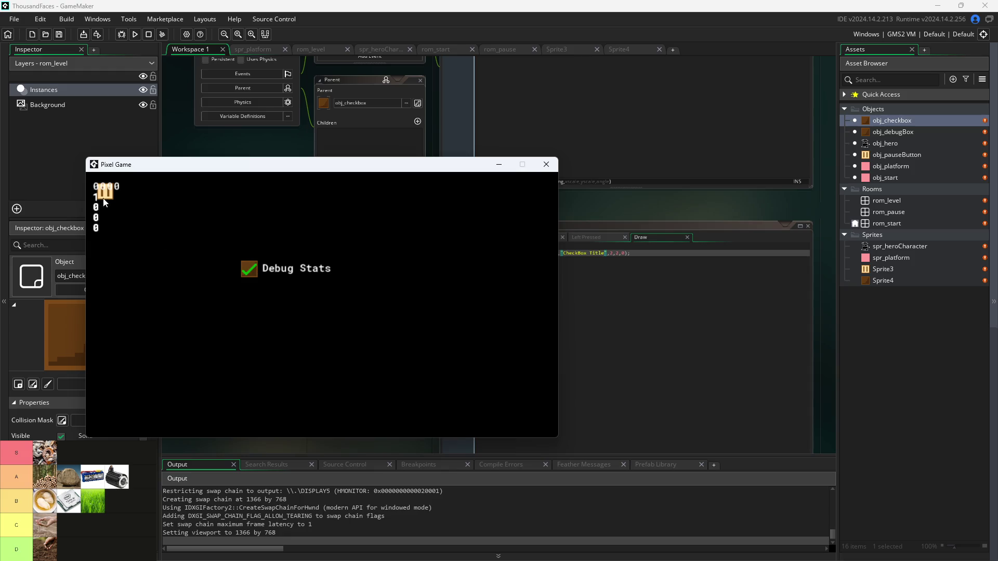
pyautogui.click(107, 191)
# - Move and jump the hero around the pillar and small square while the debug values update
pyautogui.press('Left')
pyautogui.press('Up')
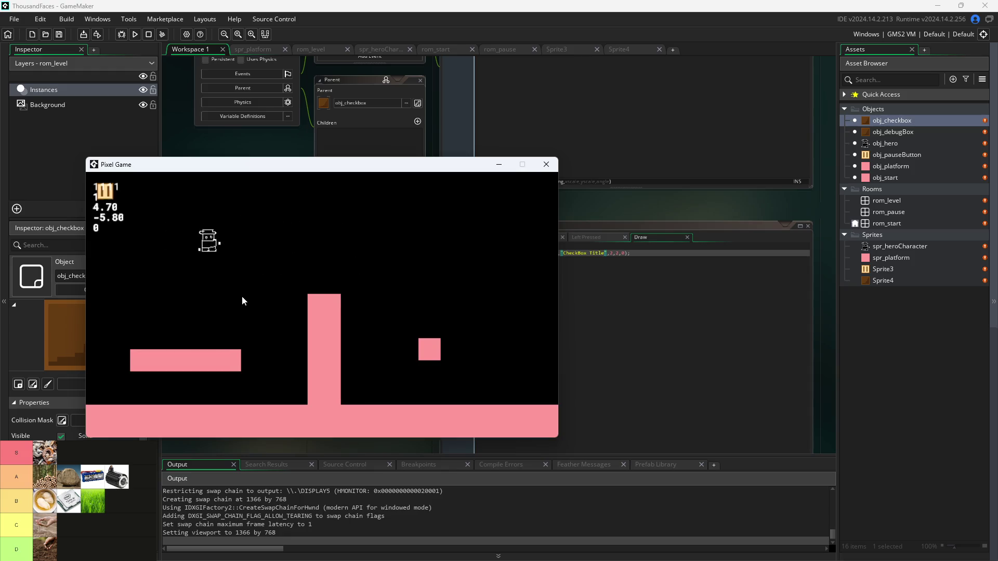
pyautogui.press('Right')
pyautogui.press('Up')
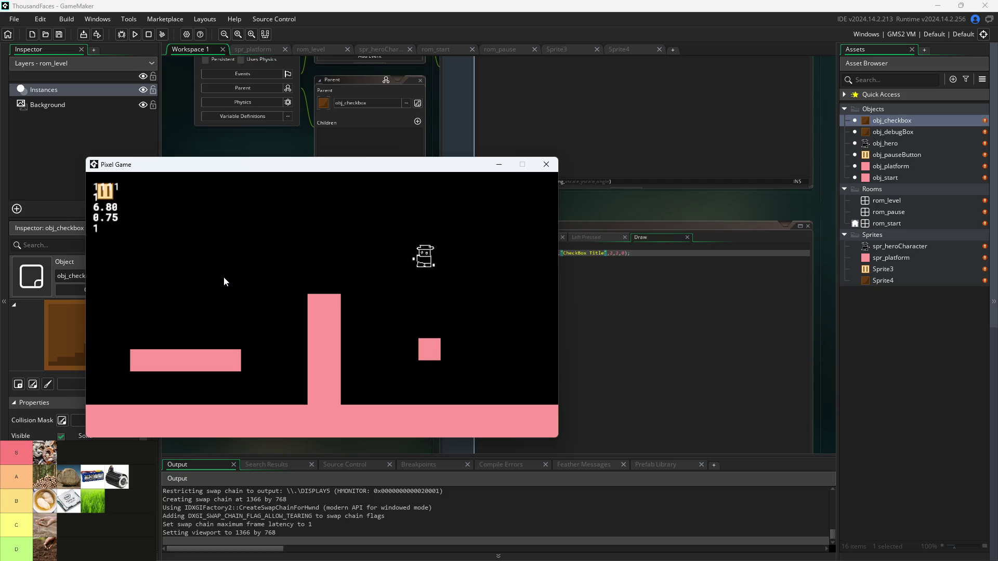
pyautogui.press('Left')
pyautogui.press('Right')
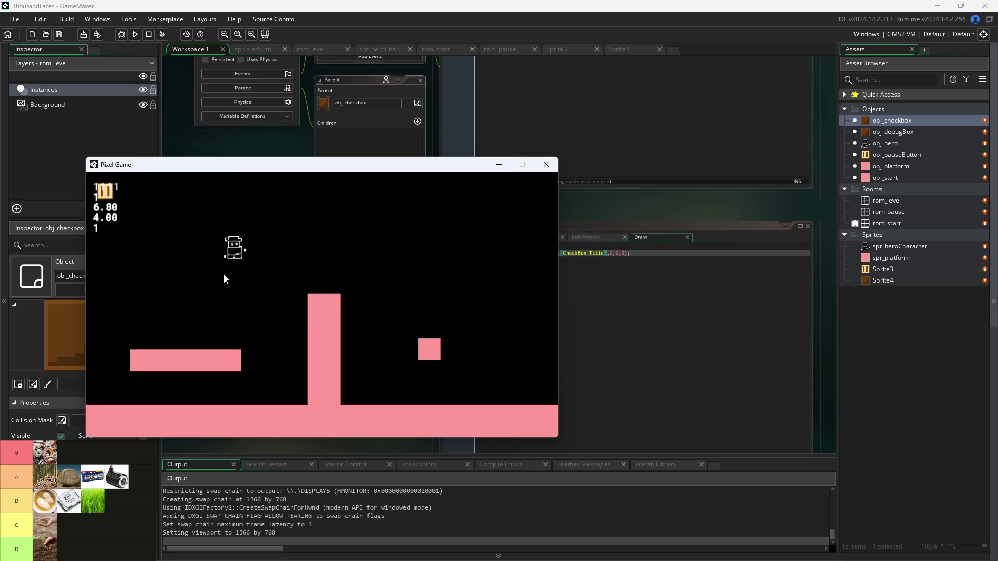
pyautogui.press('Up')
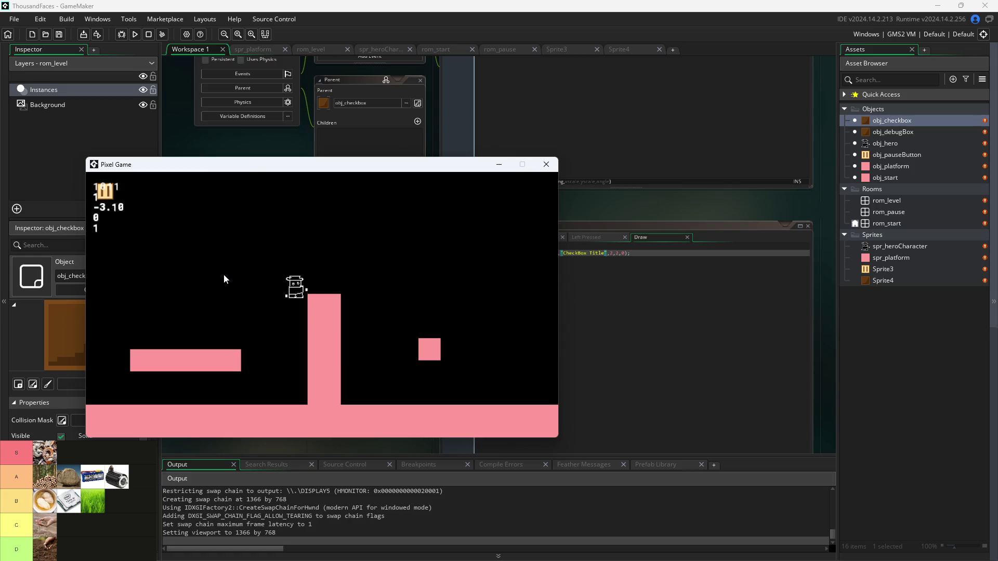
pyautogui.press('Up')
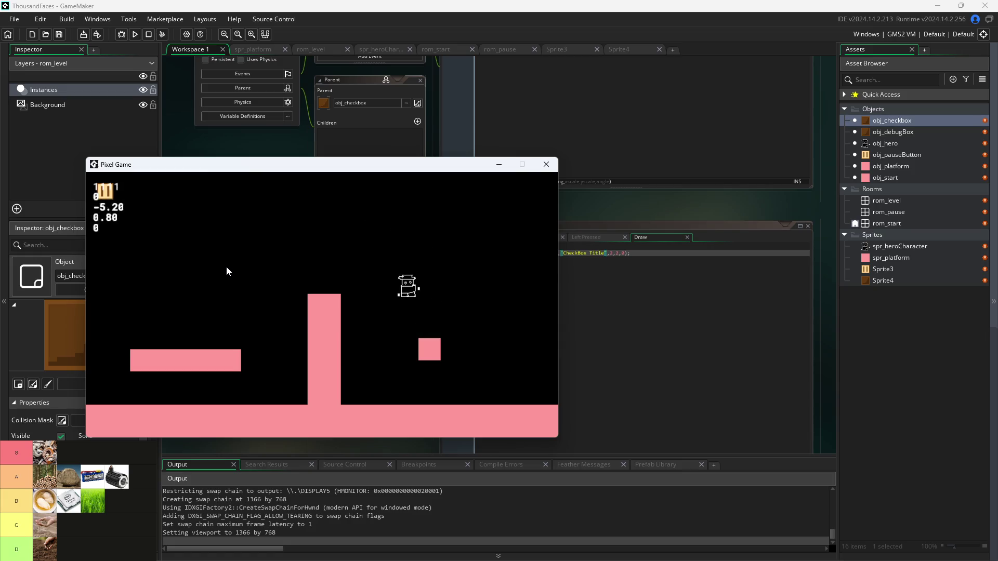
pyautogui.press('Up')
pyautogui.press('Up')
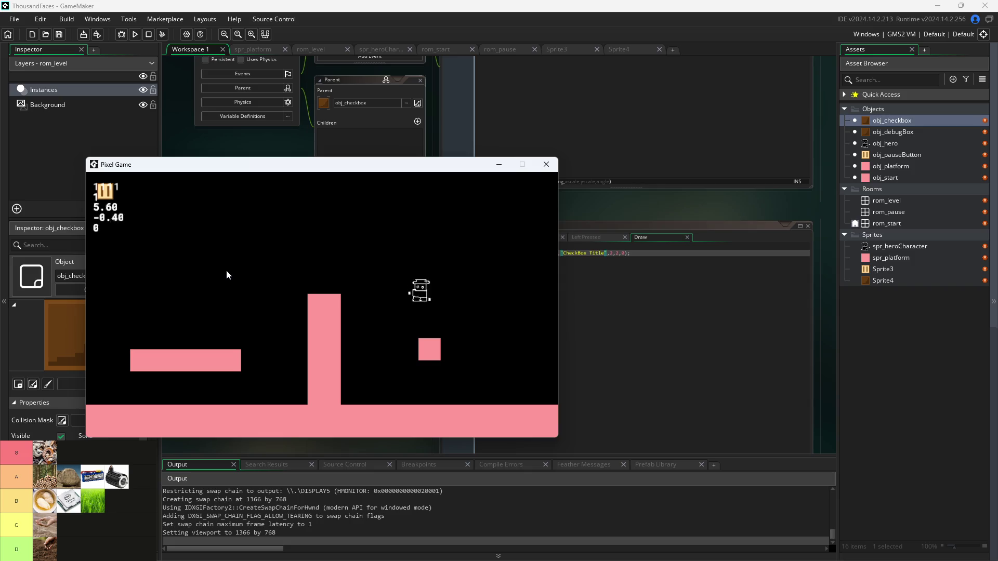
pyautogui.press('Up')
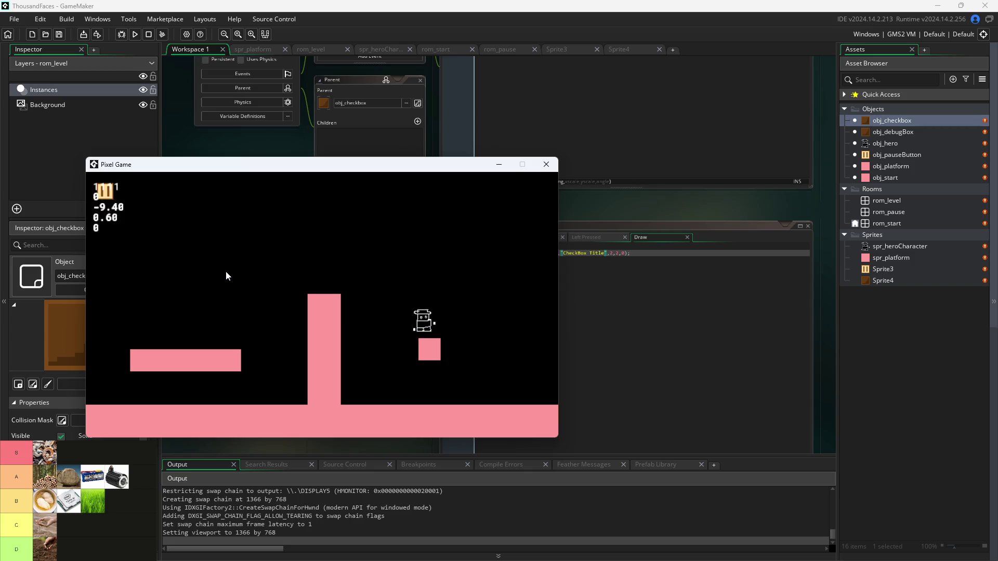
pyautogui.press('Up')
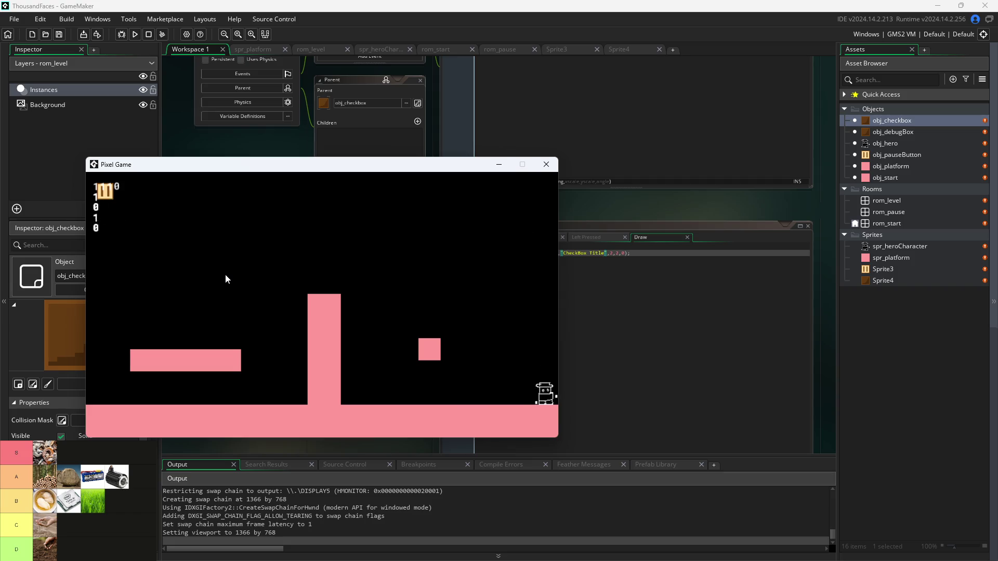
pyautogui.press('Up')
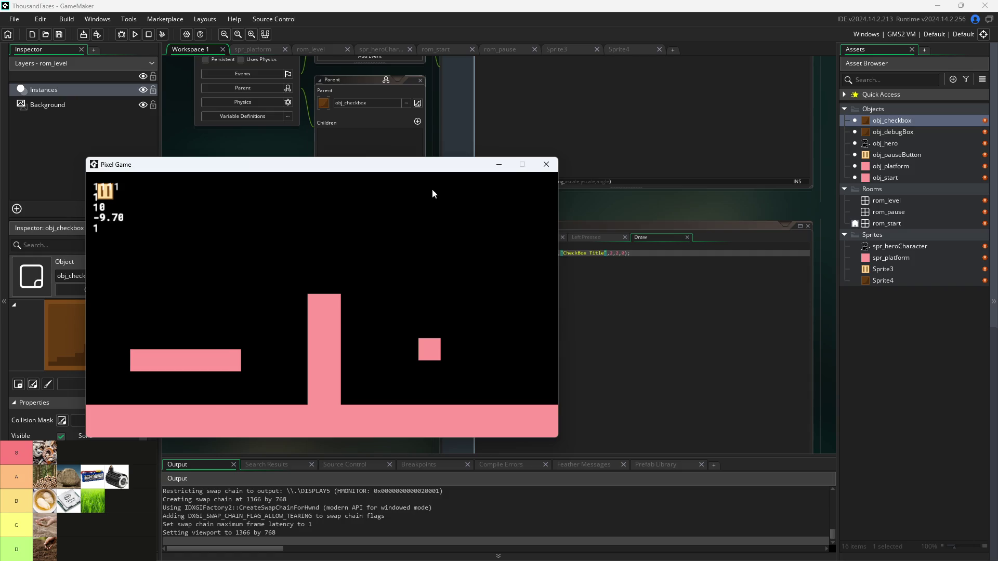
# - Close the Pixel Game window, start a new run from the toolbar, and click into the game
pyautogui.click(546, 165)
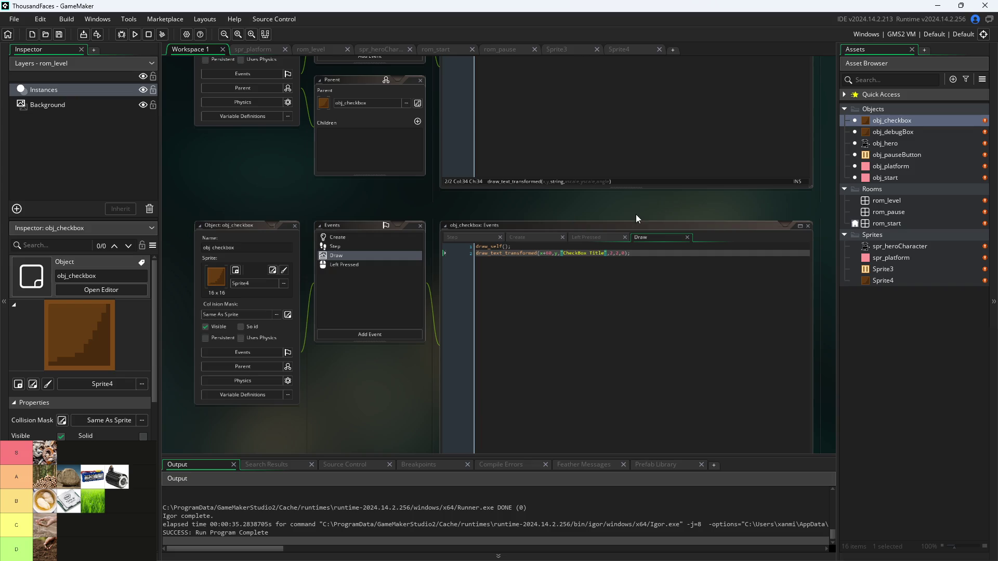
pyautogui.click(133, 36)
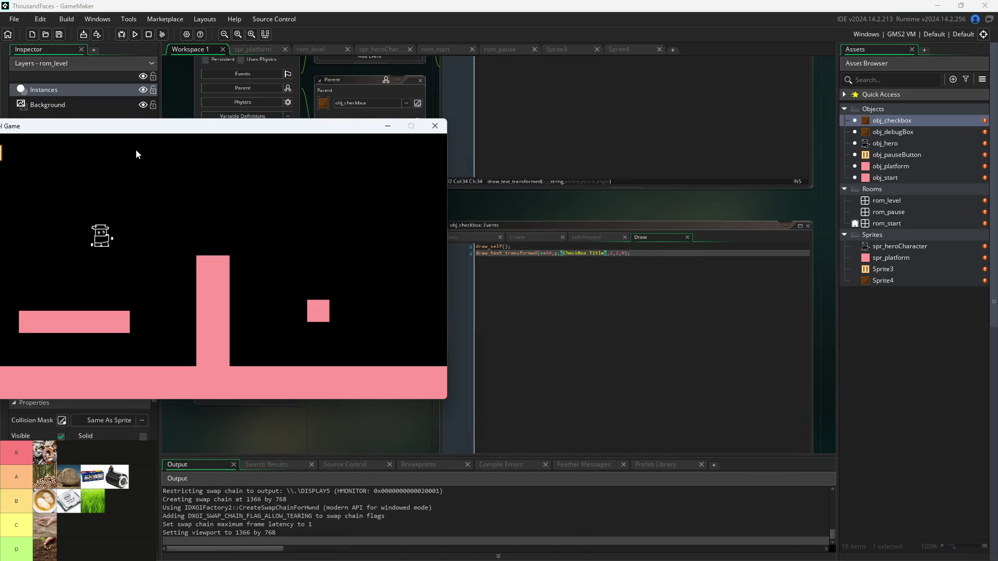
pyautogui.click(327, 232)
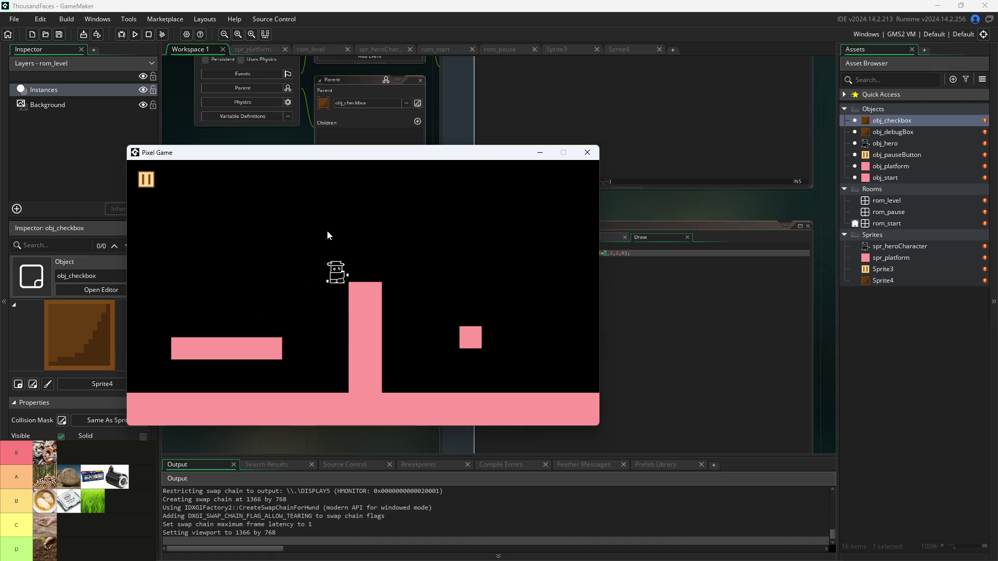
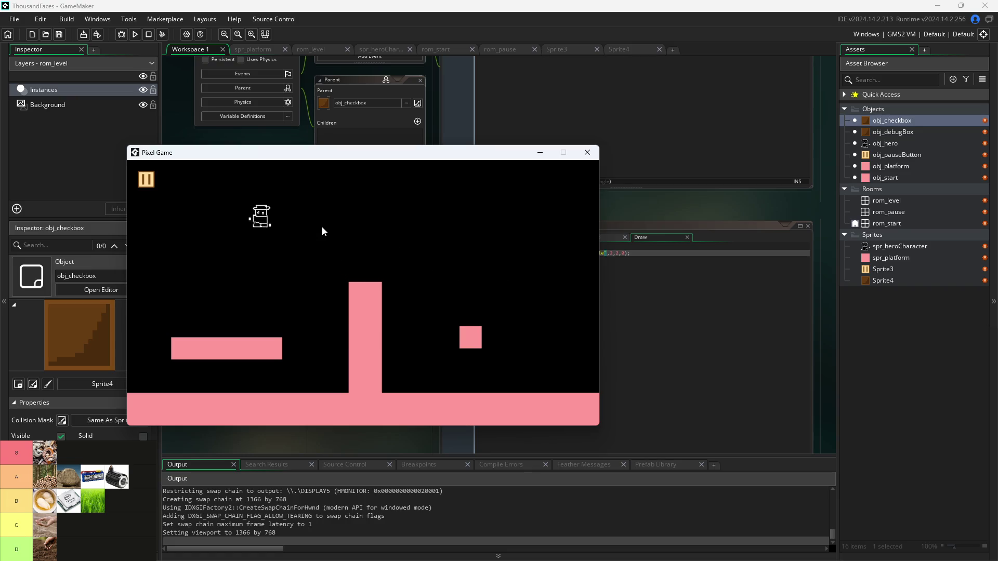
# - Pause and resume the game, then jump the hero up onto the tall pillar
pyautogui.click(147, 179)
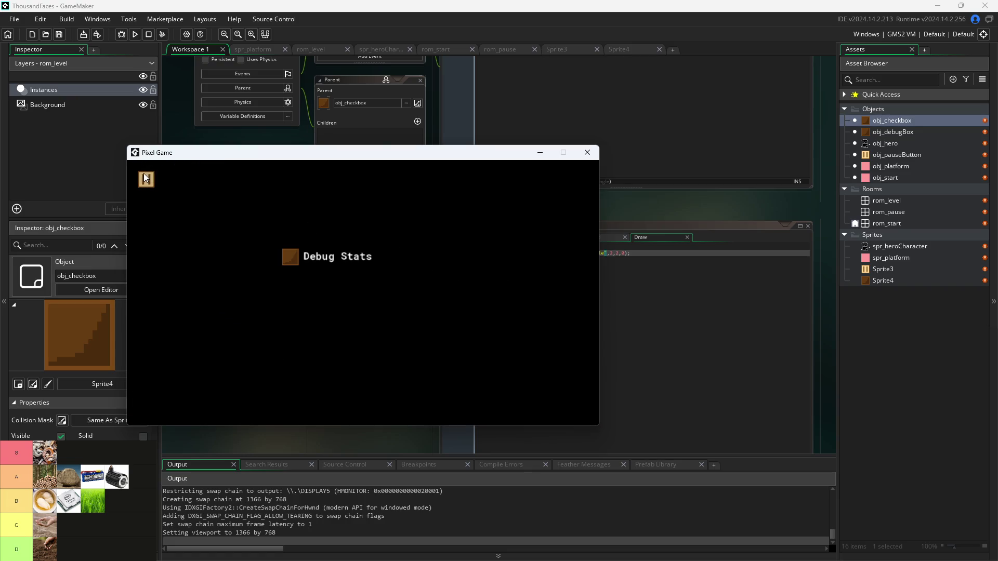
pyautogui.click(145, 175)
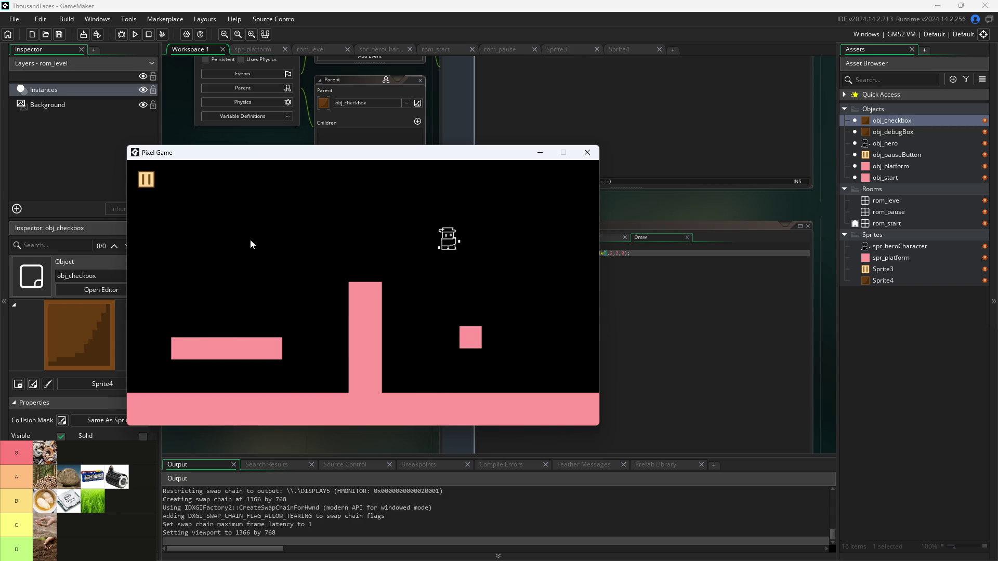
pyautogui.press('Left')
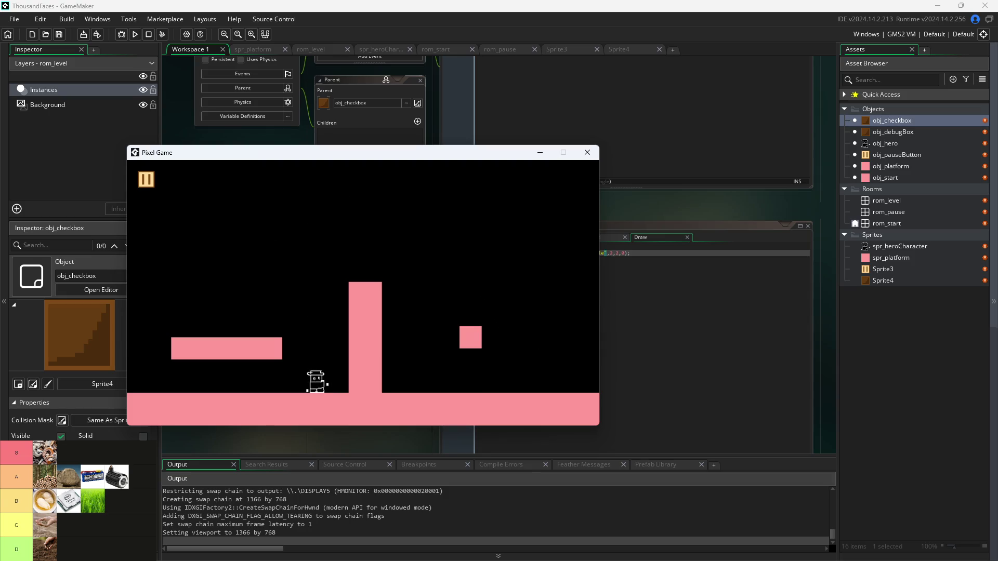
pyautogui.press('Up')
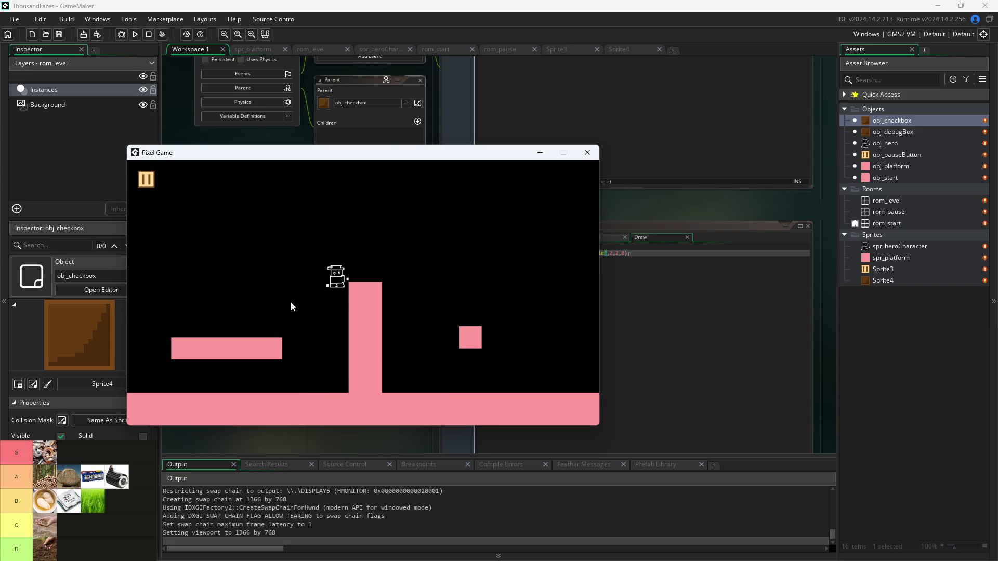
pyautogui.press('Up')
# - Walk across the pillar top, drop to the left platform, then pause and resume again
pyautogui.press('Right')
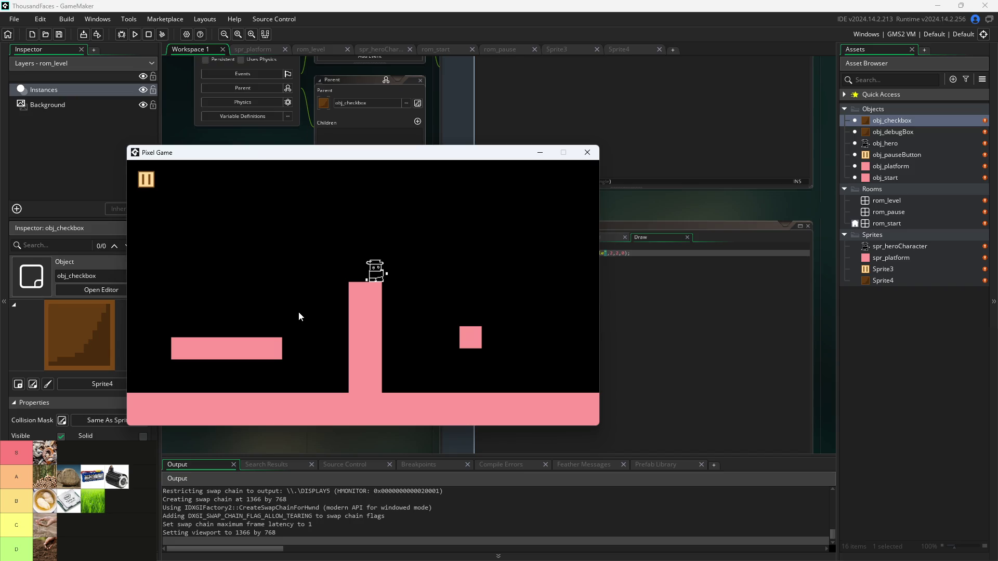
pyautogui.press('Left')
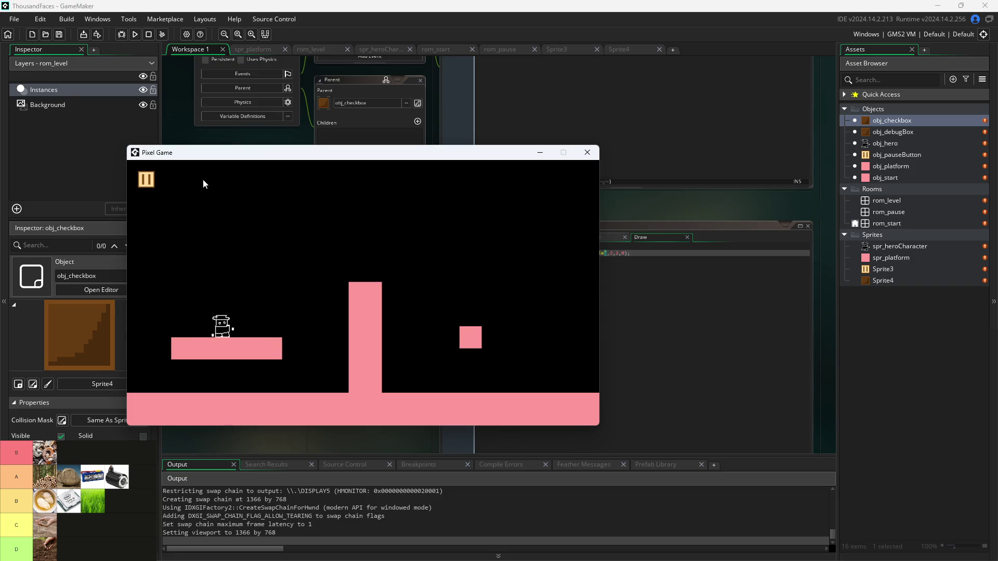
pyautogui.click(146, 179)
pyautogui.click(146, 180)
# - End the playtest and bring the obj_checkbox object editor back into view
pyautogui.click(587, 152)
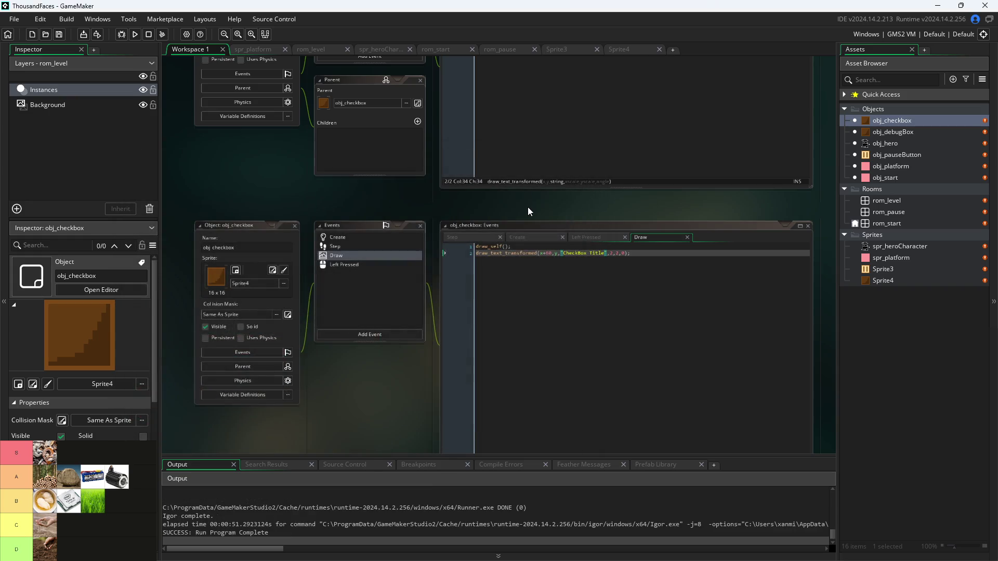
pyautogui.scroll(2, 528, 207)
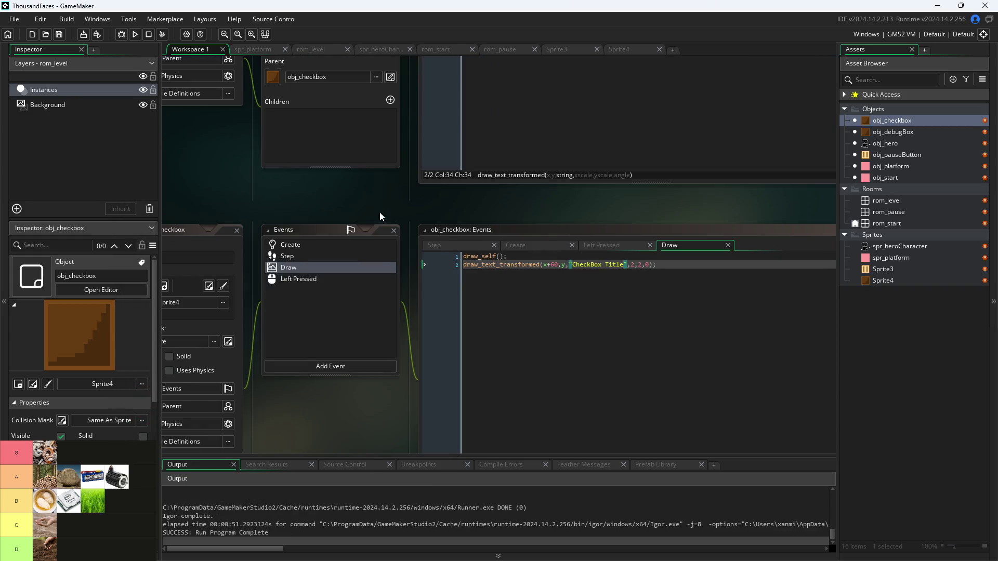
pyautogui.moveTo(380, 212); pyautogui.dragTo(486, 164)
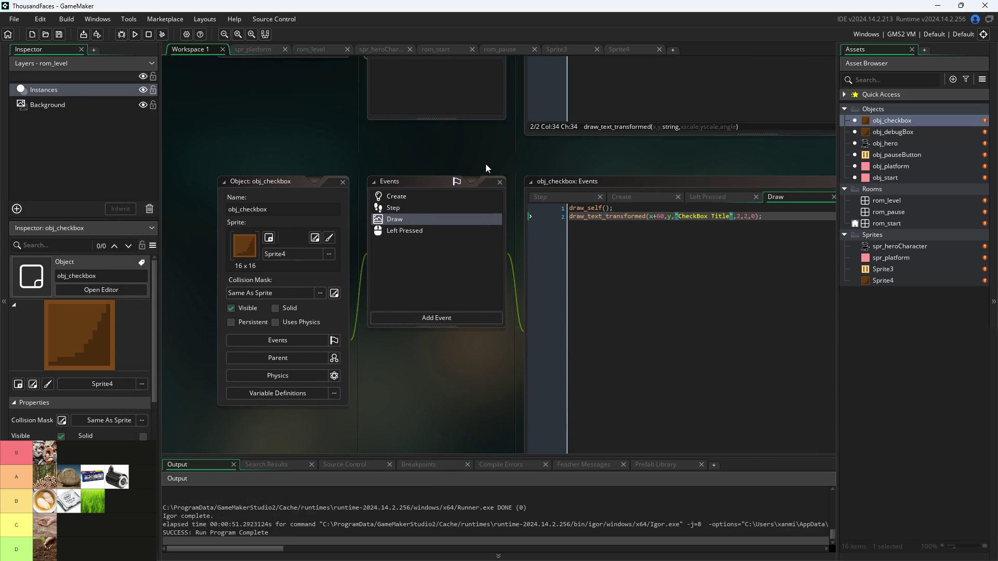
# - Create a new object in the Objects group named obj_pauseSideBox
pyautogui.rightClick(873, 109)
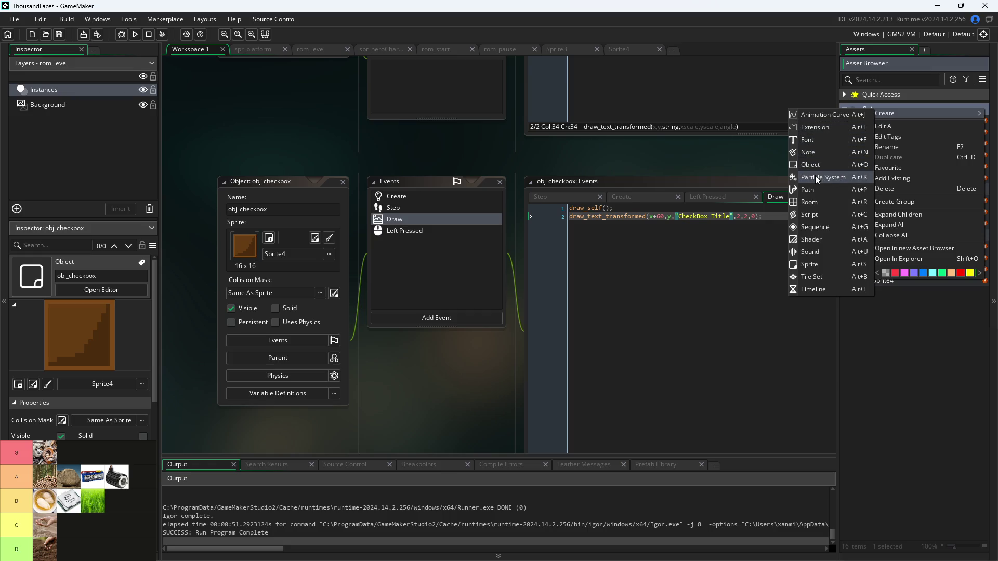
pyautogui.click(815, 168)
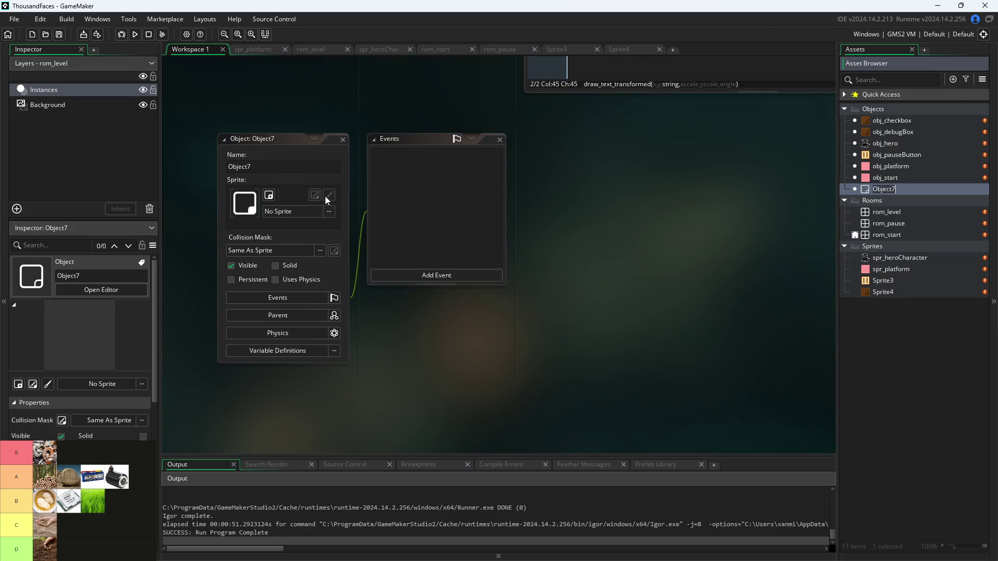
pyautogui.write('obj_')
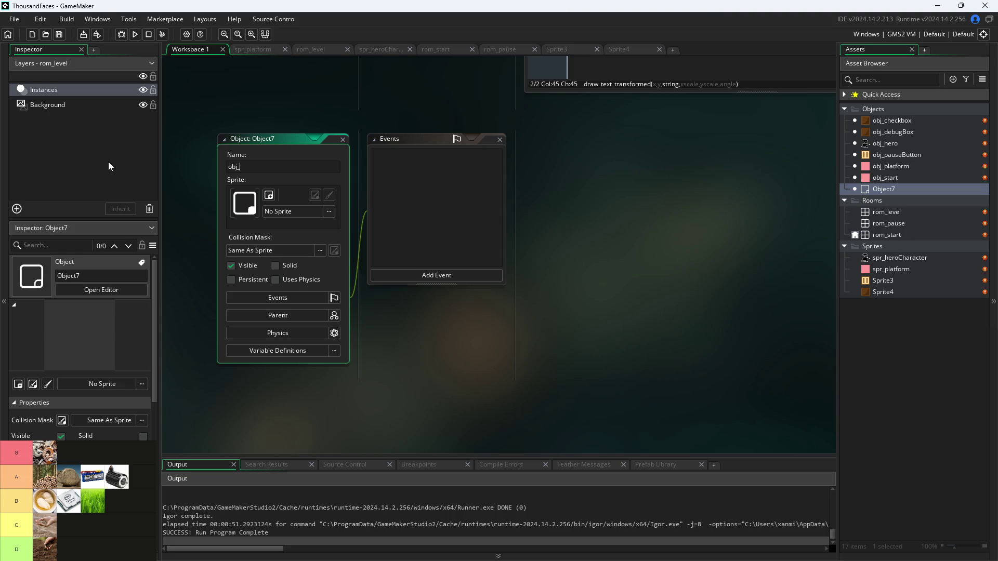
pyautogui.write('Pa')
pyautogui.press('BackSpace')
pyautogui.press('BackSpace')
pyautogui.write('pause')
pyautogui.write('Side')
pyautogui.write('Box')
# - Set obj_checkbox as the parent of obj_pauseSideBox
pyautogui.click(290, 211)
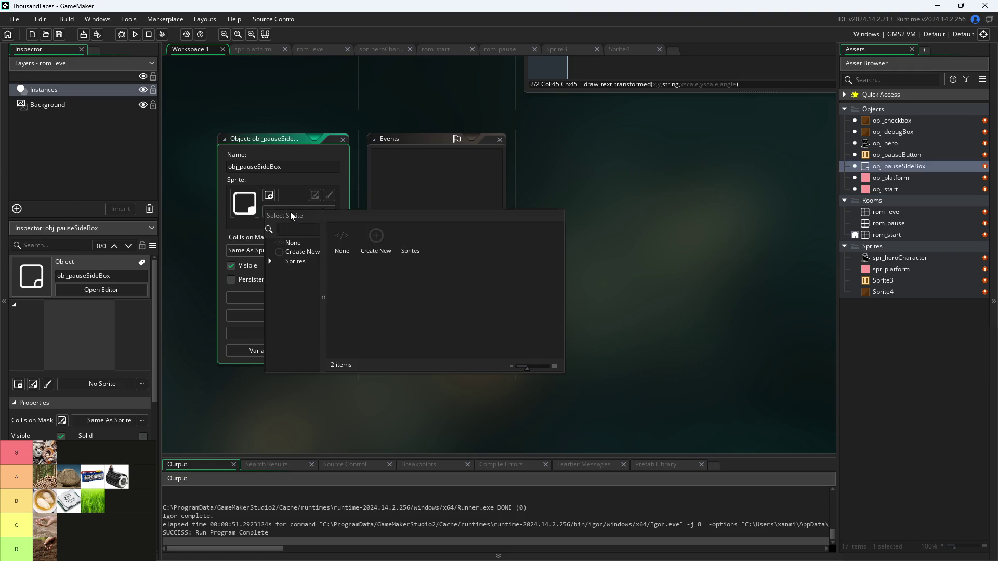
pyautogui.click(317, 180)
pyautogui.click(315, 317)
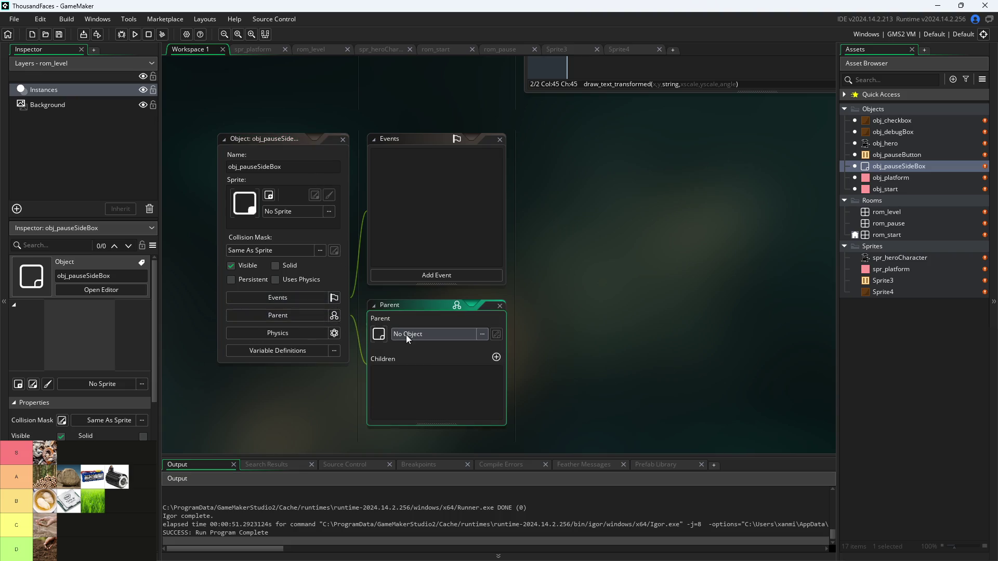
pyautogui.click(406, 336)
pyautogui.click(412, 385)
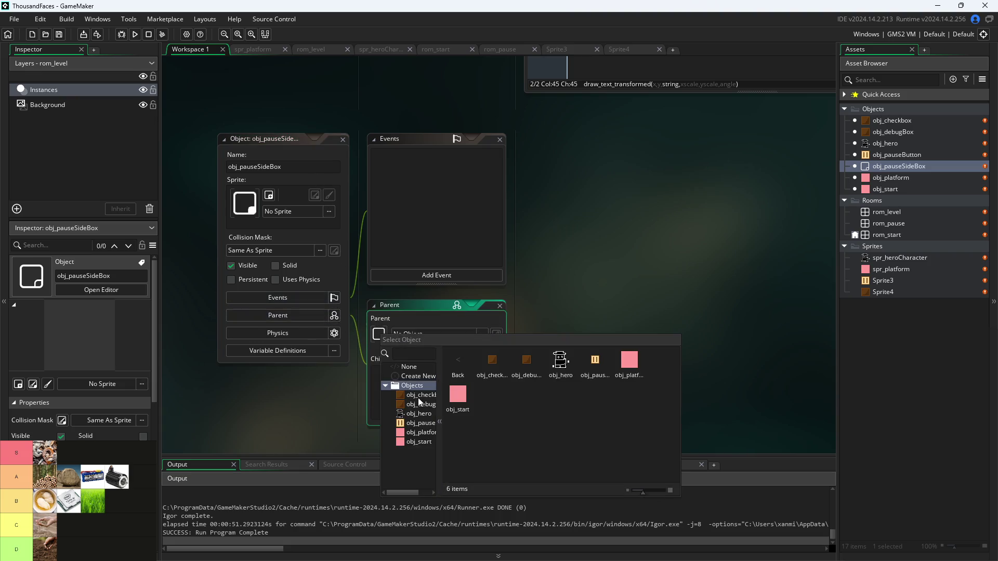
pyautogui.doubleClick(419, 397)
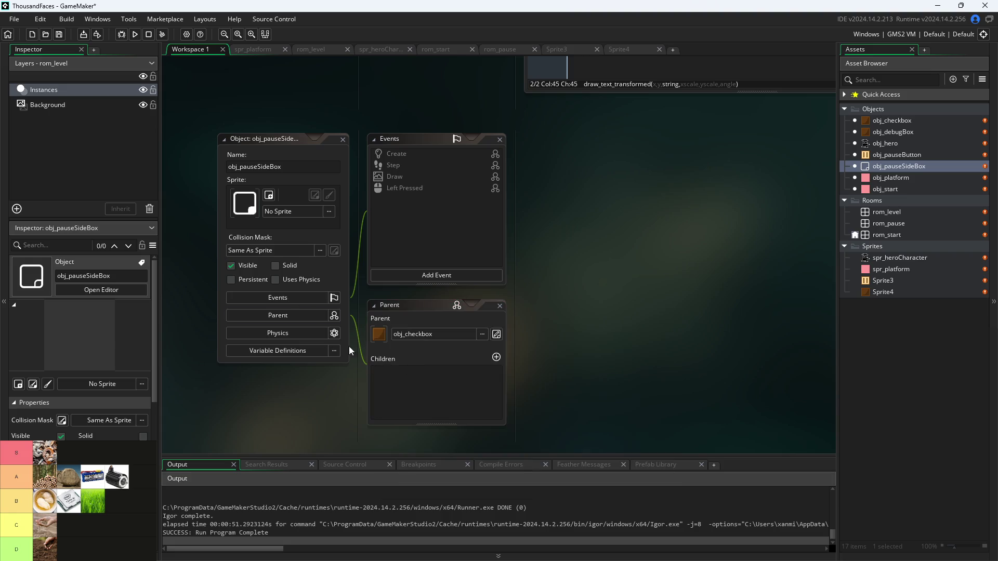
# - Assign Sprite4 and view the inherited Left Pressed, Draw and Step code
pyautogui.click(267, 212)
pyautogui.click(262, 265)
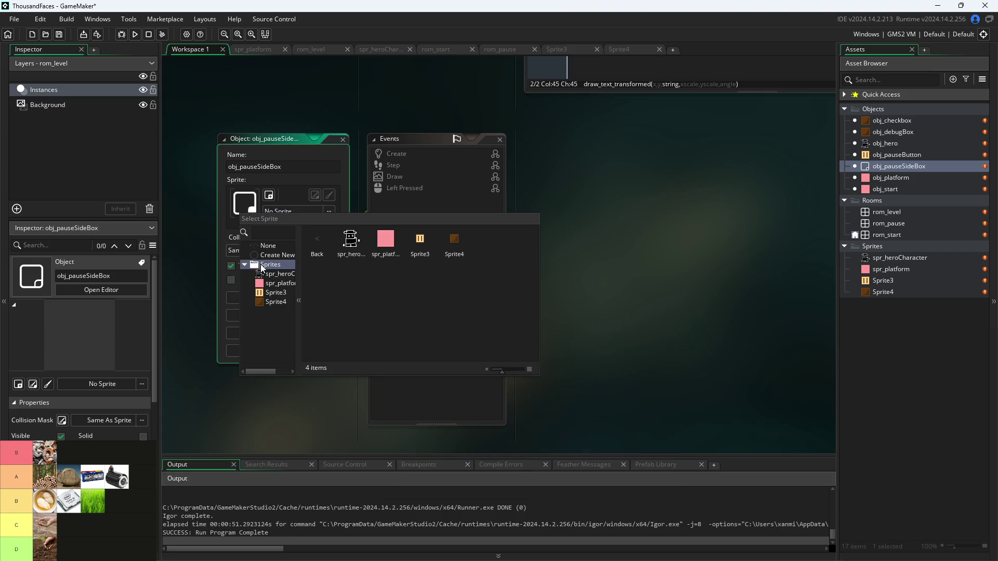
pyautogui.doubleClick(275, 304)
pyautogui.click(432, 189)
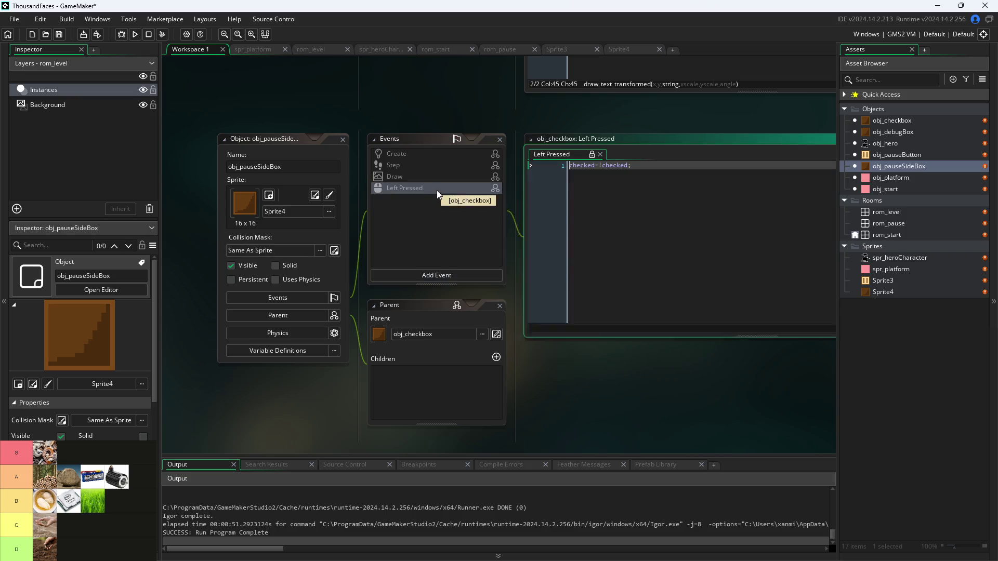
pyautogui.click(465, 177)
pyautogui.click(454, 162)
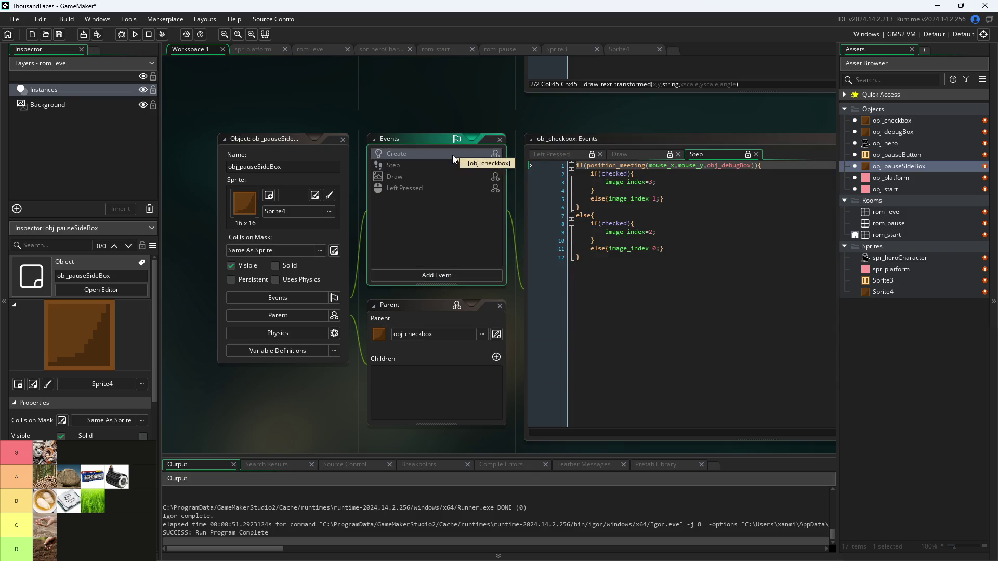
# - Inspect the inherited Create event code
pyautogui.click(452, 155)
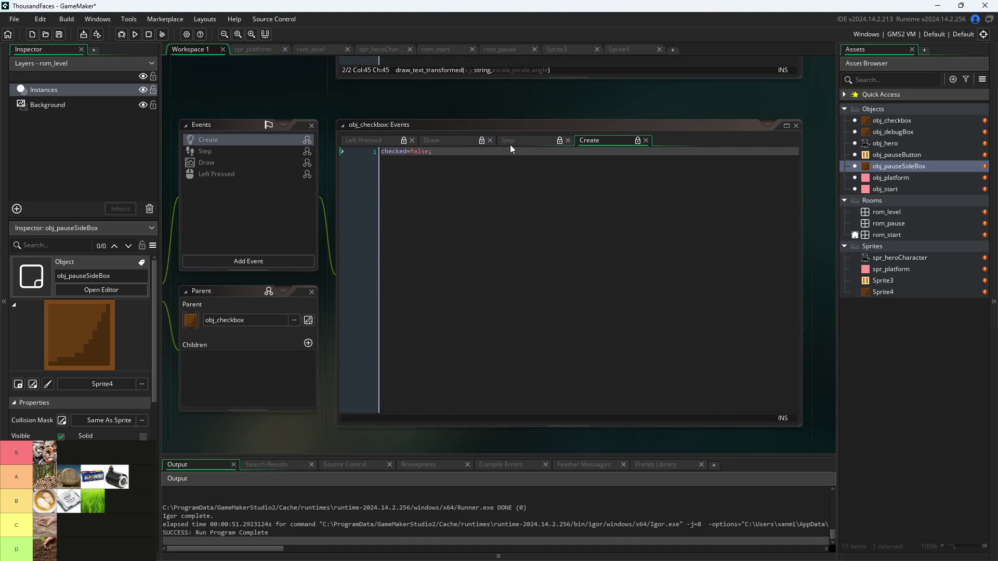
pyautogui.click(635, 144)
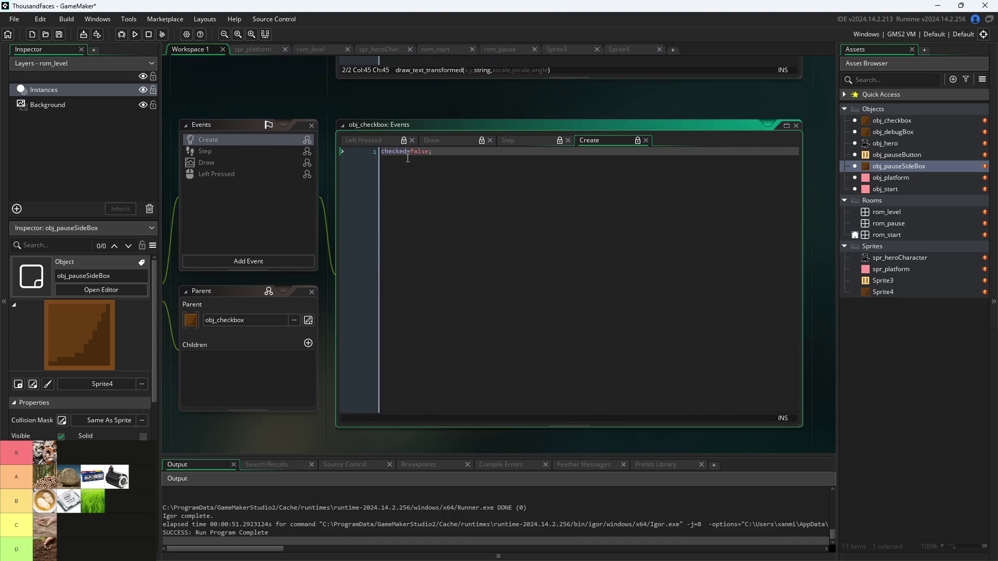
pyautogui.click(446, 151)
# - Override the inherited Left Pressed event and place the cursor on line 3
pyautogui.keyDown('shift'); pyautogui.click(243, 172); pyautogui.keyUp('shift')
pyautogui.rightClick(243, 173)
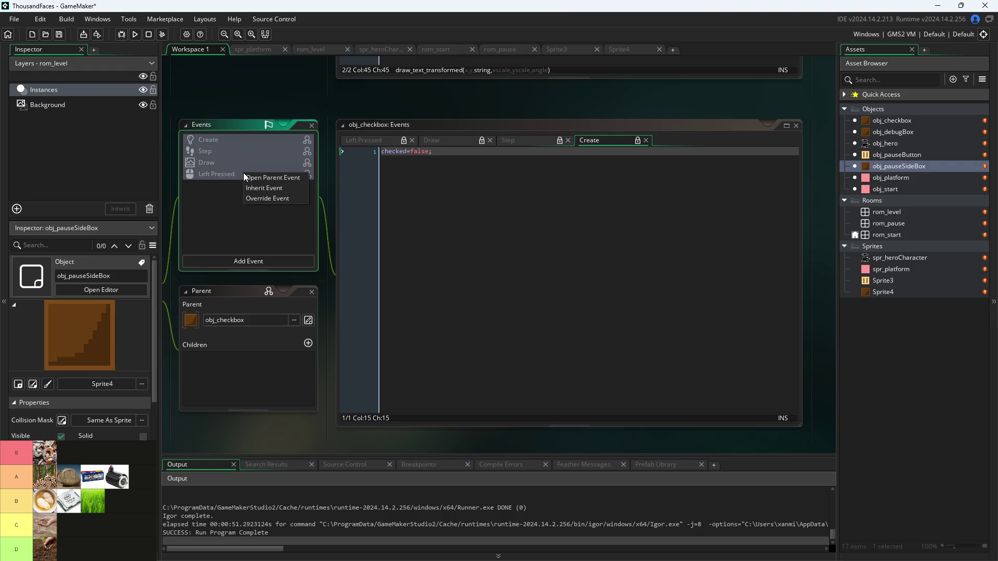
pyautogui.click(279, 199)
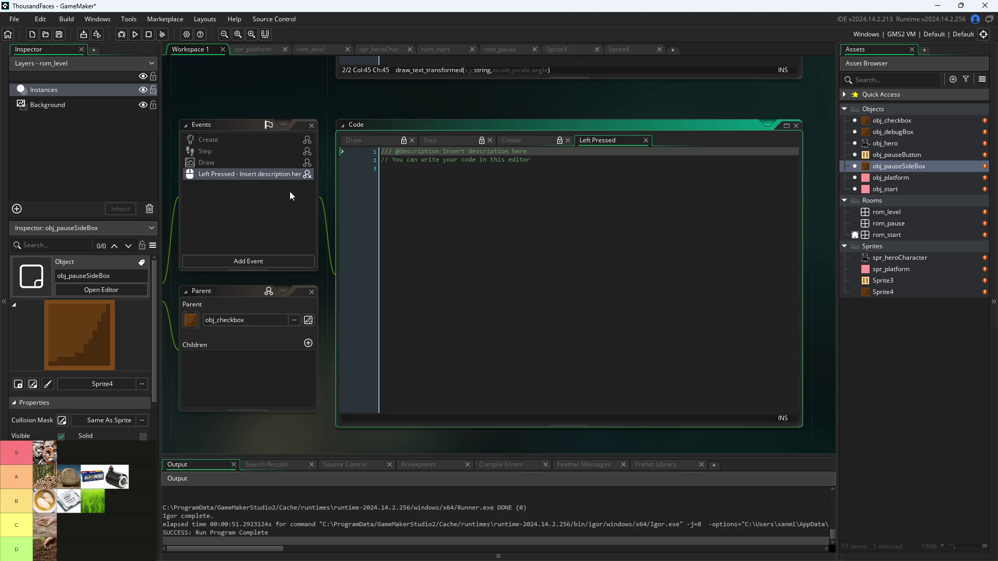
pyautogui.click(407, 223)
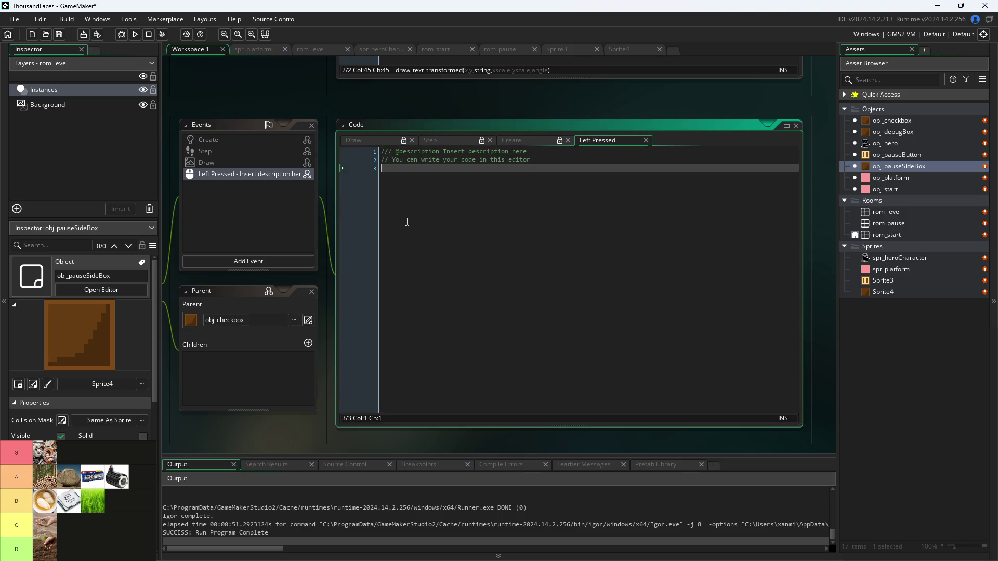
# - Override the inherited Draw event of obj_pauseSideBox
pyautogui.rightClick(280, 164)
pyautogui.click(285, 191)
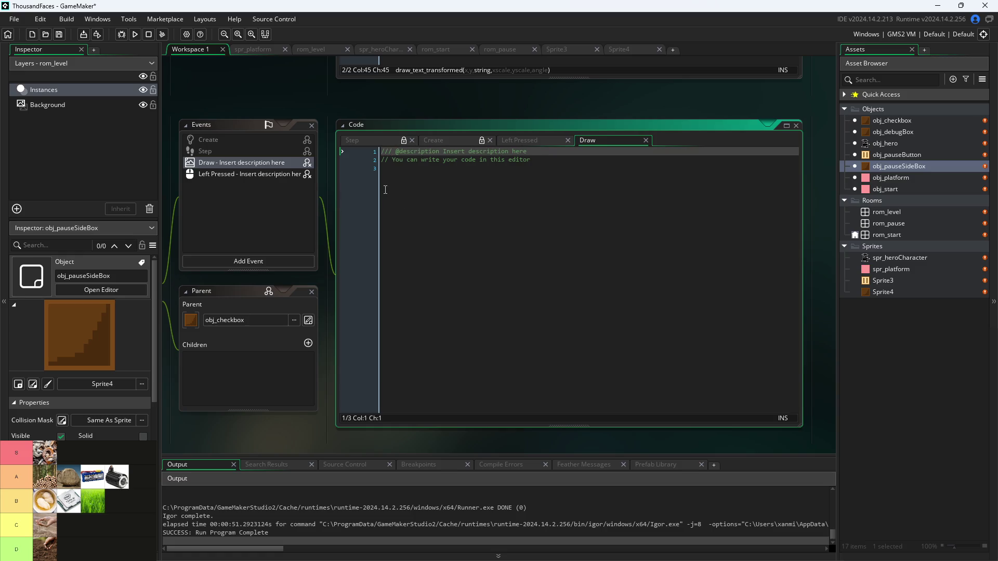
pyautogui.rightClick(257, 165)
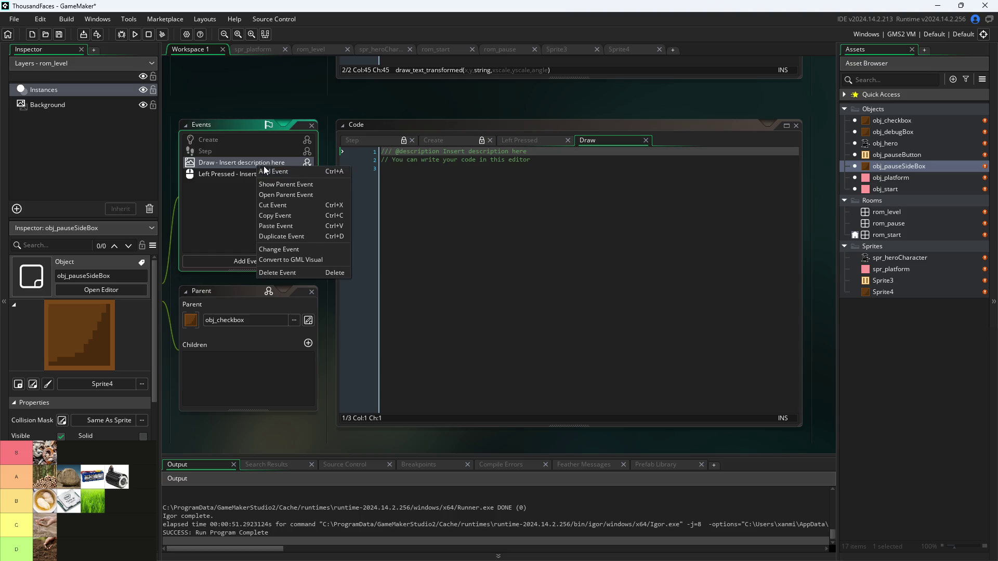
pyautogui.click(220, 214)
pyautogui.scroll(-2, 201, 101)
pyautogui.moveTo(201, 102); pyautogui.dragTo(392, 151)
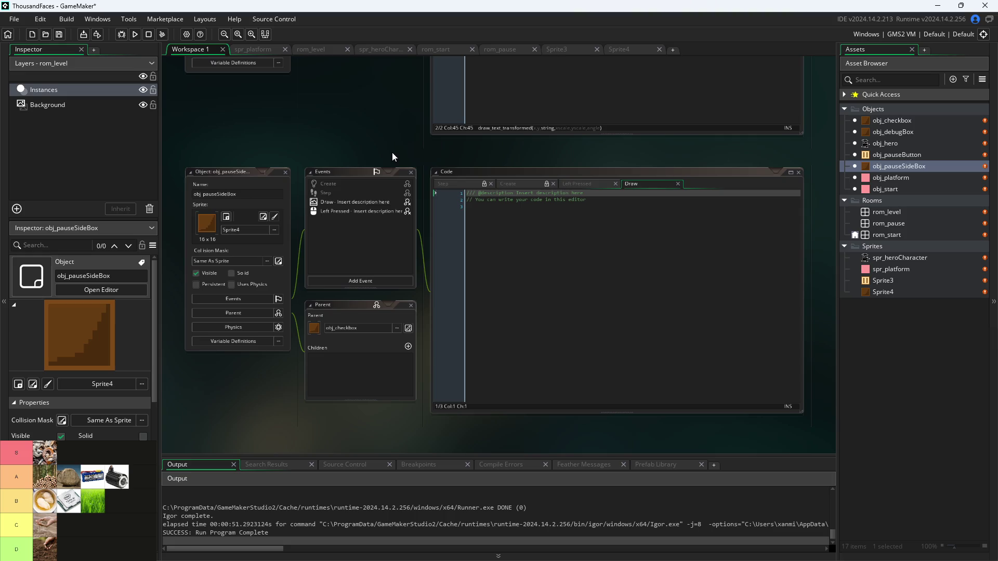
pyautogui.click(357, 202)
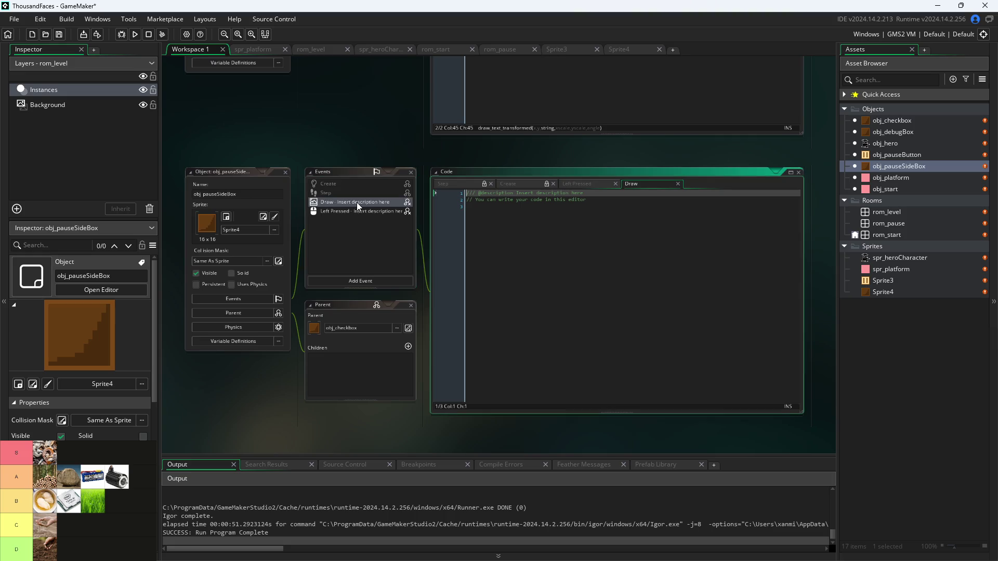
pyautogui.scroll(1, 317, 234)
pyautogui.scroll(-1, 294, 244)
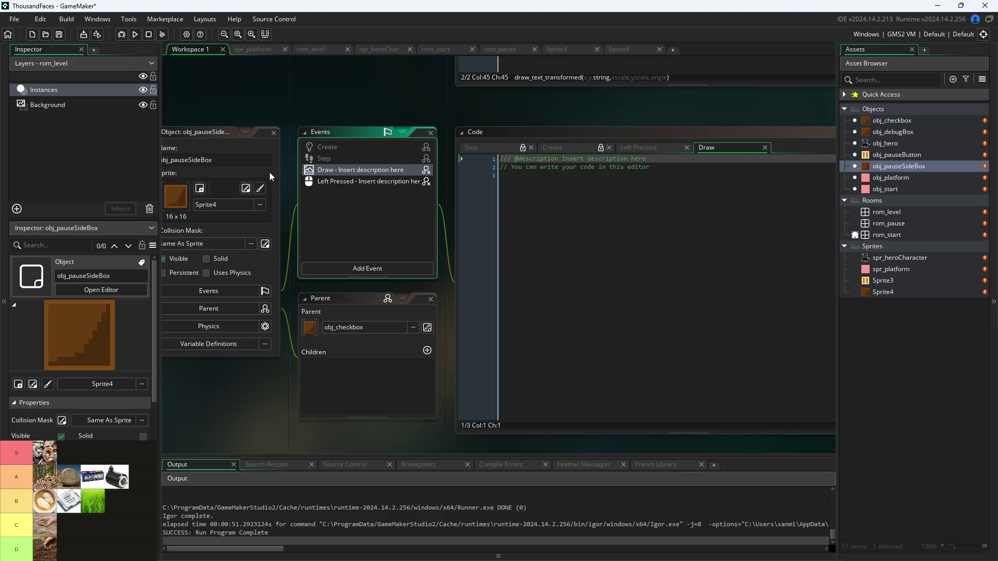
# - Clear the parent, then set obj_checkbox as the parent again
pyautogui.click(384, 327)
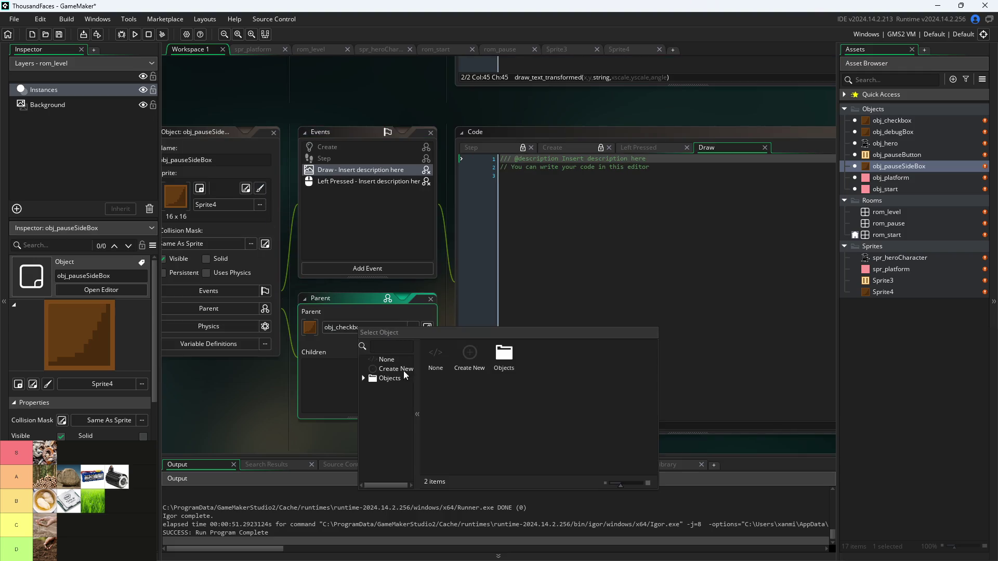
pyautogui.click(395, 376)
pyautogui.click(388, 354)
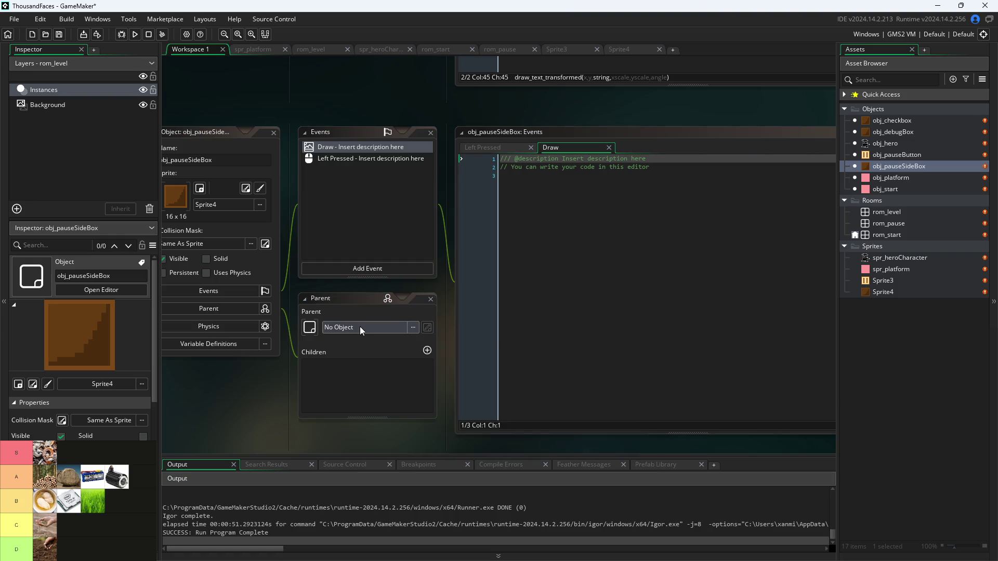
pyautogui.click(359, 327)
pyautogui.click(376, 376)
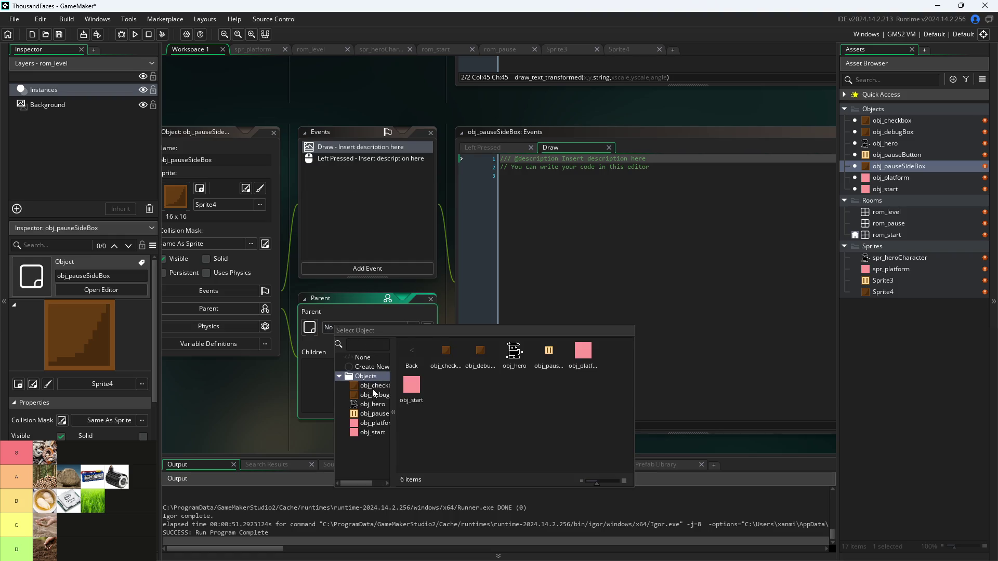
pyautogui.click(374, 385)
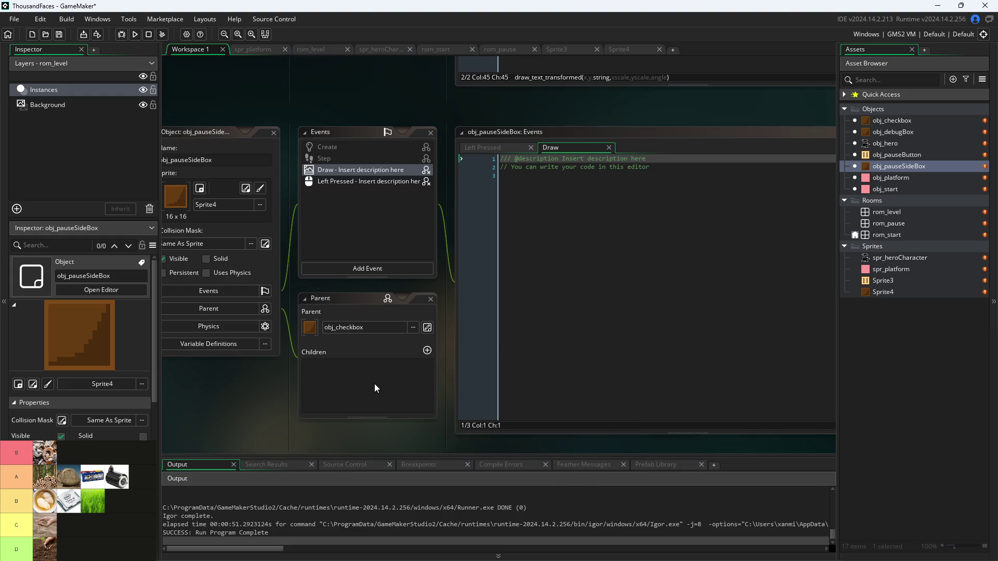
# - Review the Left Pressed and Step event code and bring up obj_pauseSideBox's asset actions
pyautogui.click(400, 181)
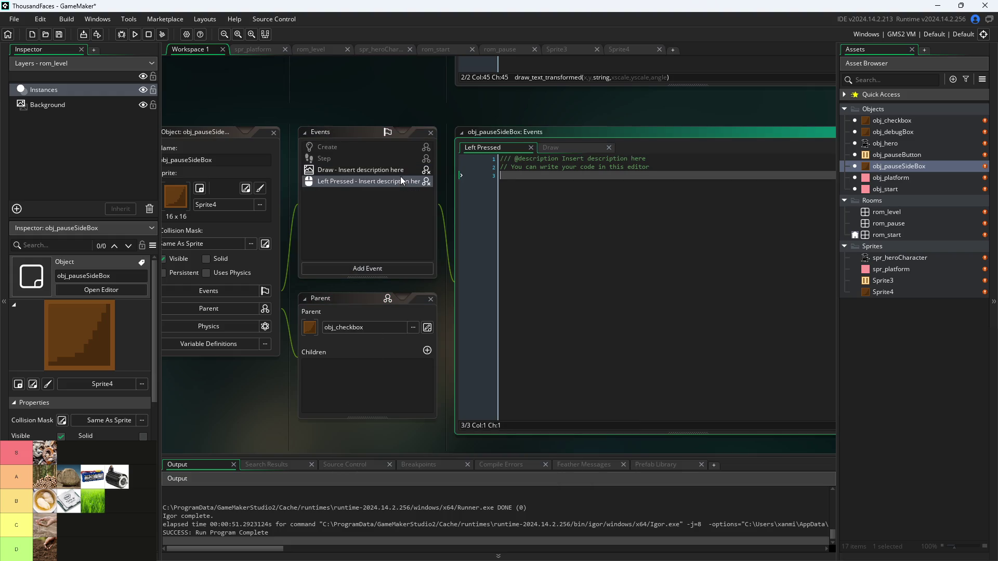
pyautogui.click(423, 158)
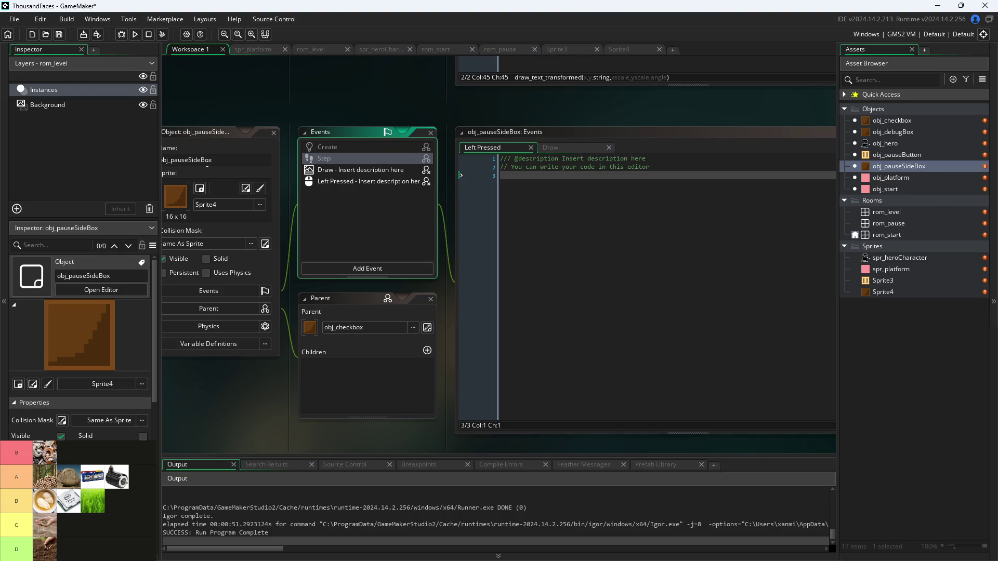
pyautogui.click(208, 160)
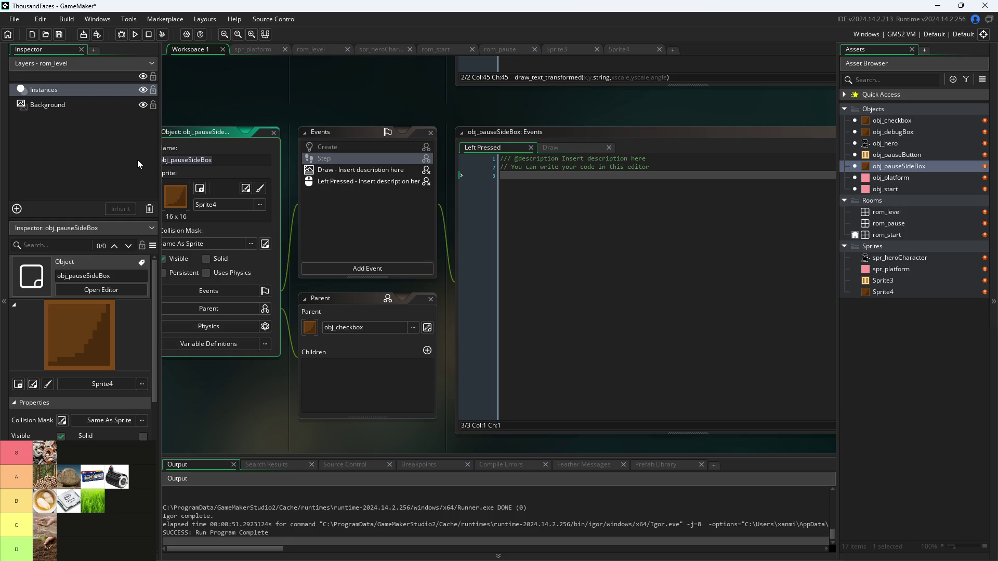
pyautogui.rightClick(929, 166)
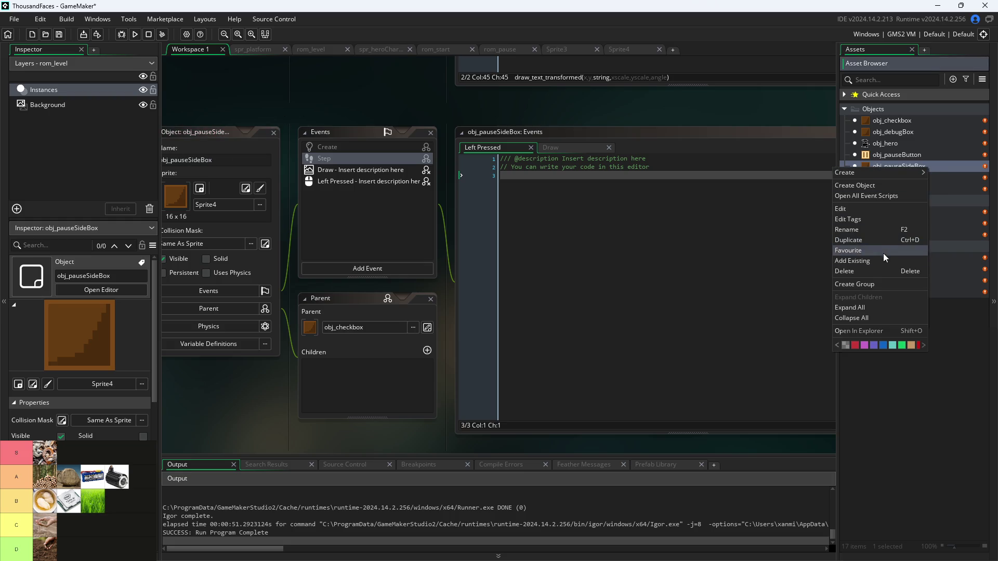
# - Delete obj_pauseSideBox, then undo the deletion with Ctrl+Z
pyautogui.click(878, 271)
pyautogui.click(517, 303)
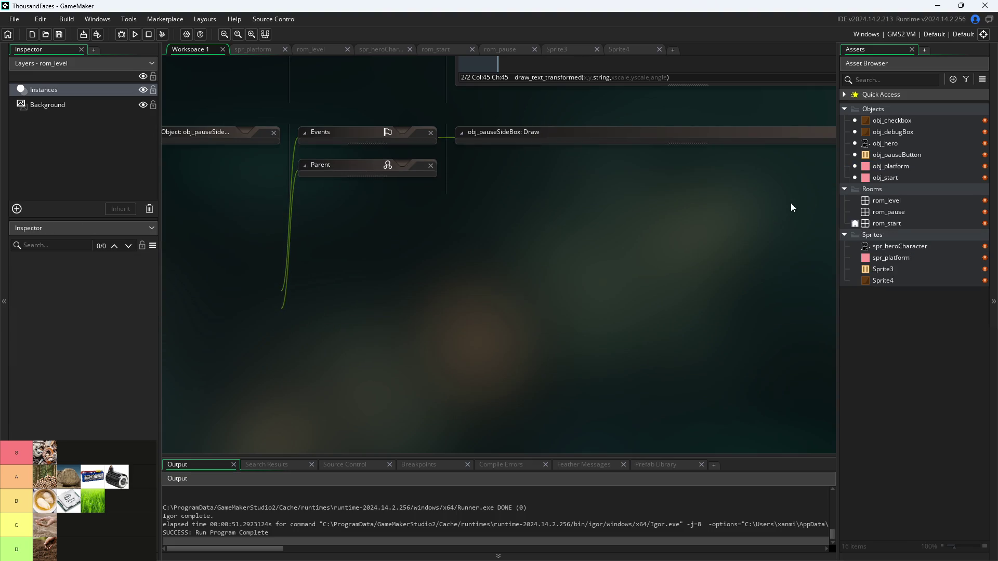
pyautogui.hotkey('ctrl', 'z')
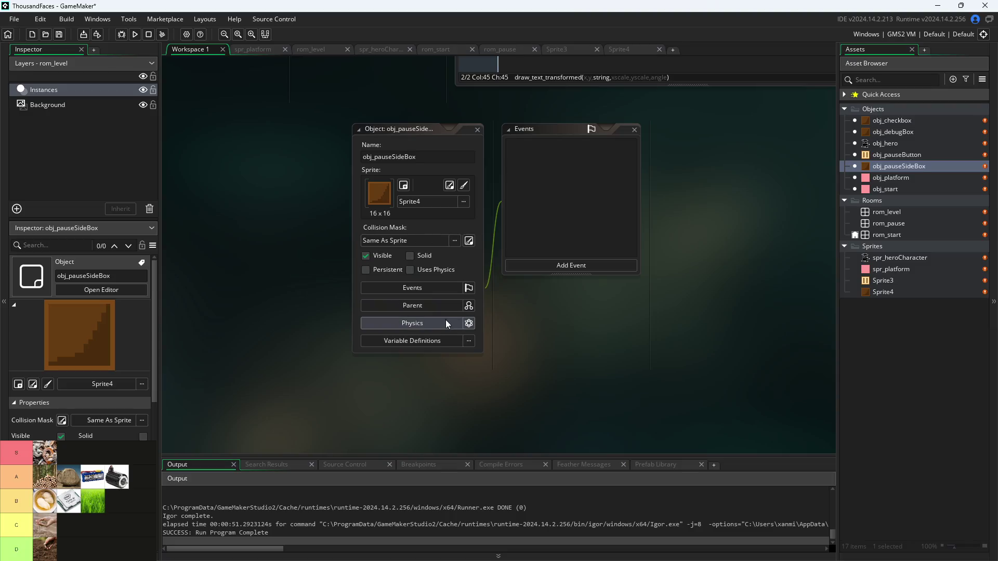
# - Re-parent obj_pauseSideBox to obj_checkbox and view the inherited Create code
pyautogui.click(438, 302)
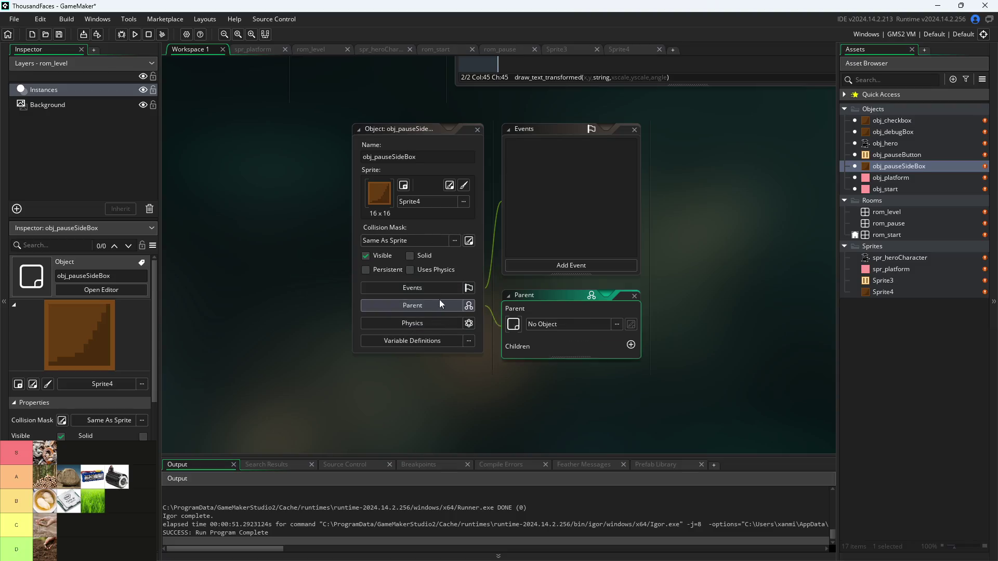
pyautogui.click(540, 325)
pyautogui.click(542, 374)
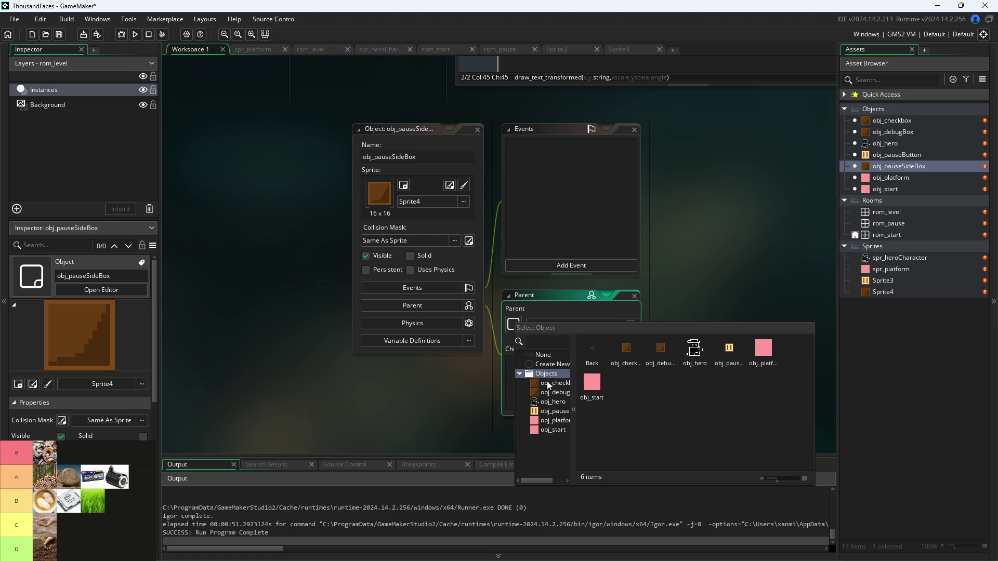
pyautogui.doubleClick(549, 381)
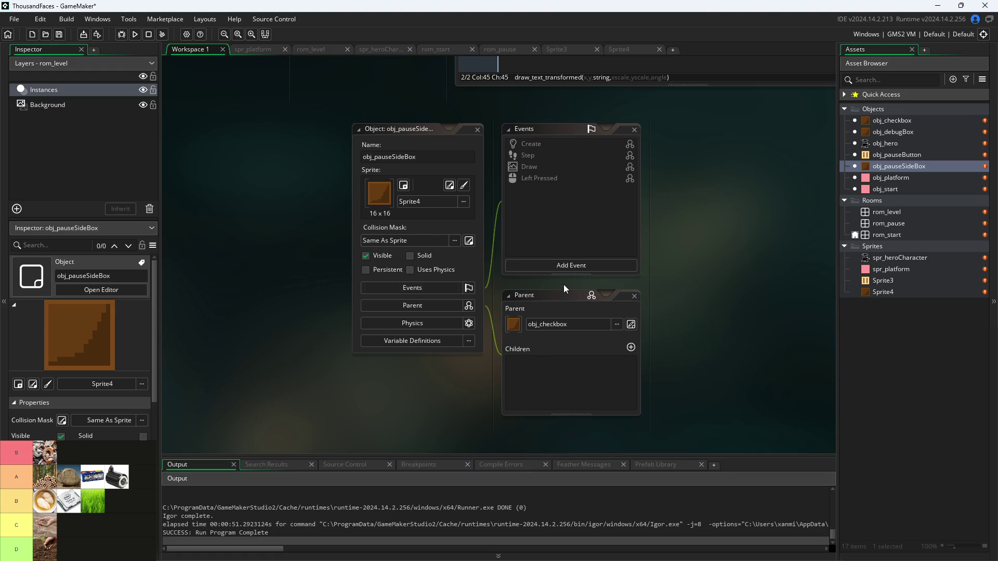
pyautogui.click(634, 296)
pyautogui.scroll(2, 630, 289)
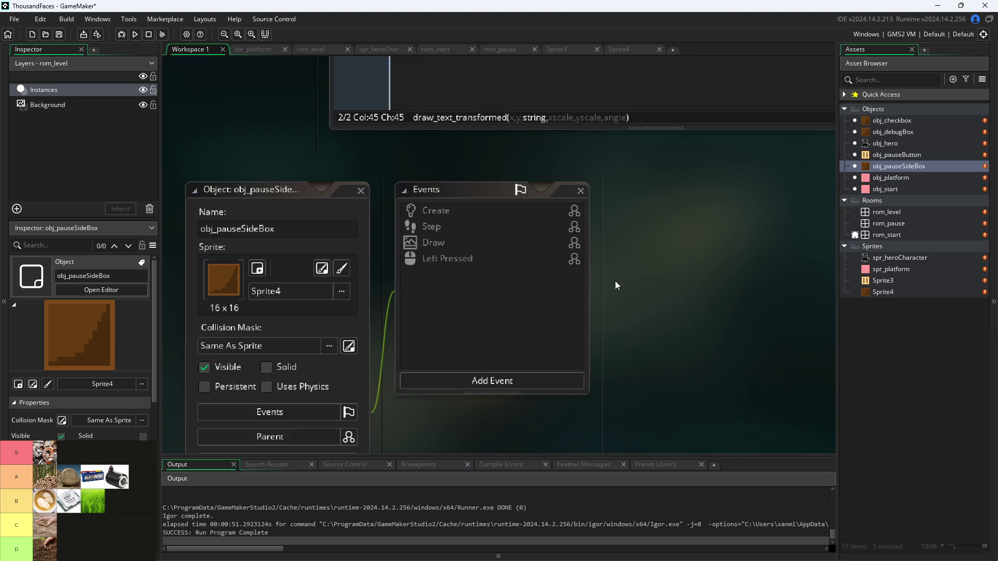
pyautogui.doubleClick(506, 211)
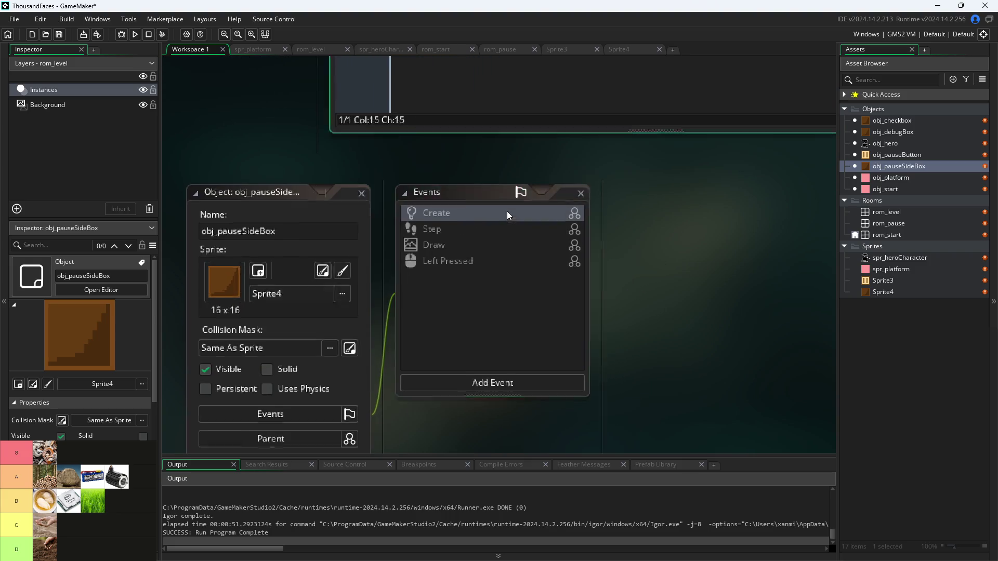
pyautogui.moveTo(323, 328); pyautogui.dragTo(347, 126)
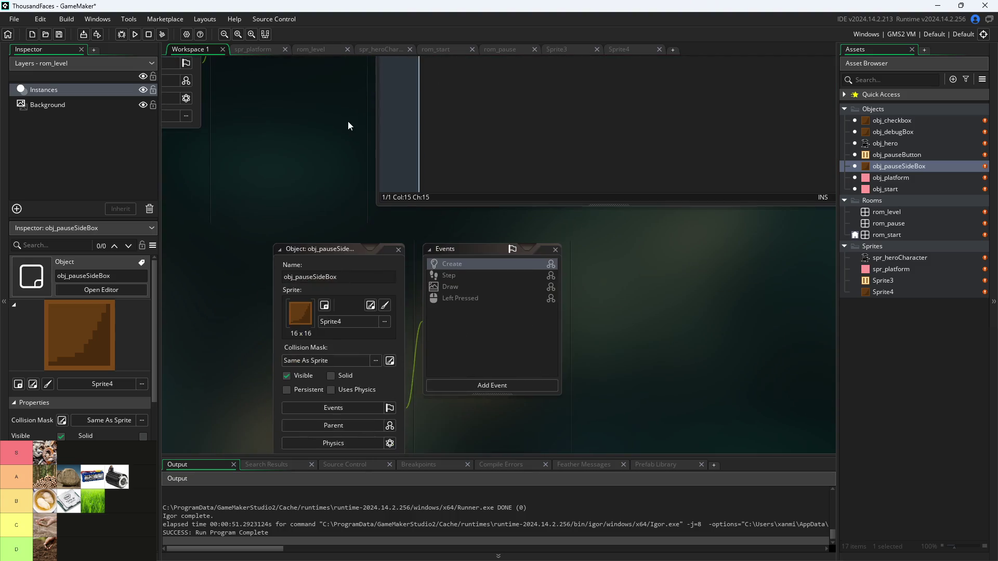
# - Make the Create event its own script calling event_inherited()
pyautogui.rightClick(485, 267)
pyautogui.click(511, 282)
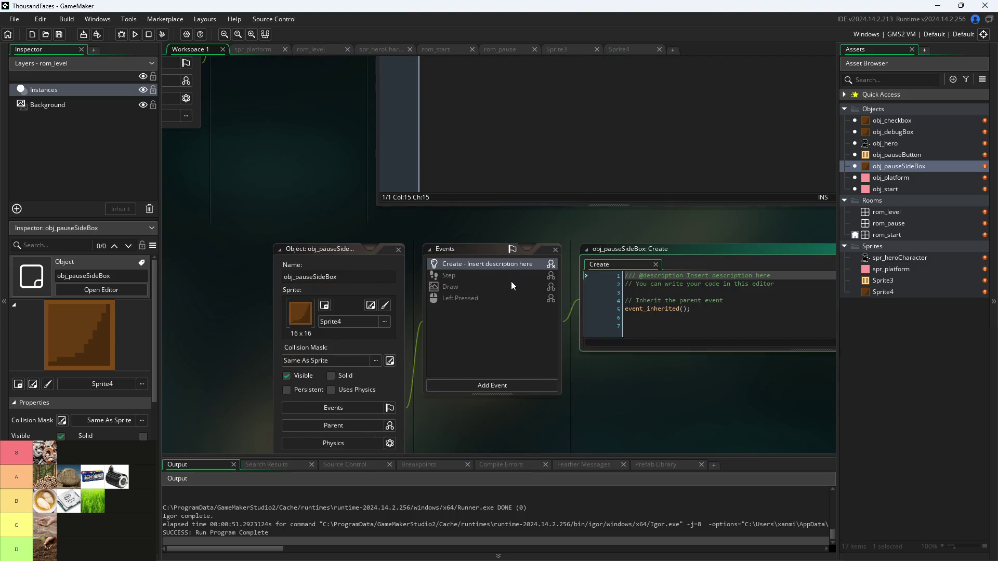
pyautogui.moveTo(570, 326); pyautogui.dragTo(428, 275)
pyautogui.scroll(1, 429, 274)
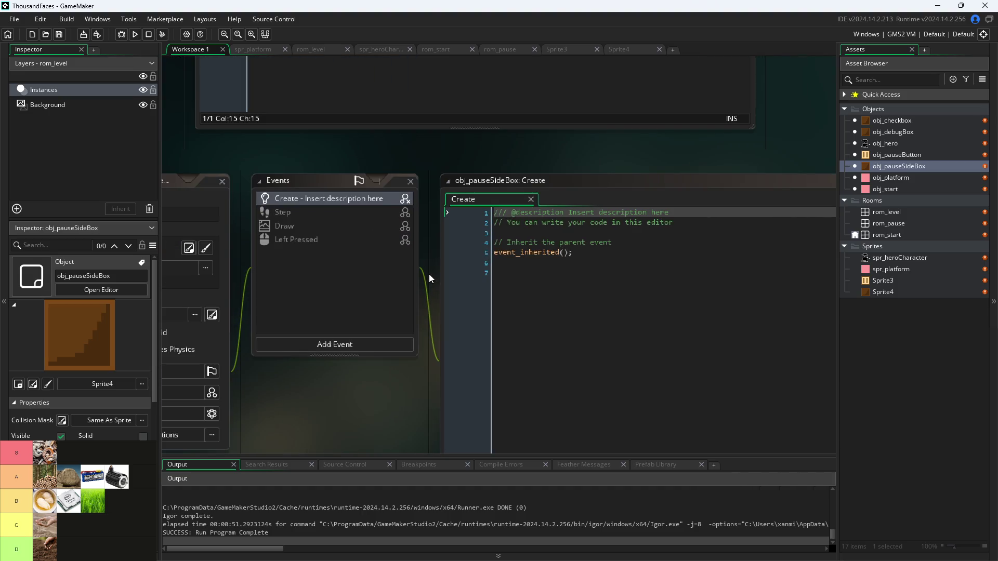
pyautogui.moveTo(530, 253)
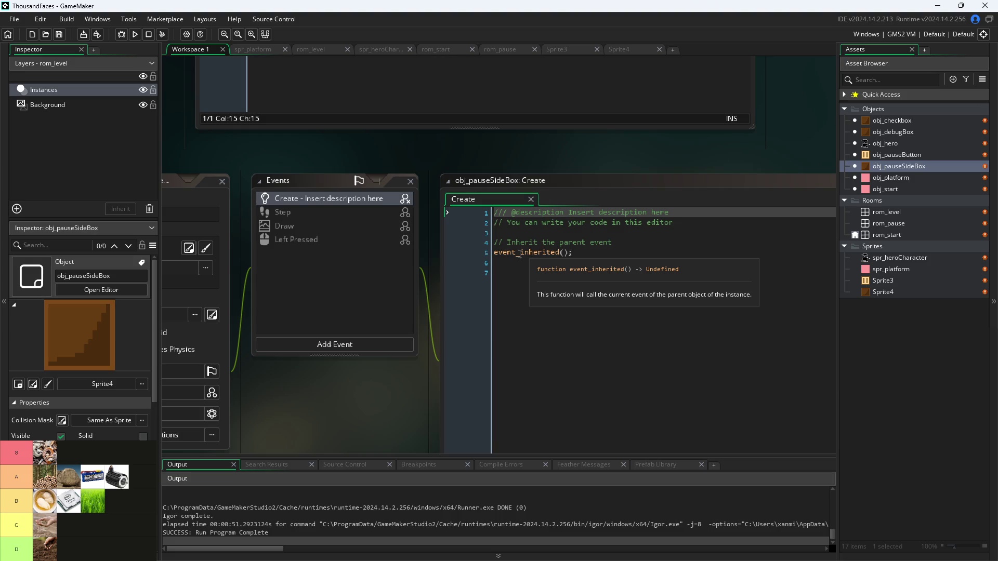
pyautogui.moveTo(435, 164); pyautogui.dragTo(481, 460)
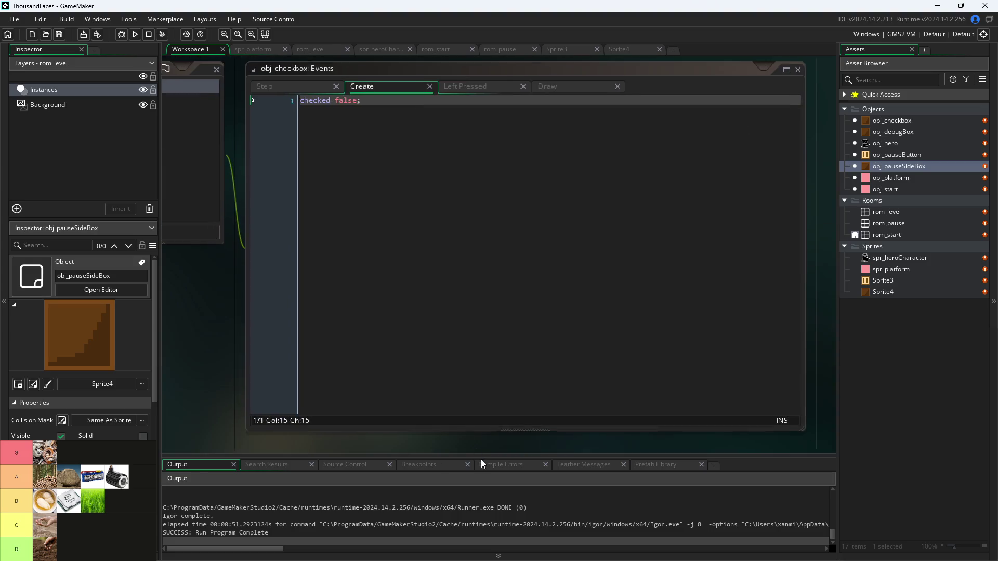
pyautogui.moveTo(208, 286)
pyautogui.mouseDown()
pyautogui.moveTo(207, 322)
pyautogui.moveTo(406, 302)
pyautogui.moveTo(355, 295)
pyautogui.moveTo(333, 269)
pyautogui.mouseUp()
pyautogui.scroll(-3, 333, 270)
pyautogui.scroll(5, 416, 307)
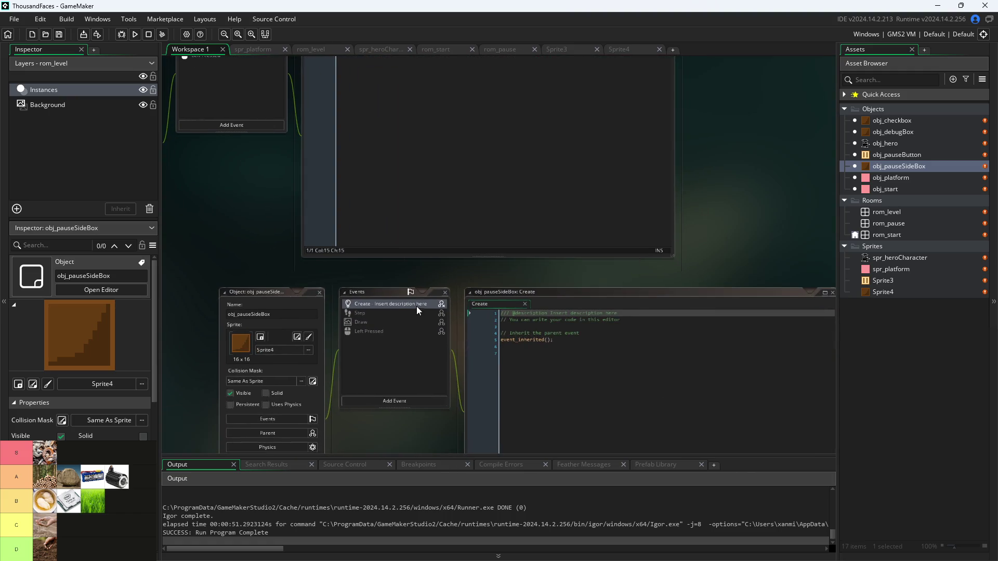
pyautogui.moveTo(552, 285); pyautogui.dragTo(429, 206)
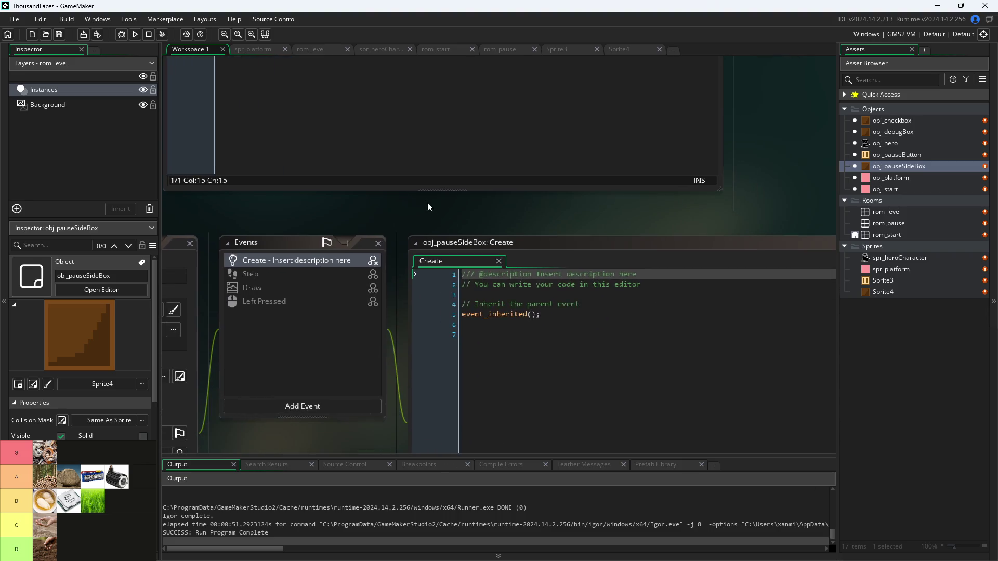
pyautogui.click(536, 295)
# - Inherit the Step, Draw and Left Pressed events into their own event_inherited() scripts
pyautogui.rightClick(337, 263)
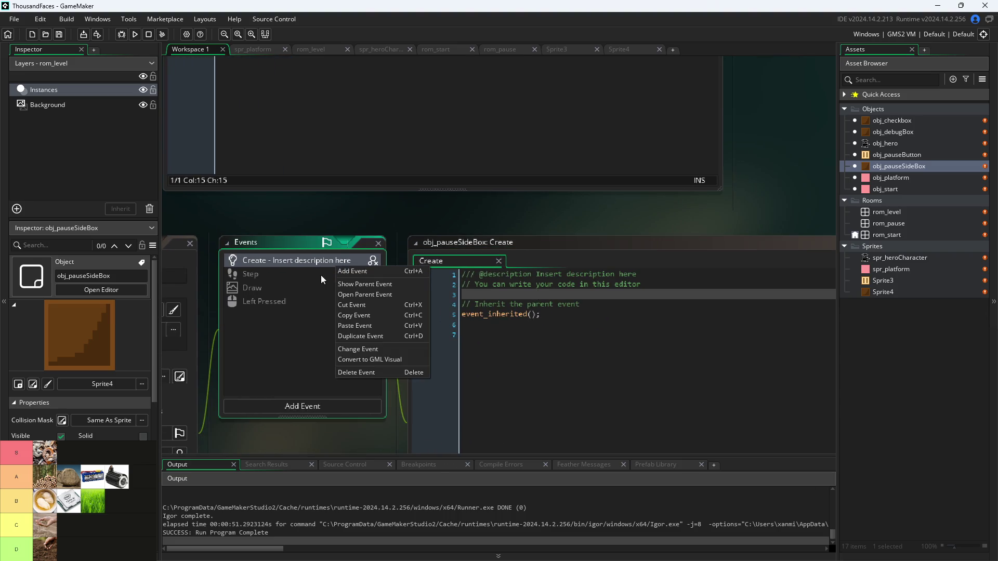
pyautogui.rightClick(320, 275)
pyautogui.click(327, 291)
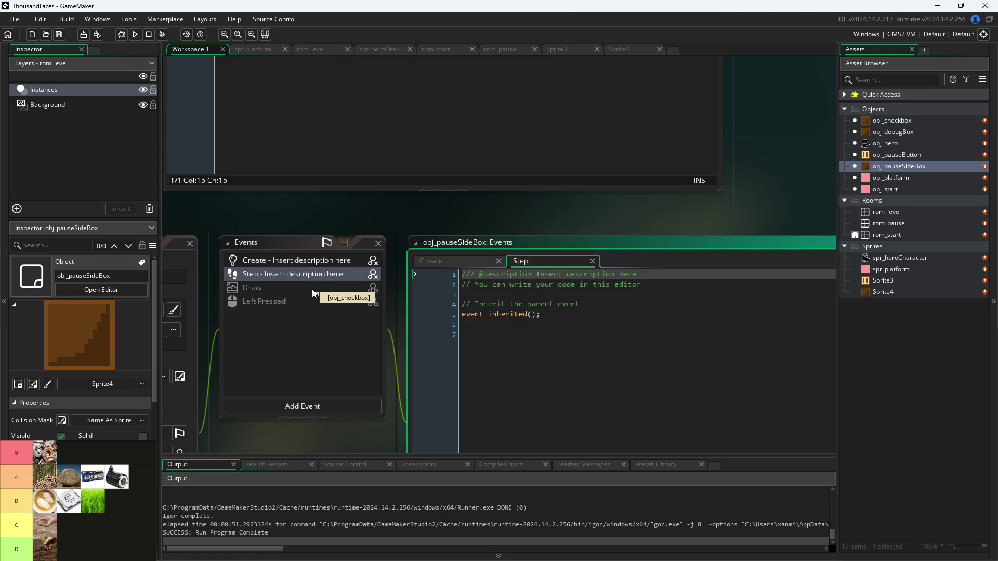
pyautogui.rightClick(312, 289)
pyautogui.click(353, 305)
pyautogui.rightClick(328, 306)
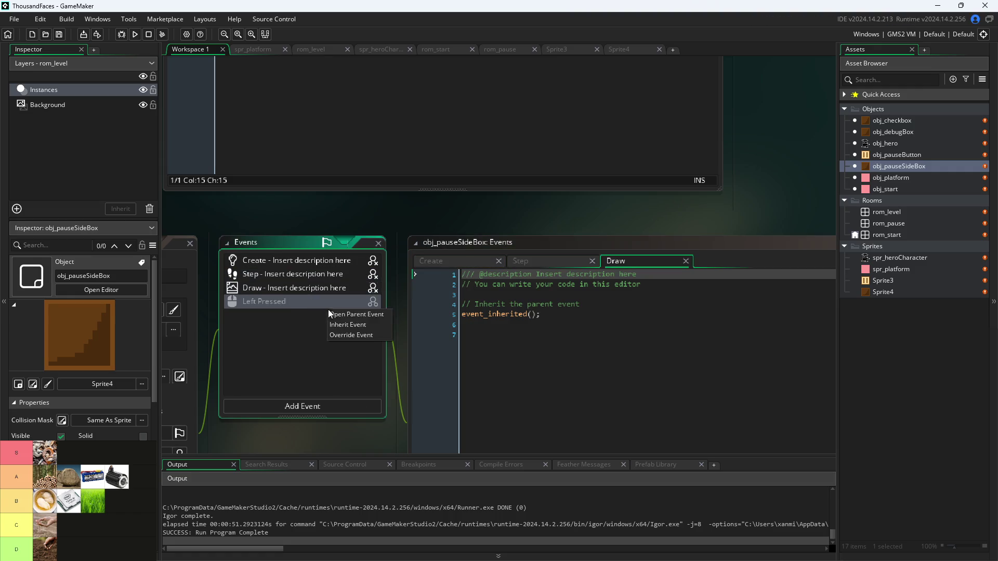
pyautogui.click(349, 322)
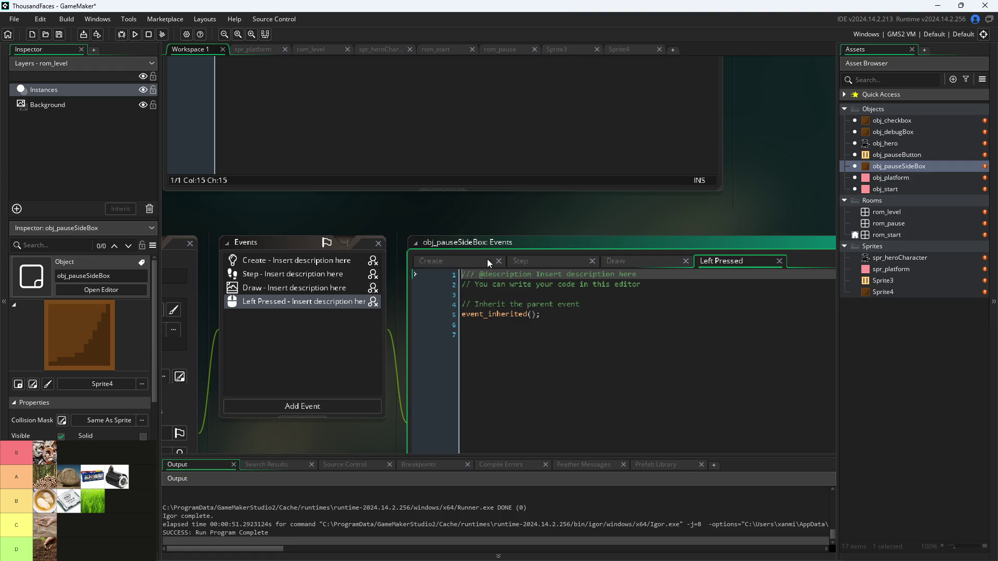
pyautogui.click(404, 229)
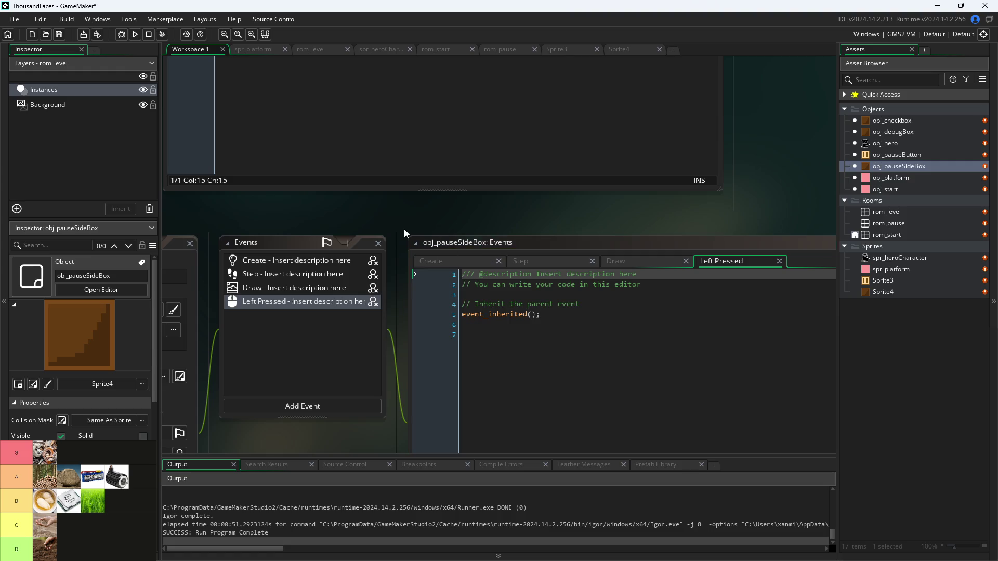
pyautogui.rightClick(893, 164)
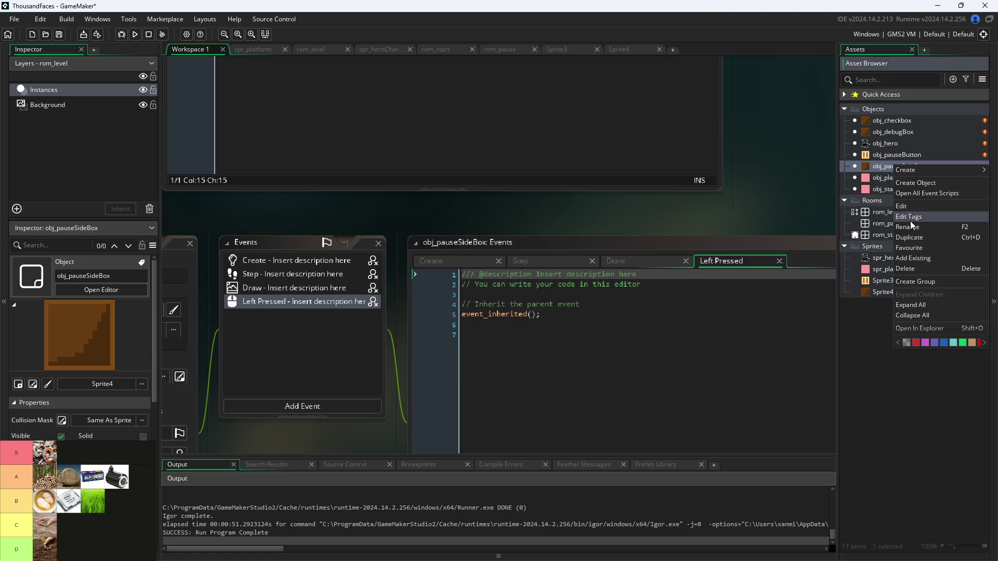
# - Delete the obj_pauseSideBox object
pyautogui.click(922, 271)
pyautogui.click(520, 304)
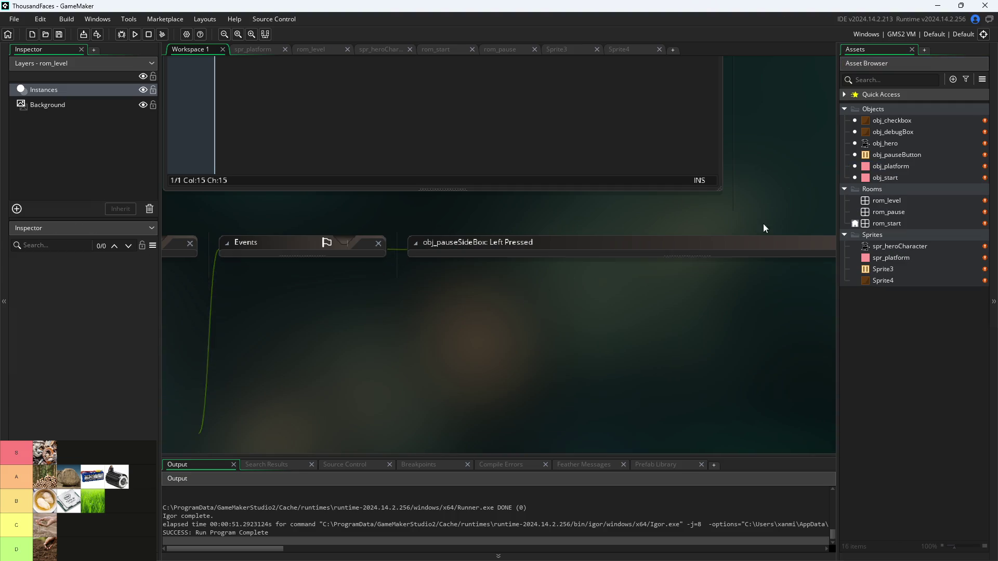
pyautogui.rightClick(885, 127)
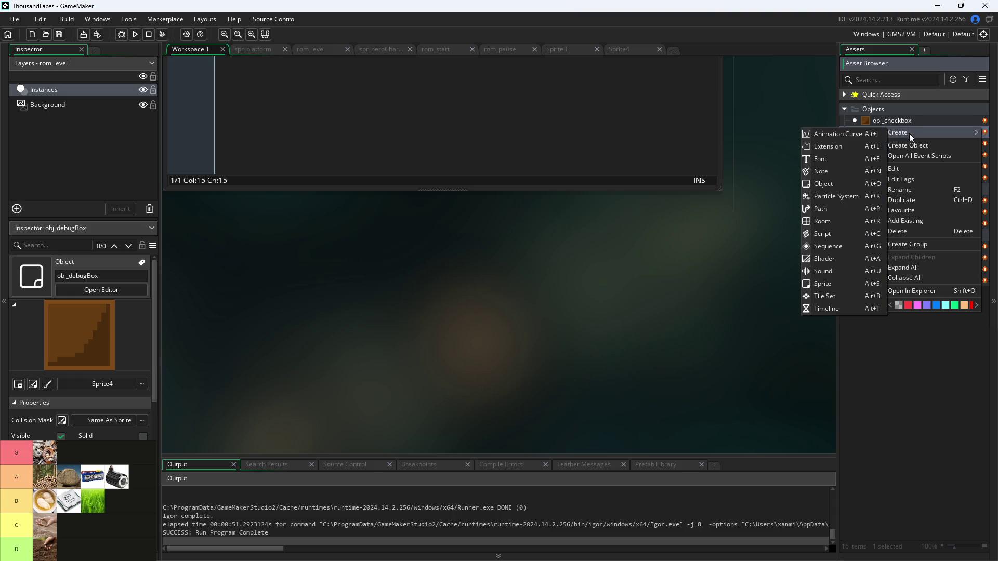
pyautogui.click(716, 242)
# - Duplicate obj_checkbox, rename the copy obj_pauseSideBox and open its editor
pyautogui.rightClick(897, 120)
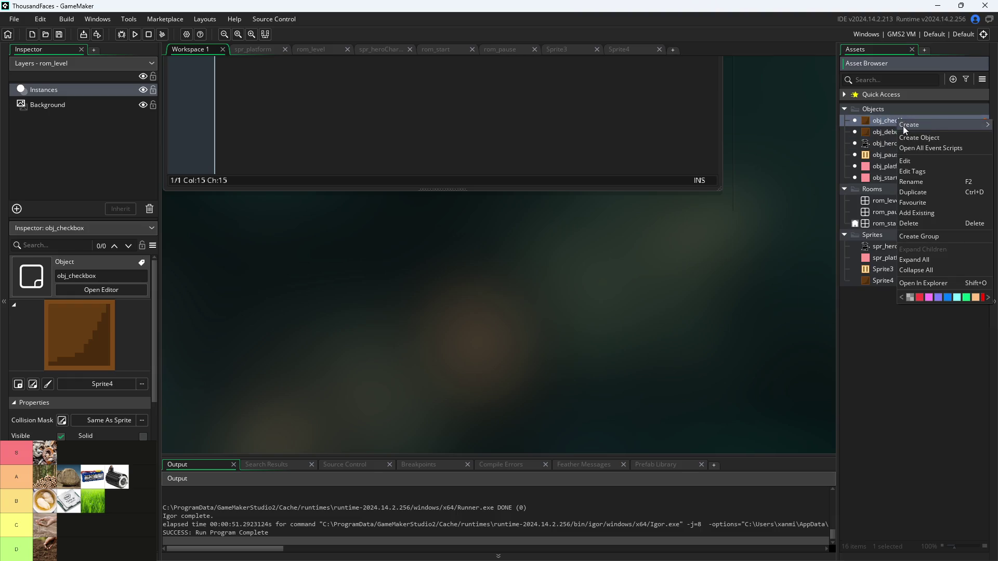
pyautogui.click(922, 190)
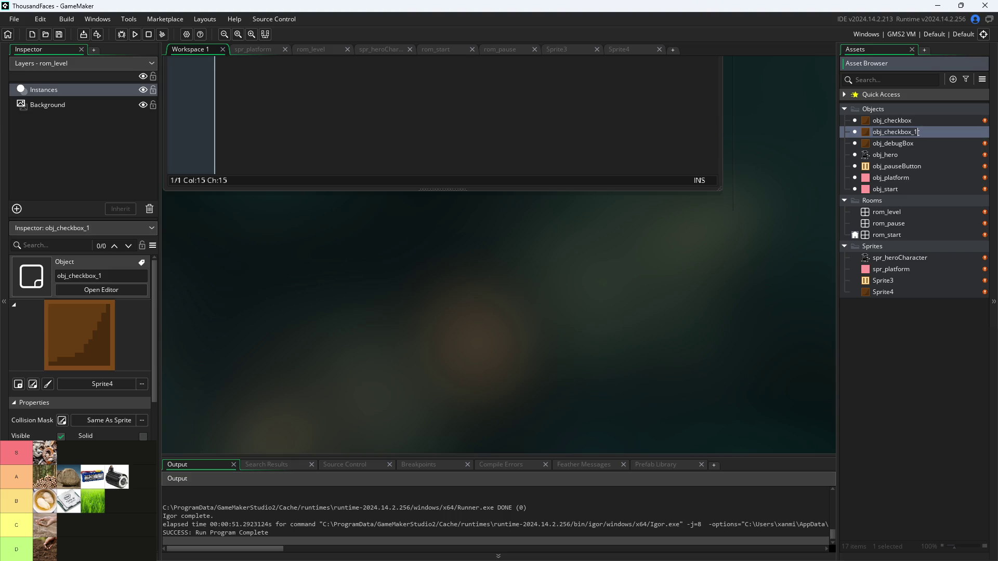
pyautogui.write('obj_pauseSideBox')
pyautogui.press('Return')
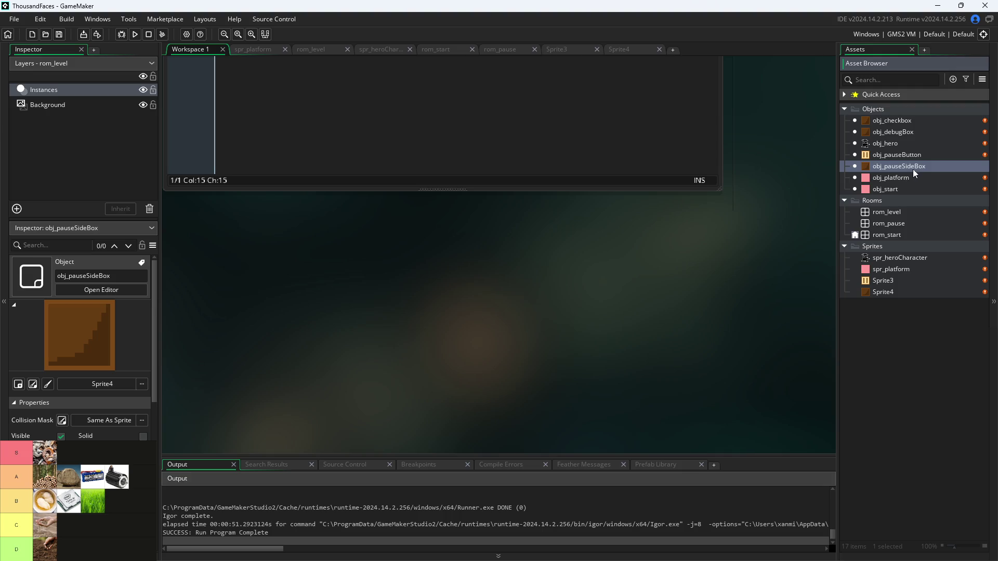
pyautogui.doubleClick(914, 167)
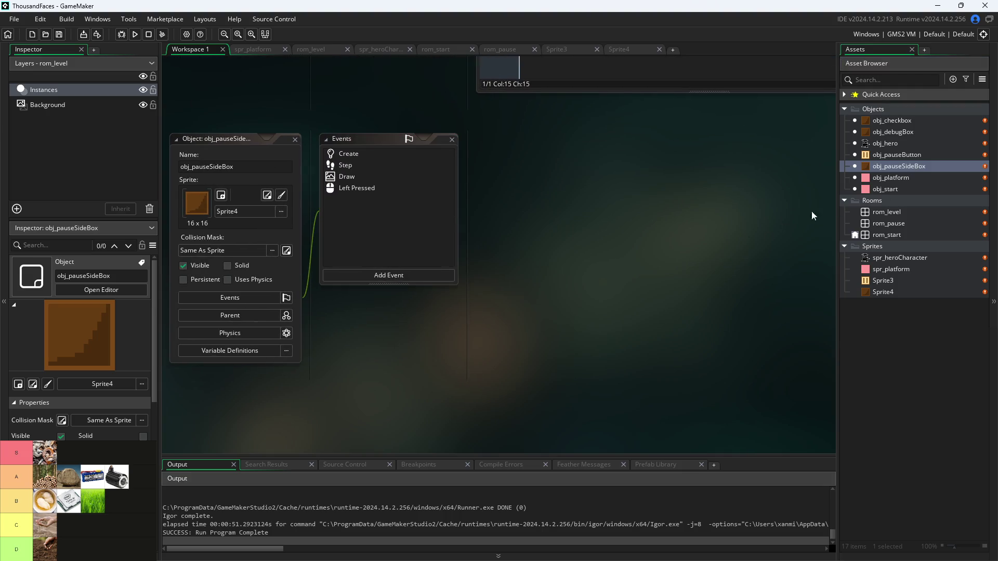
# - Open the Create, Step, Draw and Left Pressed code, returning to Draw
pyautogui.moveTo(645, 209); pyautogui.dragTo(784, 240)
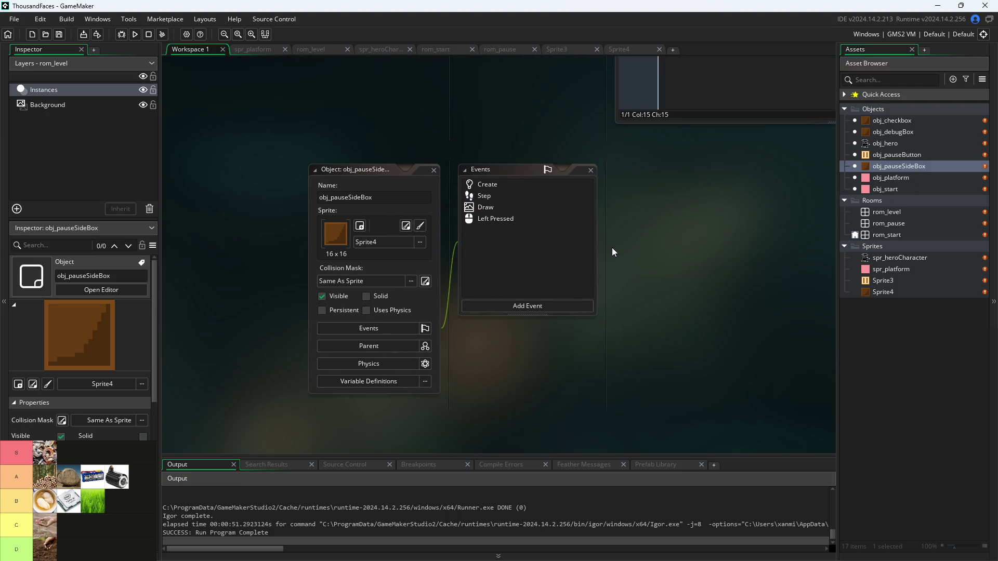
pyautogui.click(876, 178)
pyautogui.click(881, 165)
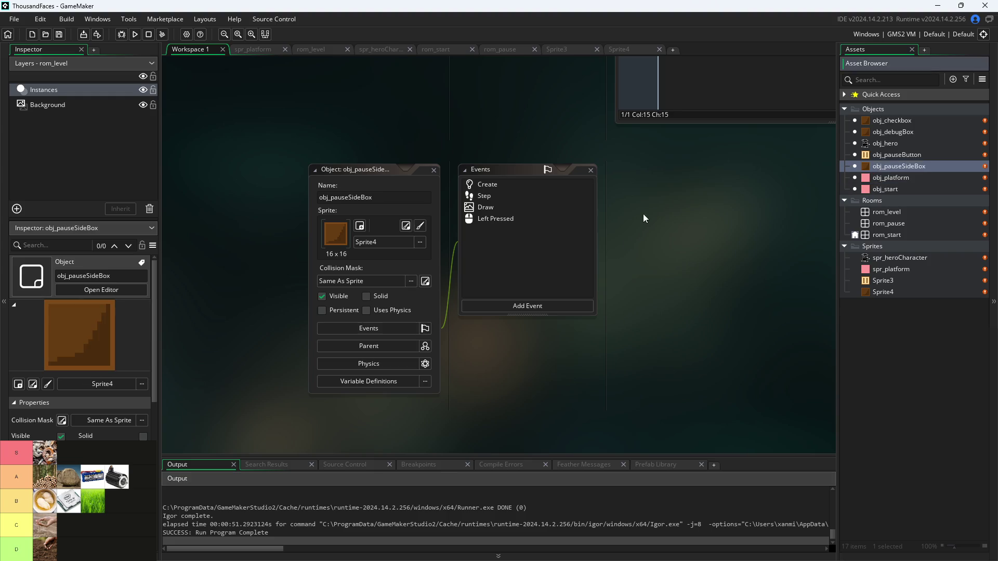
pyautogui.click(513, 184)
pyautogui.click(507, 196)
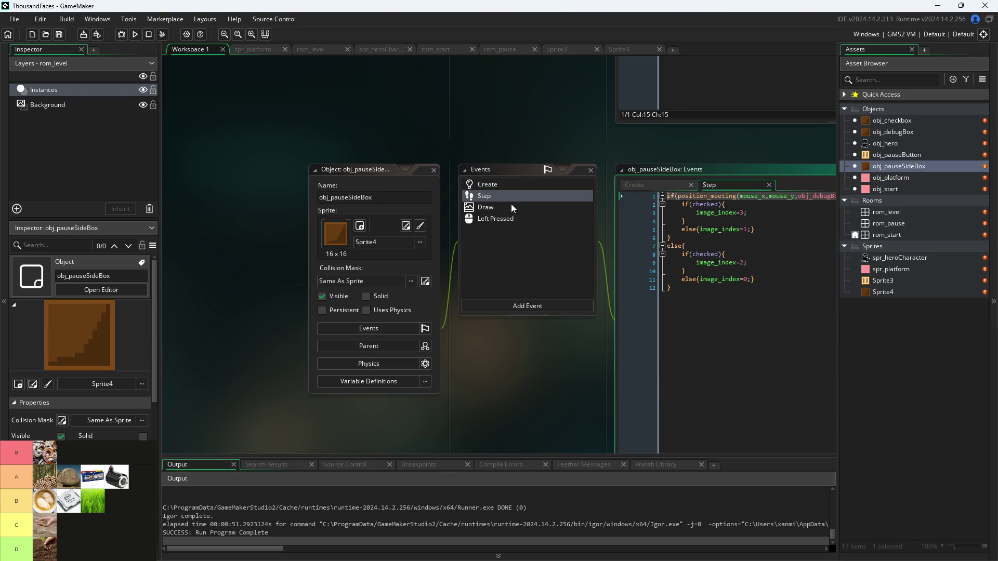
pyautogui.click(512, 208)
pyautogui.click(514, 219)
pyautogui.moveTo(519, 153); pyautogui.dragTo(341, 159)
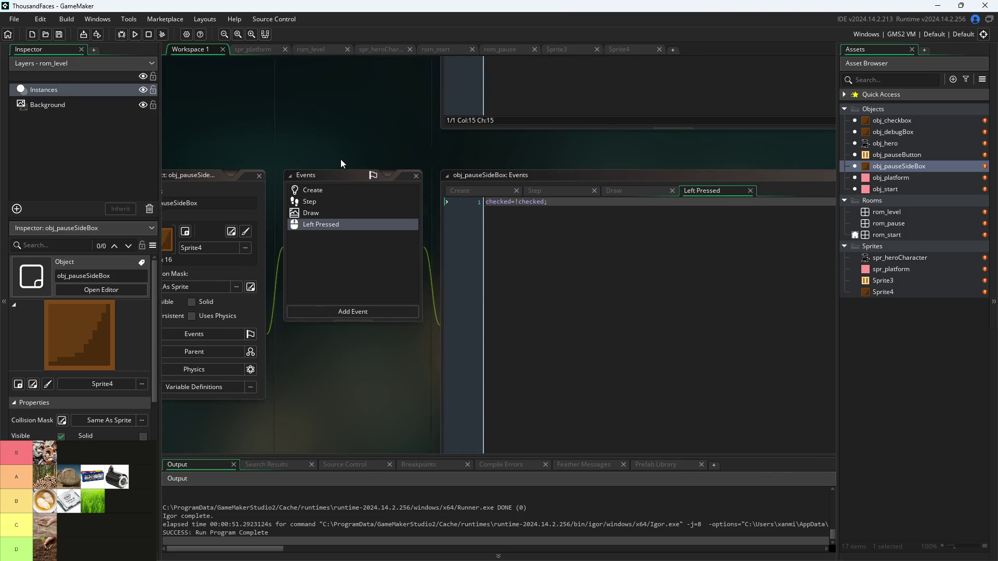
pyautogui.click(362, 212)
# - Set obj_checkbox as the parent of obj_pauseSideBox
pyautogui.click(217, 352)
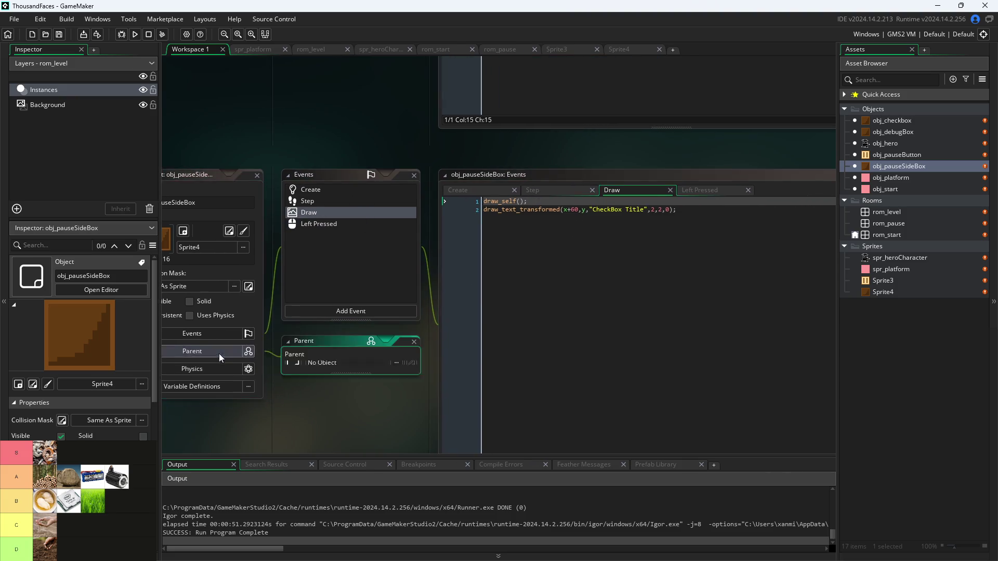
pyautogui.click(386, 297)
pyautogui.click(388, 348)
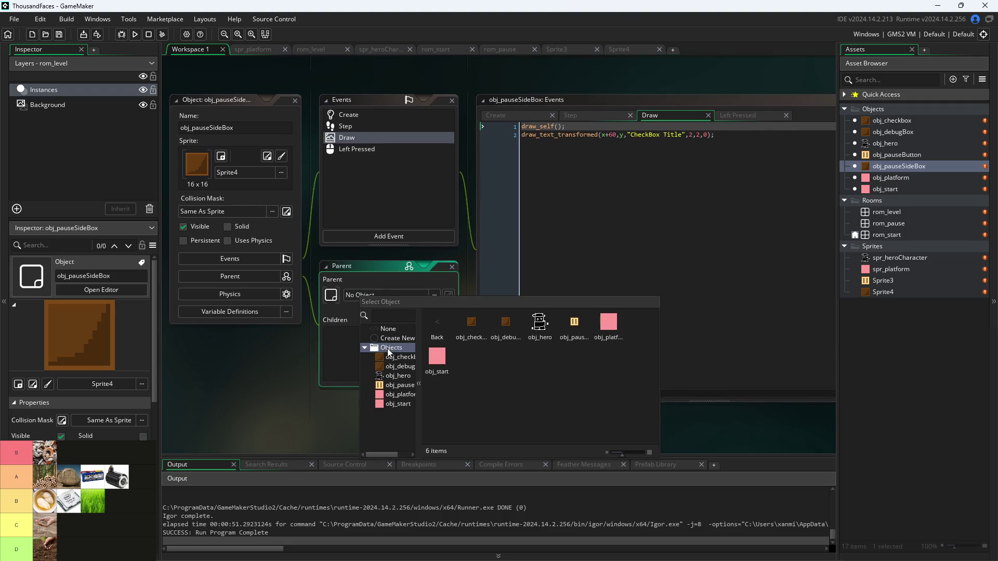
pyautogui.click(391, 358)
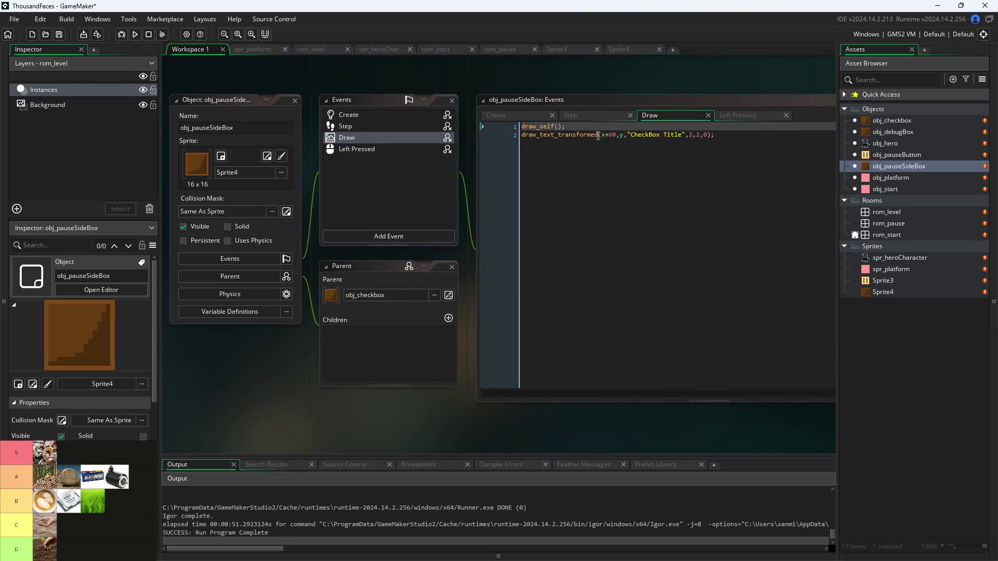
# - Replace the Draw label 'CheckBox Title' with 'Pause Button on Right Side'
pyautogui.moveTo(682, 135); pyautogui.dragTo(641, 137)
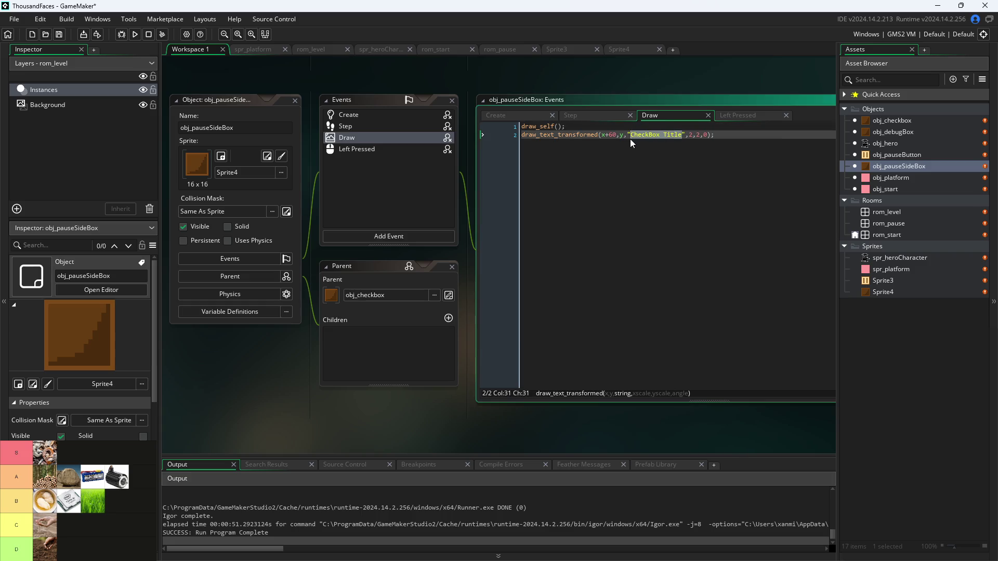
pyautogui.press('BackSpace')
pyautogui.write('Right ')
pyautogui.write('Side')
pyautogui.press('BackSpace')
pyautogui.press('BackSpace')
pyautogui.press('BackSpace')
pyautogui.write('Pause Butto')
pyautogui.write('n on Right Sid')
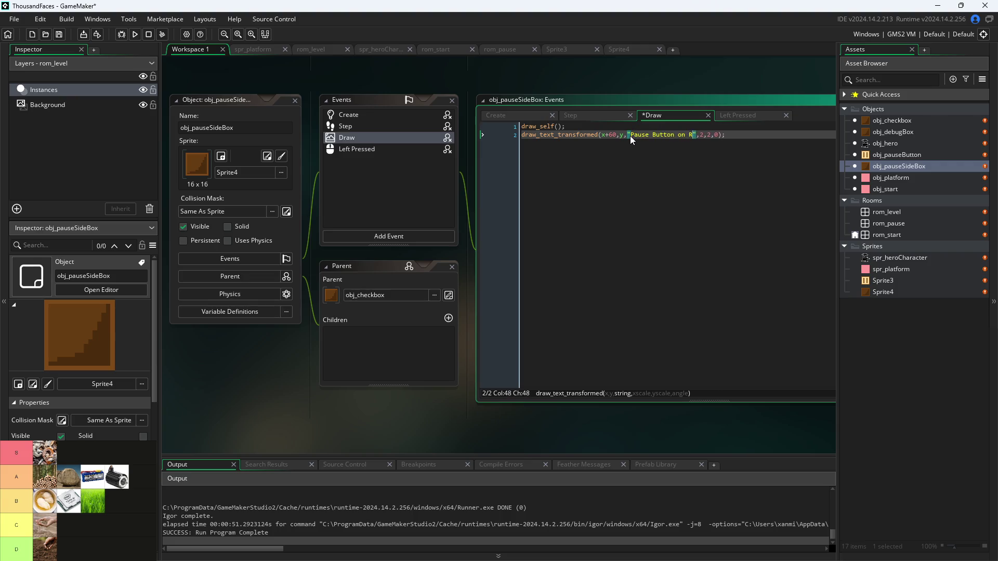
pyautogui.write('e')
pyautogui.click(737, 112)
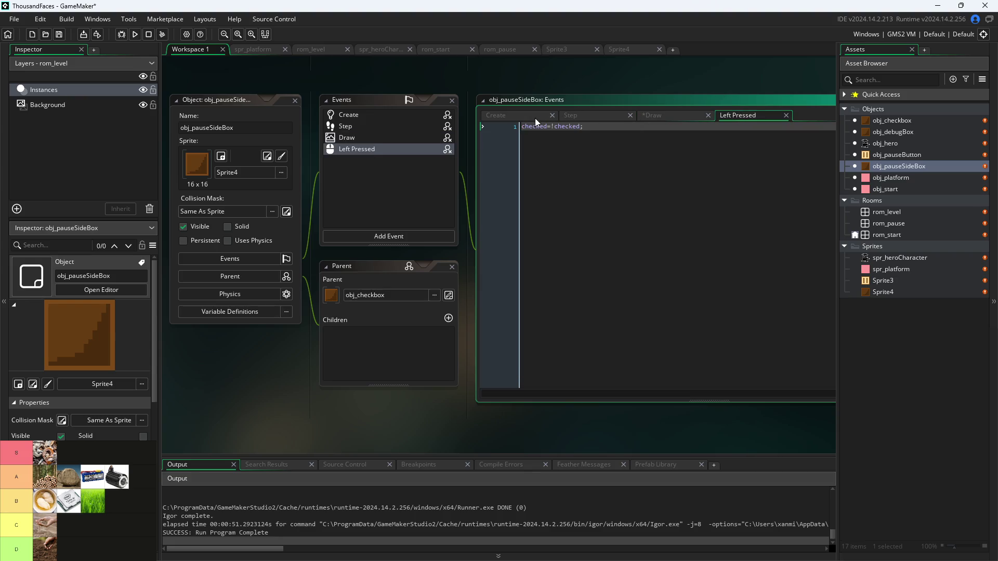
# - Add a rightSide=false; line to obj_pauseSideBox's Create event after checked=false;
pyautogui.click(582, 116)
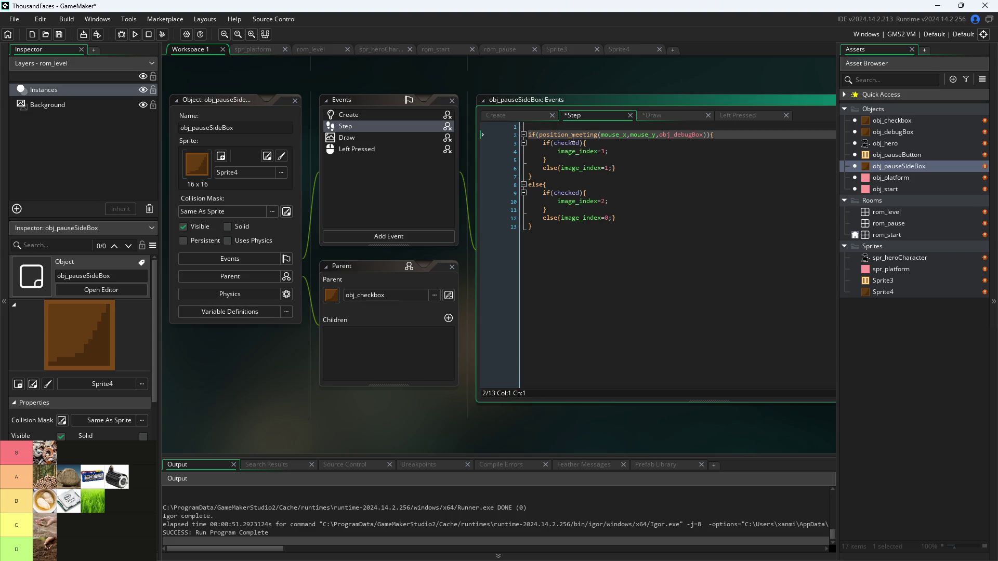
pyautogui.hotkey('ctrl', 'shift', 'Tab')
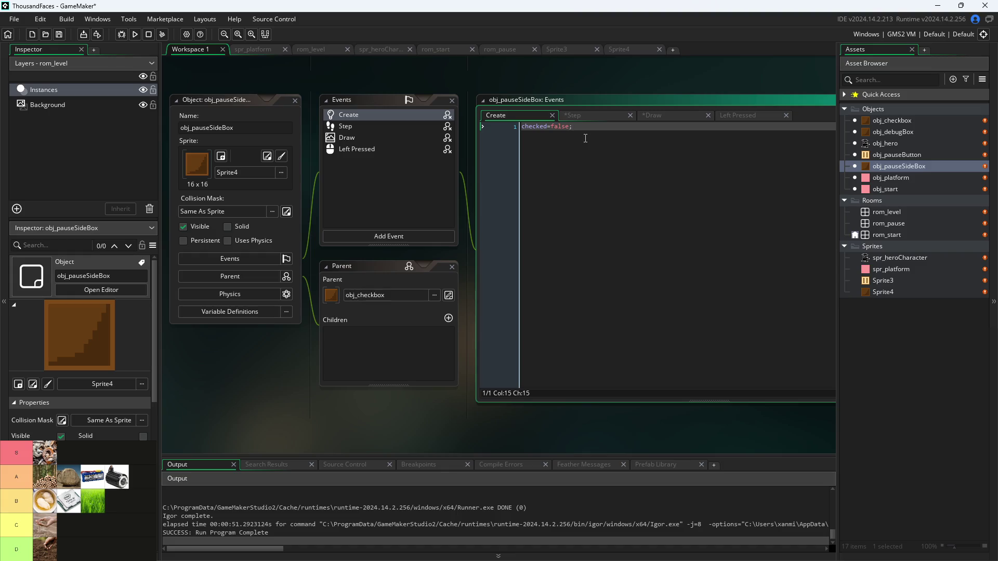
pyautogui.press('Return')
pyautogui.write('r')
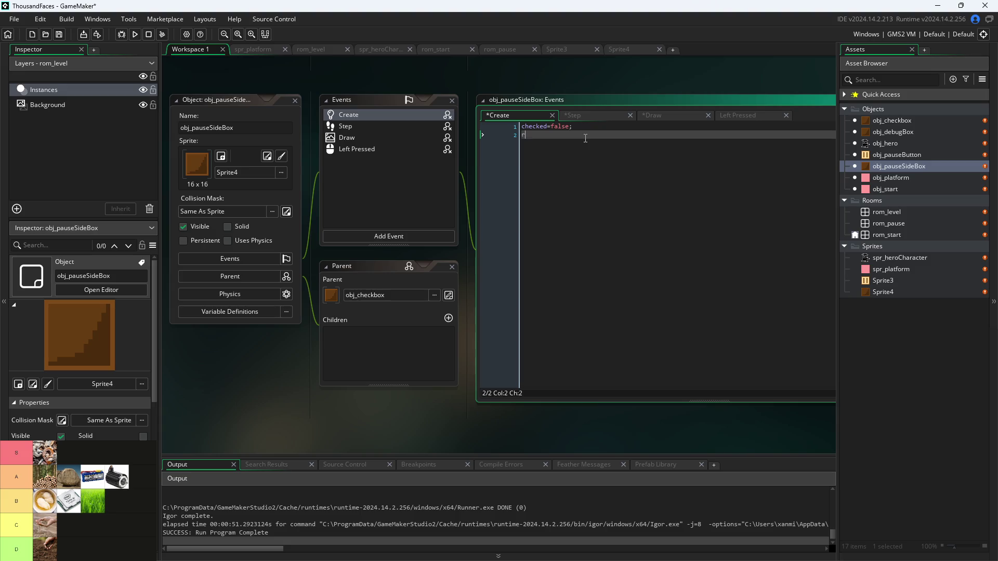
pyautogui.write('ights')
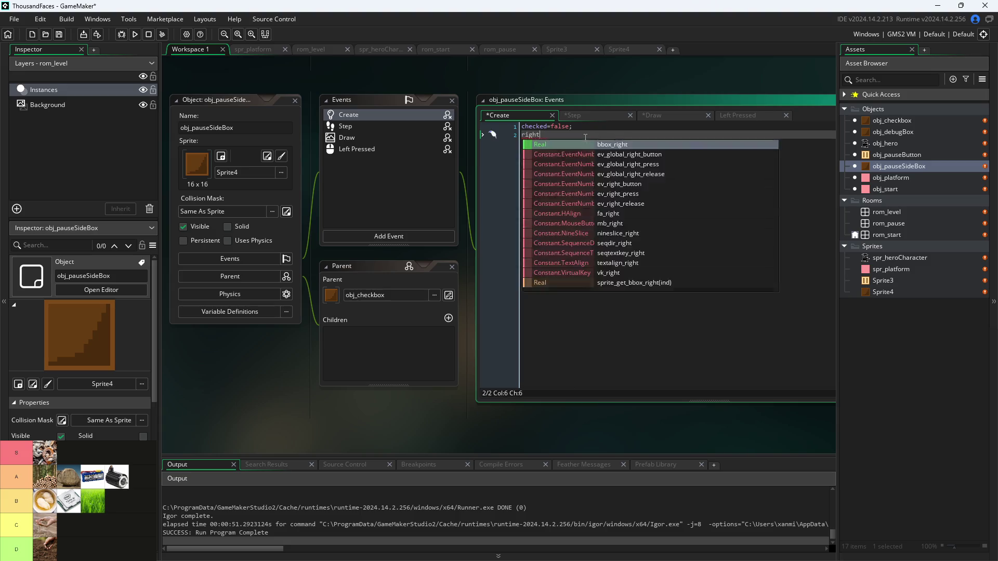
pyautogui.press('Return')
pyautogui.write('=false;')
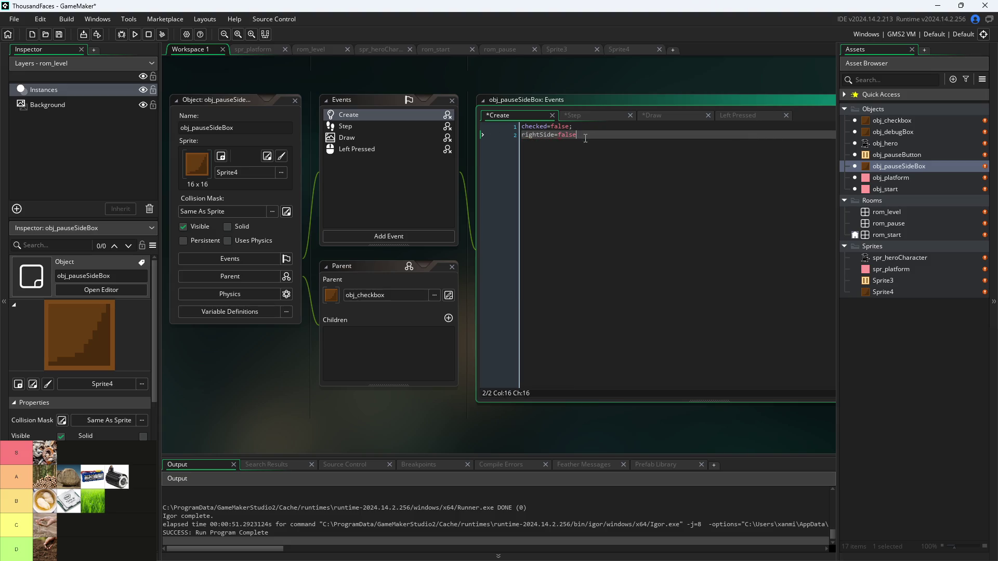
# - Copy that line onto the Step event's line 1 and change it to rightSide=checked;
pyautogui.click(580, 126)
pyautogui.click(594, 117)
pyautogui.click(575, 127)
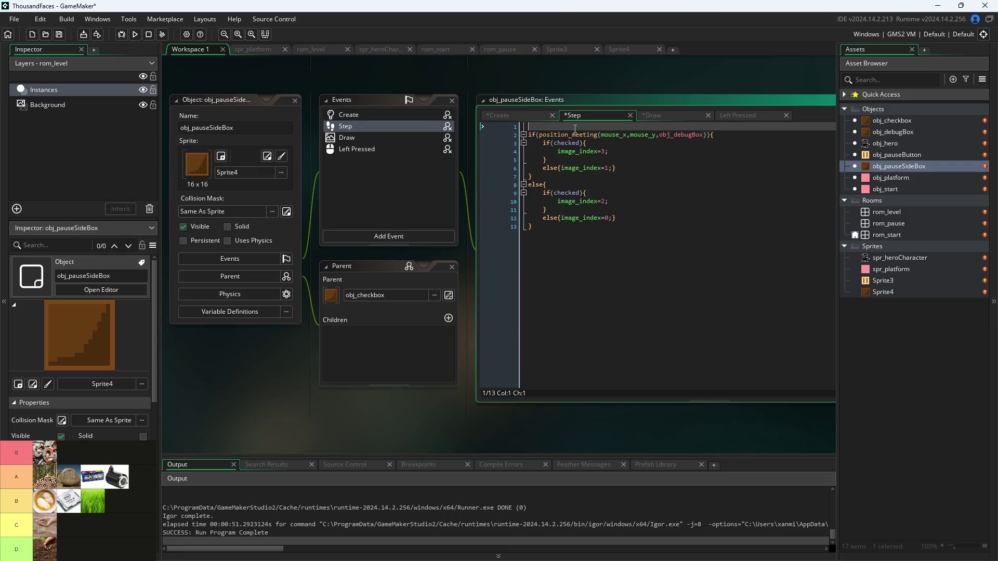
pyautogui.write('rightSide=false;')
pyautogui.click(580, 126)
pyautogui.press('BackSpace')
pyautogui.write('checked')
# - Review the box's event code, then prefix the Create line so it reads global.rightSide=false;
pyautogui.click(529, 114)
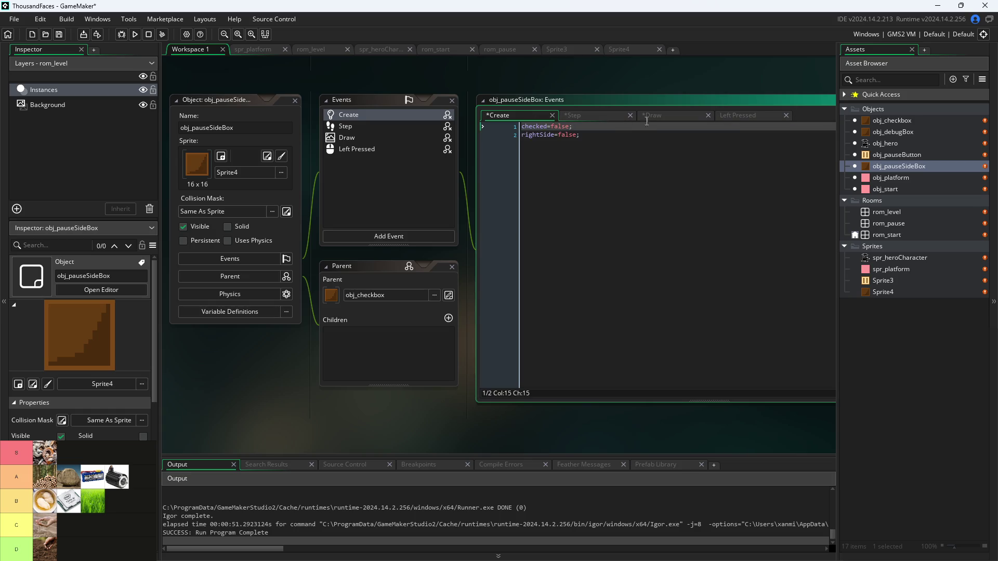
pyautogui.click(686, 115)
pyautogui.click(739, 113)
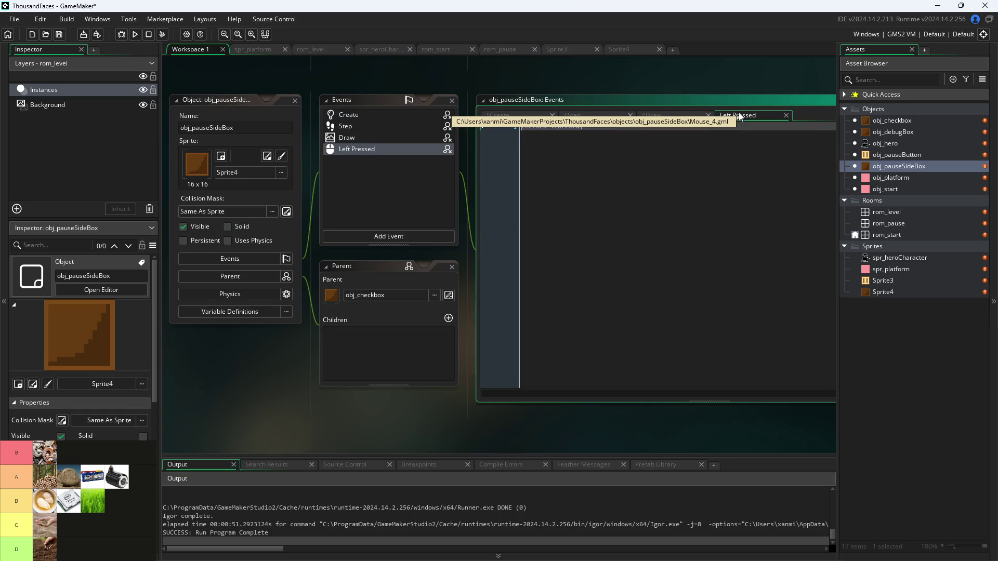
pyautogui.click(521, 113)
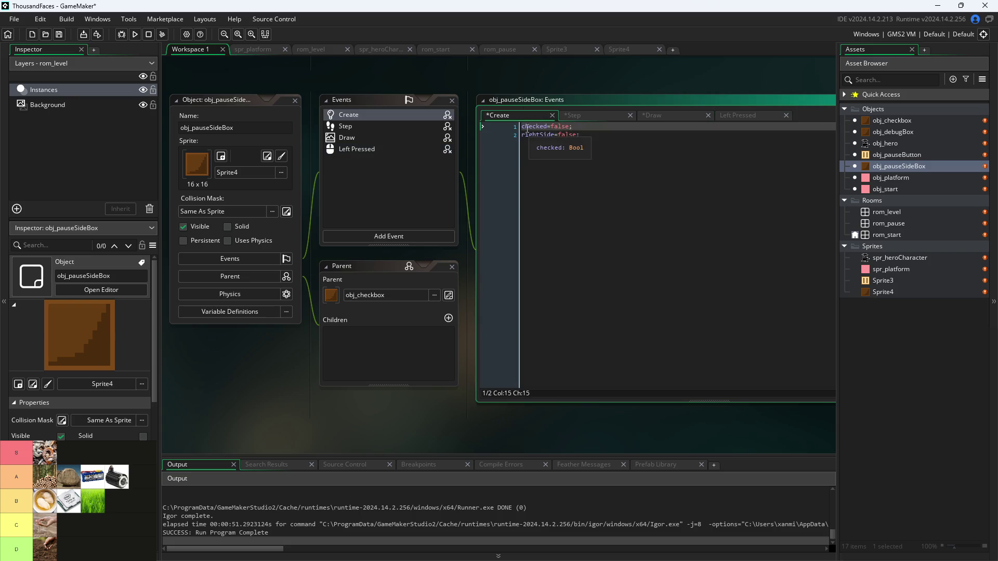
pyautogui.click(526, 135)
pyautogui.write('global.')
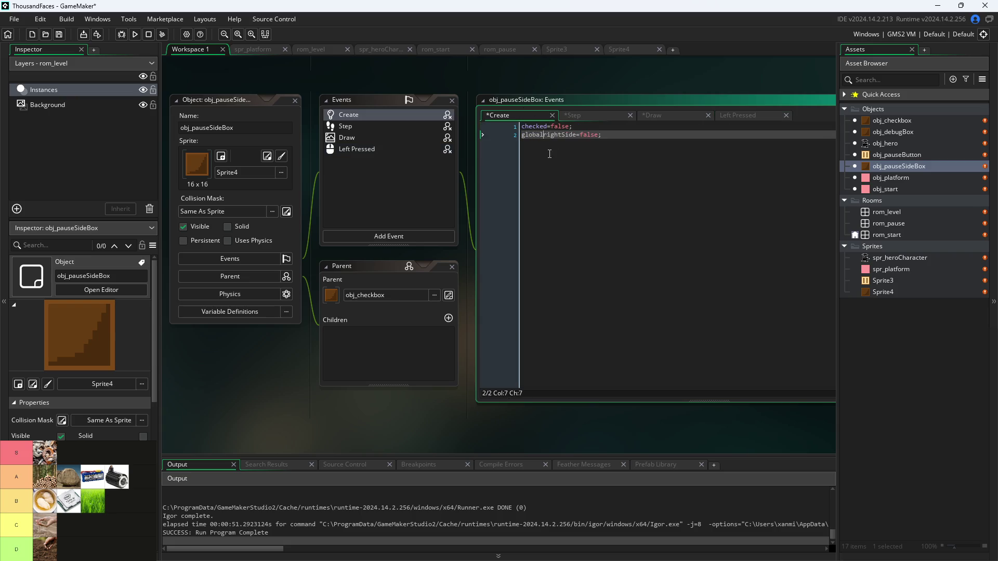
# - Prefix the Step line with global. so it reads global.rightSide=checked;
pyautogui.click(601, 117)
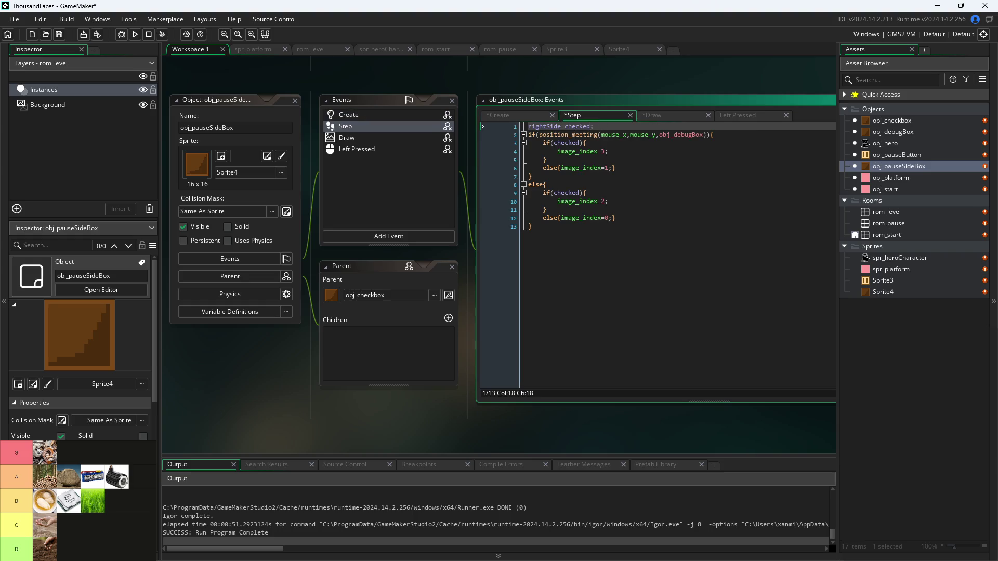
pyautogui.click(529, 127)
pyautogui.write('glob')
pyautogui.write('al,.')
pyautogui.press('BackSpace')
pyautogui.press('BackSpace')
pyautogui.write('.')
# - Look over the Draw and Left Pressed code, then pan the workspace toward other editors
pyautogui.click(670, 119)
pyautogui.click(747, 119)
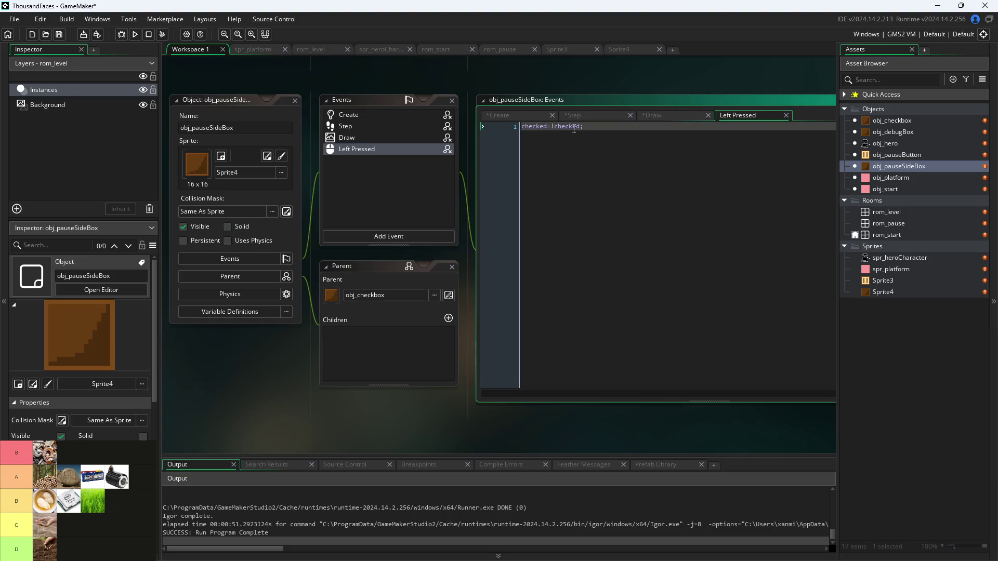
pyautogui.click(531, 120)
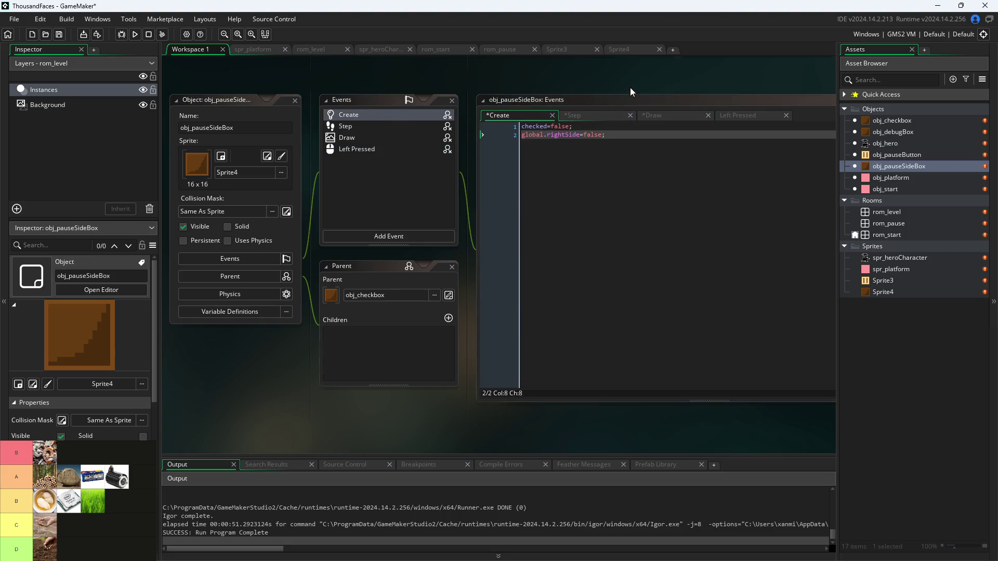
pyautogui.scroll(-3, 630, 87)
pyautogui.moveTo(623, 114); pyautogui.dragTo(453, 221)
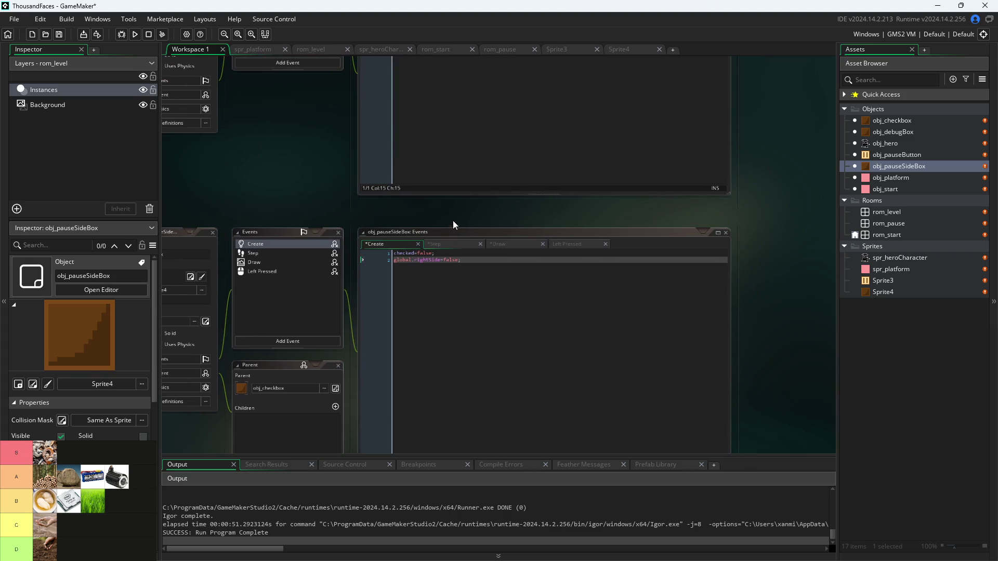
# - In obj_pauseButton's Draw GUI, add if(global.rightSide){add=400;} after draw_self
pyautogui.doubleClick(882, 156)
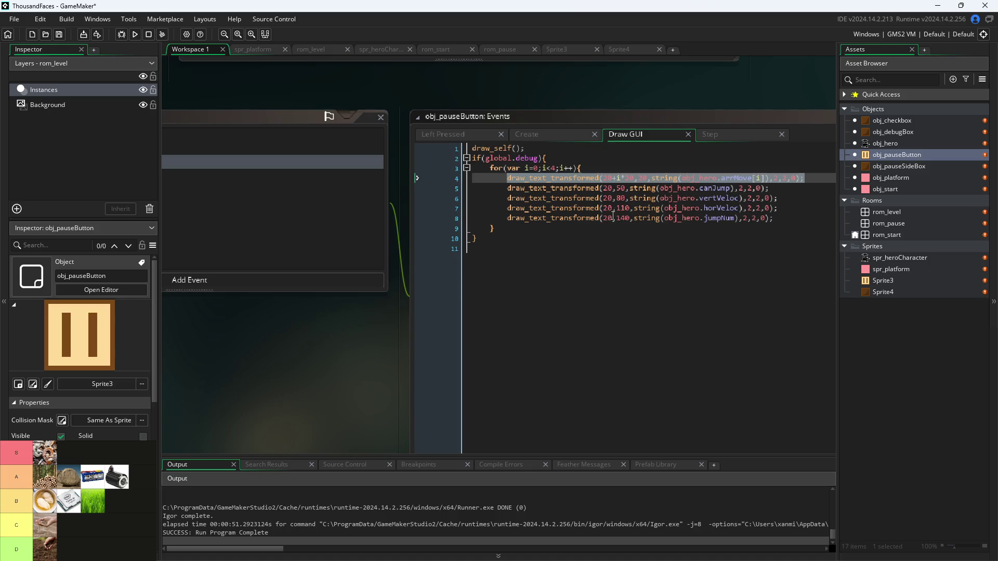
pyautogui.click(623, 164)
pyautogui.press('Up')
pyautogui.press('Up')
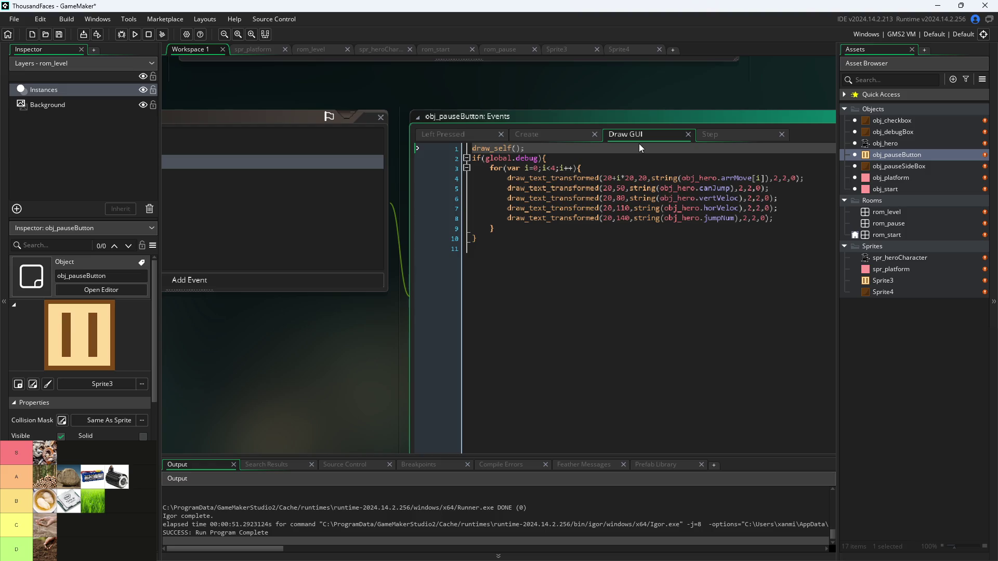
pyautogui.press('Return')
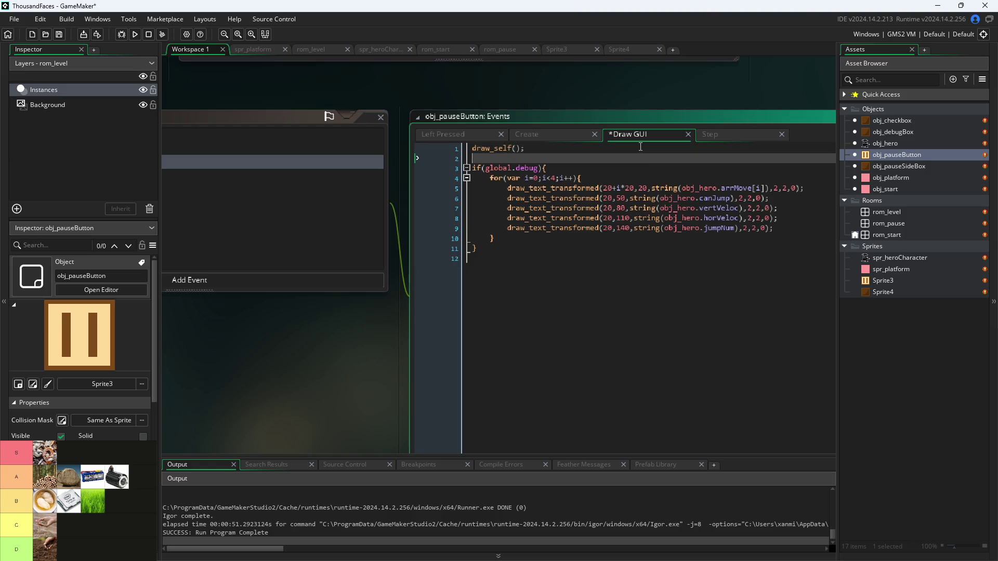
pyautogui.write('if(')
pyautogui.write('global.')
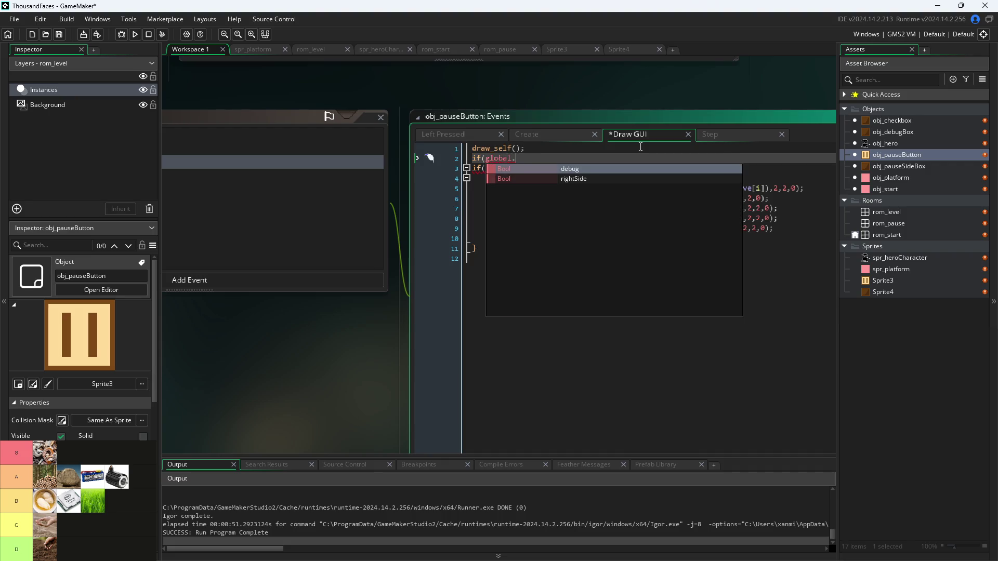
pyautogui.press('Down')
pyautogui.press('Return')
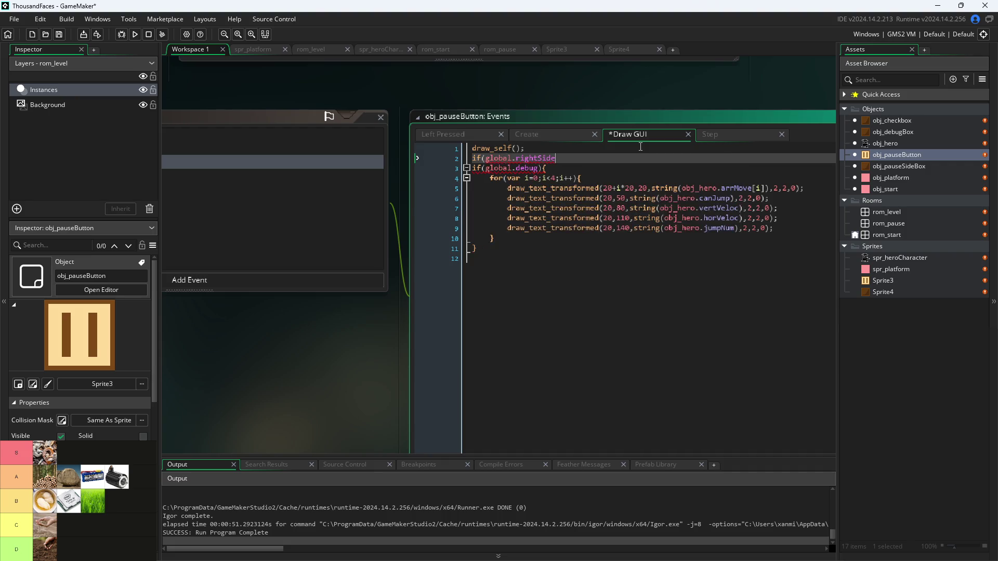
pyautogui.write('){')
pyautogui.press('Return')
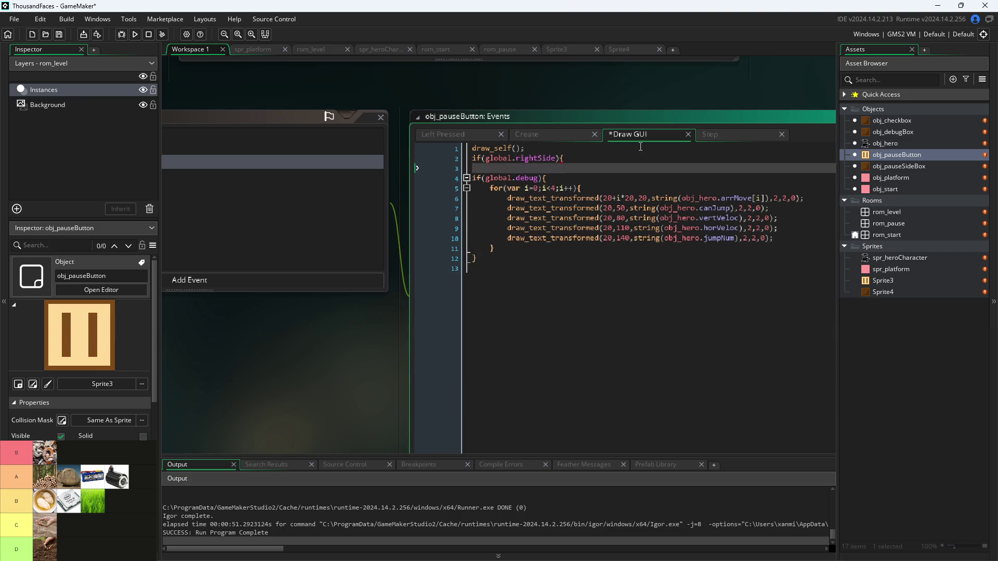
pyautogui.write('add')
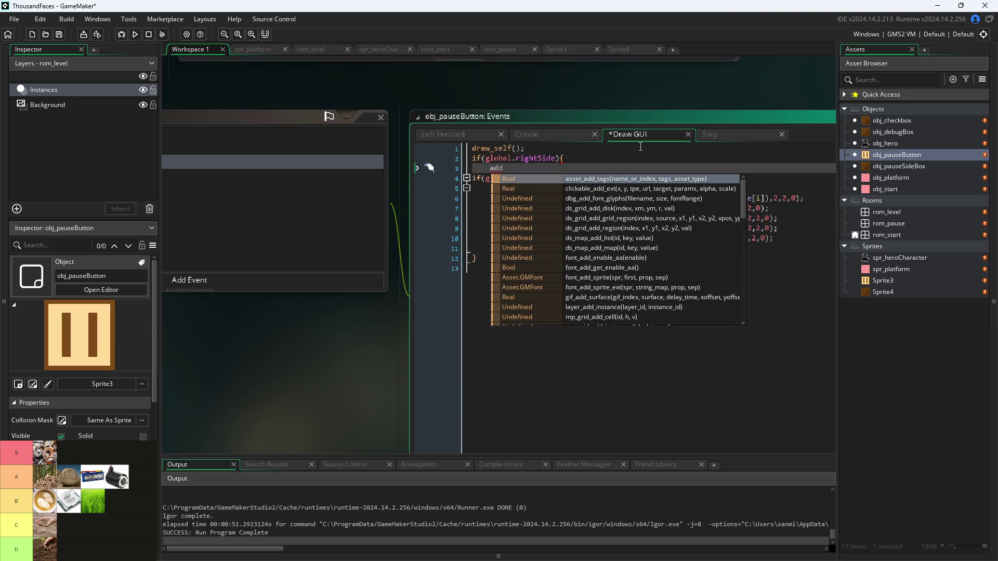
pyautogui.write('=')
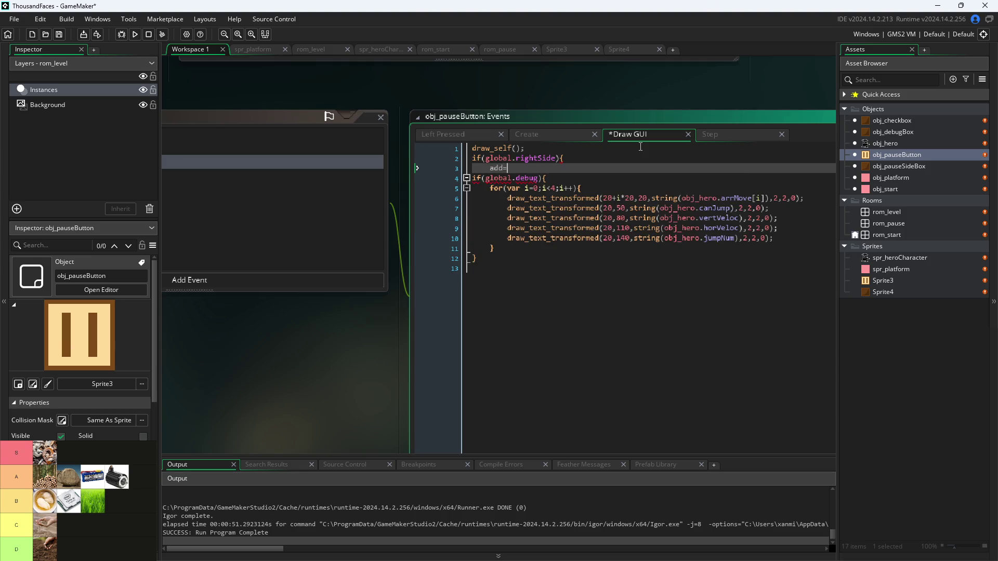
pyautogui.write('400;')
pyautogui.press('Return')
pyautogui.write('}')
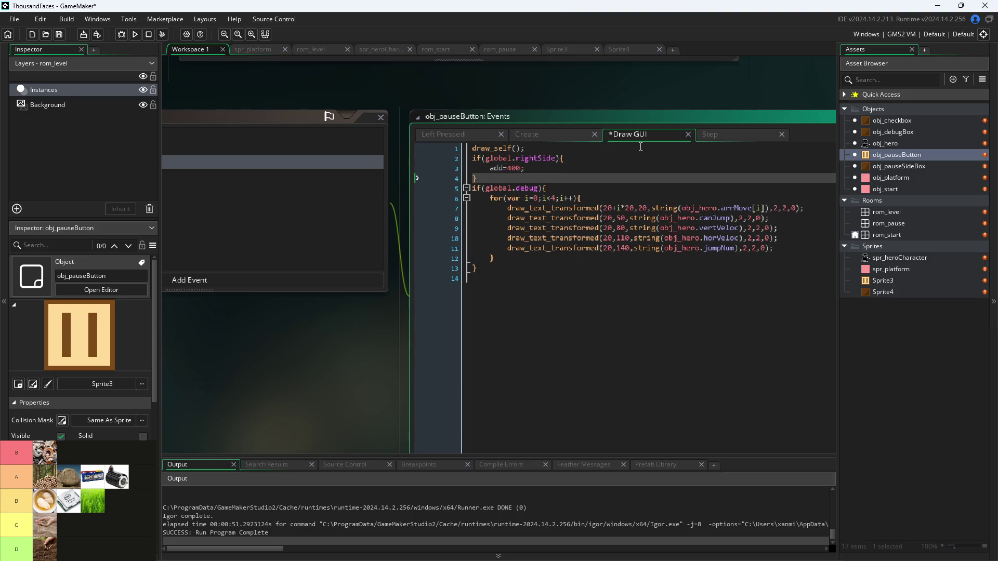
# - Initialise add=0; in the Create event and add else{add=0} after the Draw GUI if block
pyautogui.click(569, 137)
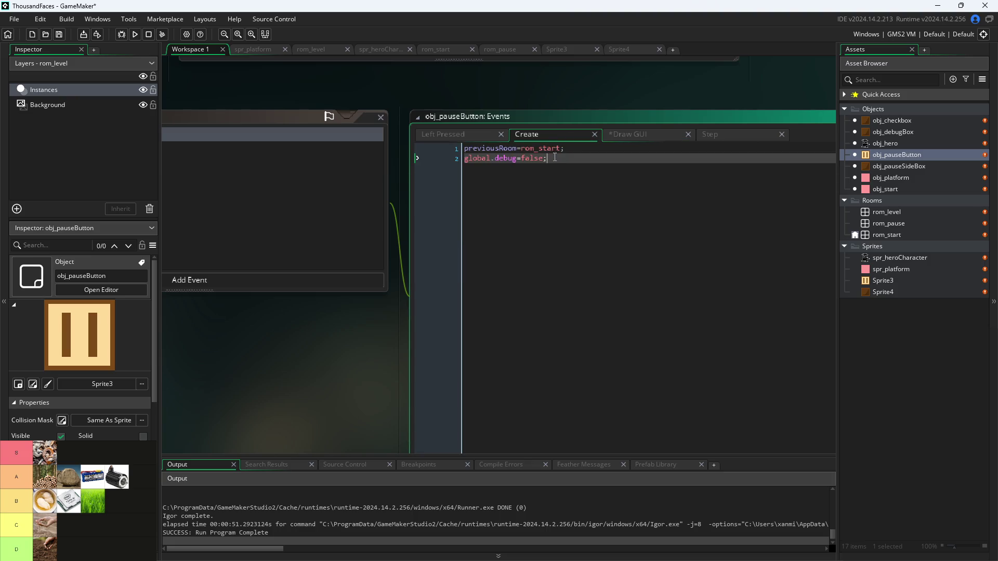
pyautogui.press('Return')
pyautogui.write('add')
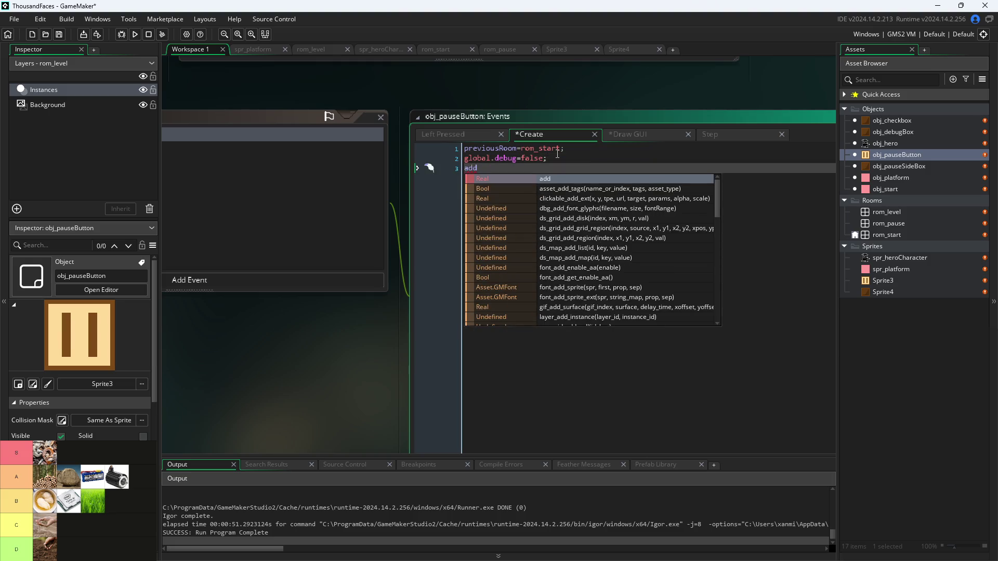
pyautogui.write('=0;')
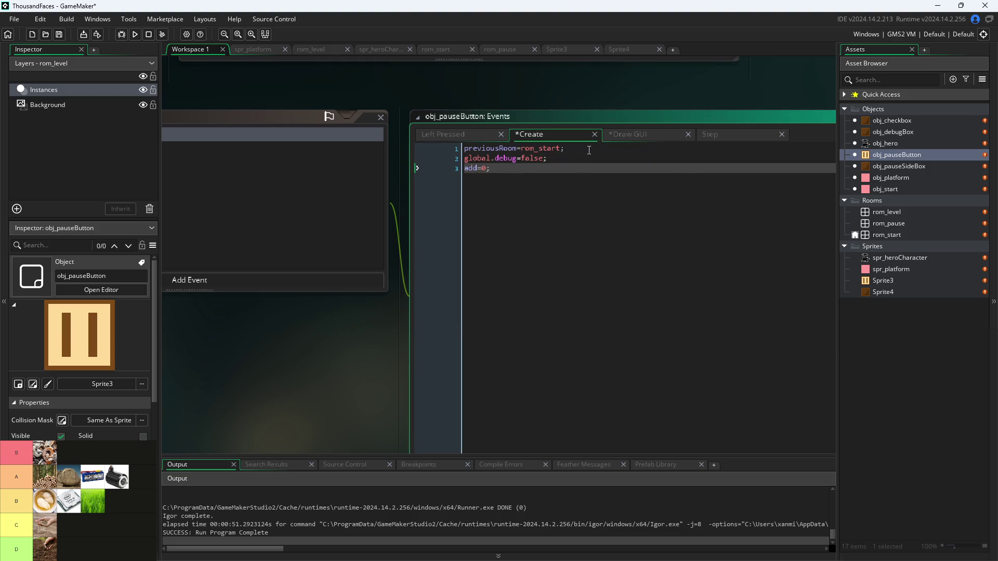
pyautogui.click(620, 135)
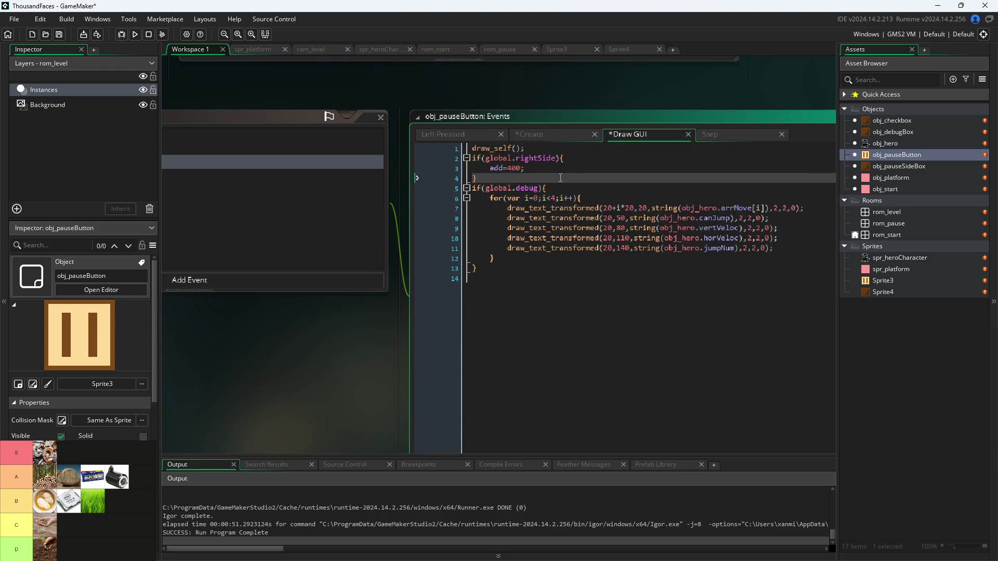
pyautogui.press('Return')
pyautogui.write('else')
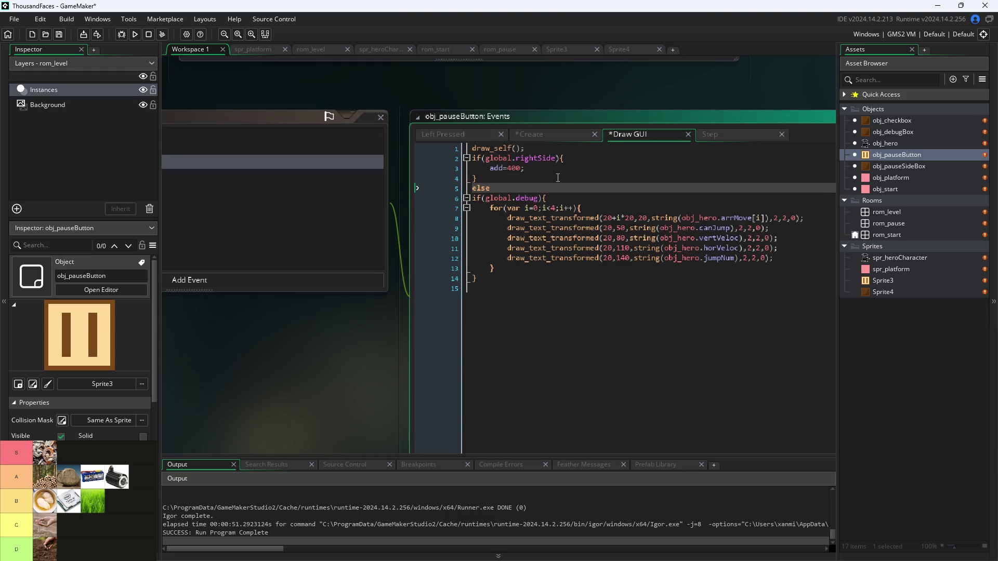
pyautogui.write('{add=')
pyautogui.write('0}')
pyautogui.click(628, 217)
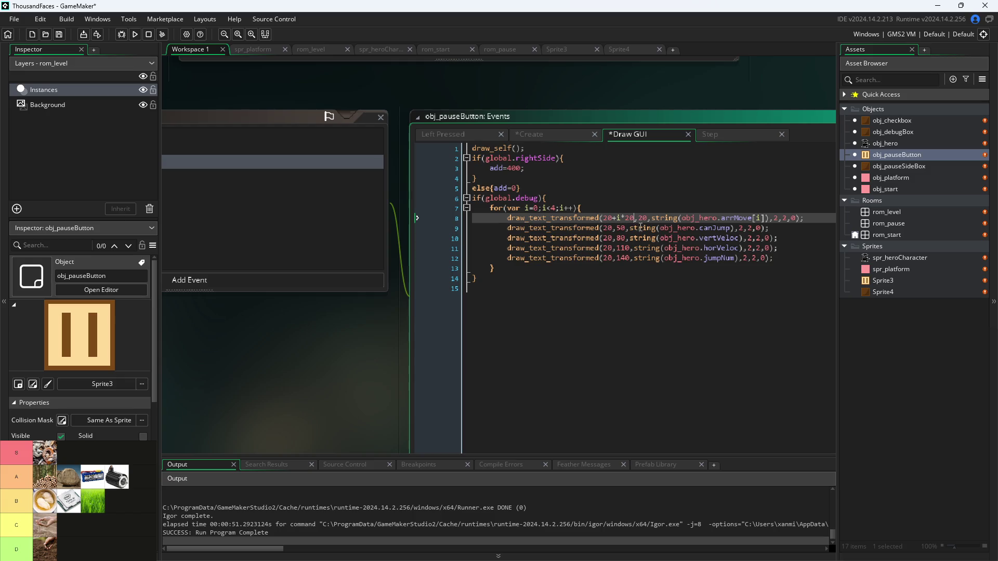
# - Append +add to the x value of the first debug text line (line 8)
pyautogui.moveTo(661, 243)
pyautogui.write('+add')
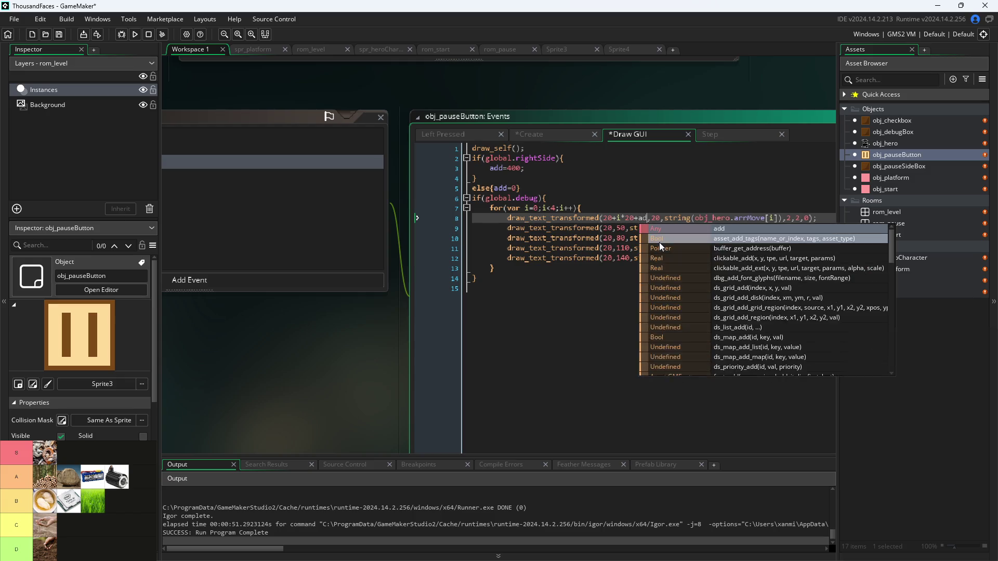
pyautogui.click(647, 228)
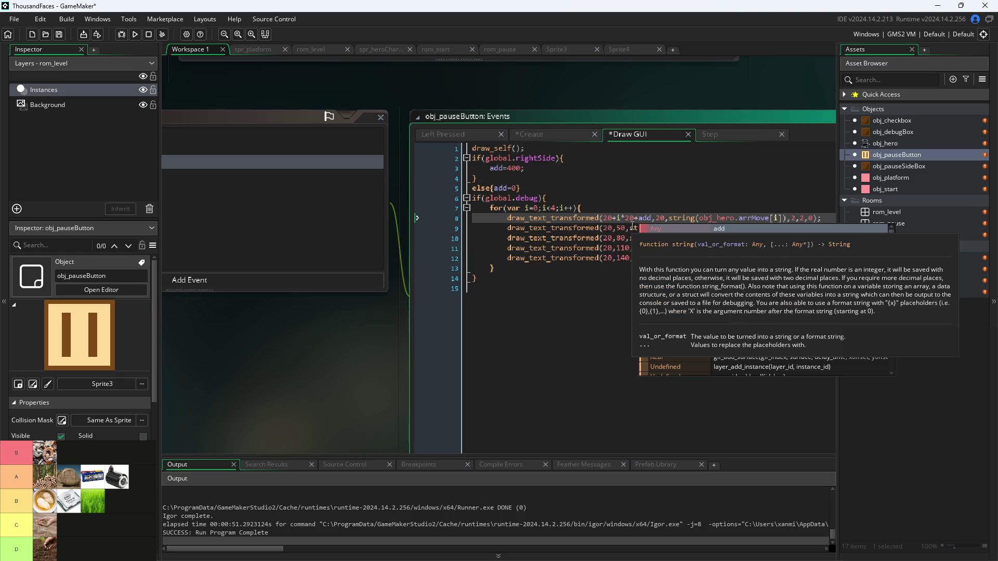
pyautogui.moveTo(648, 244)
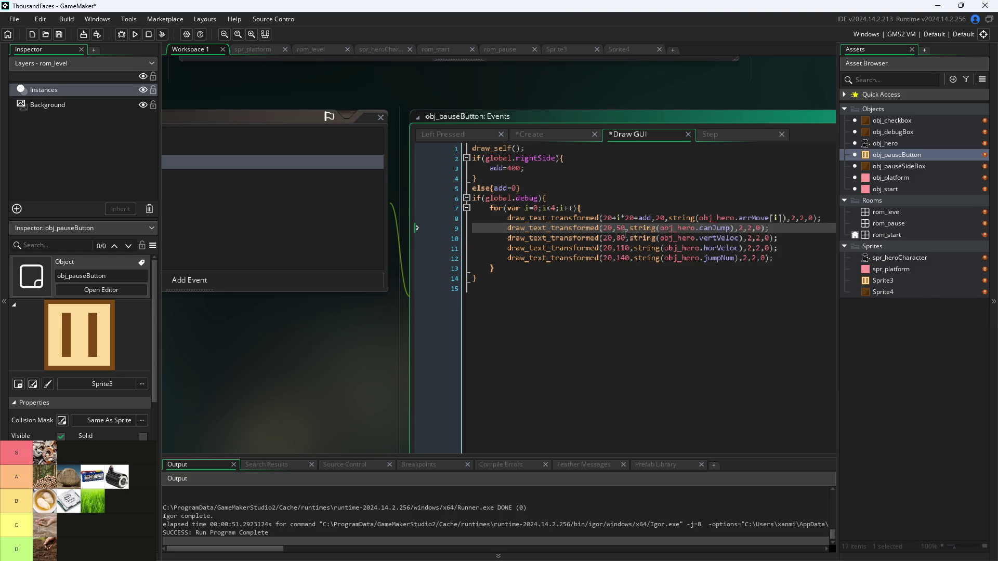
pyautogui.doubleClick(645, 218)
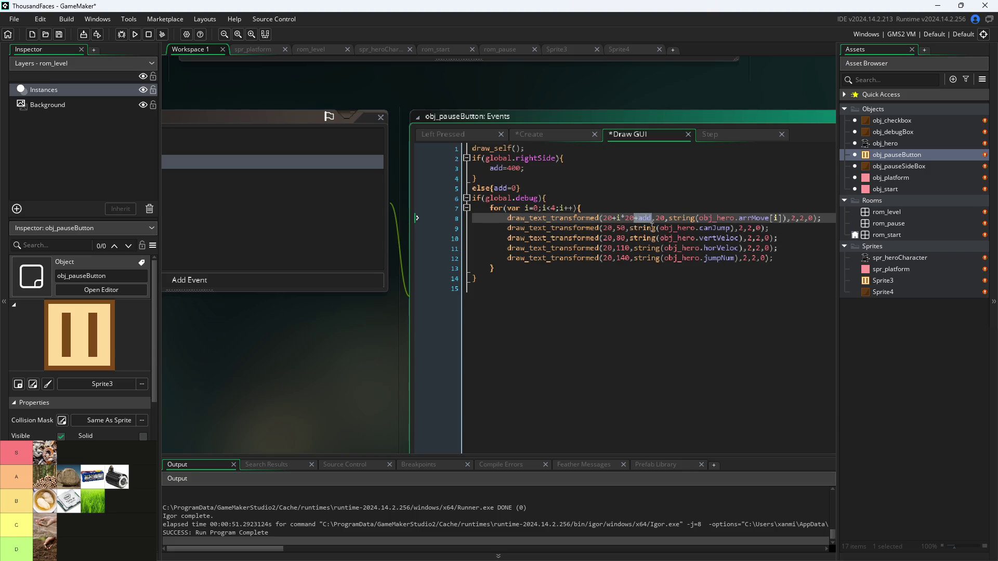
# - Append +add to the x values on lines 9–12, save the project, and run the game
pyautogui.click(613, 228)
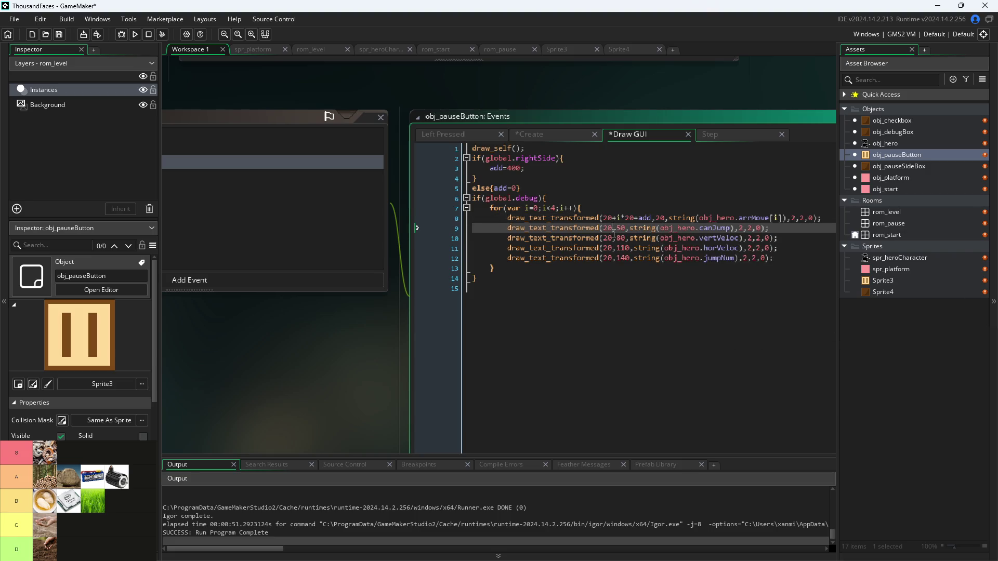
pyautogui.write('+add')
pyautogui.click(613, 238)
pyautogui.write('+add')
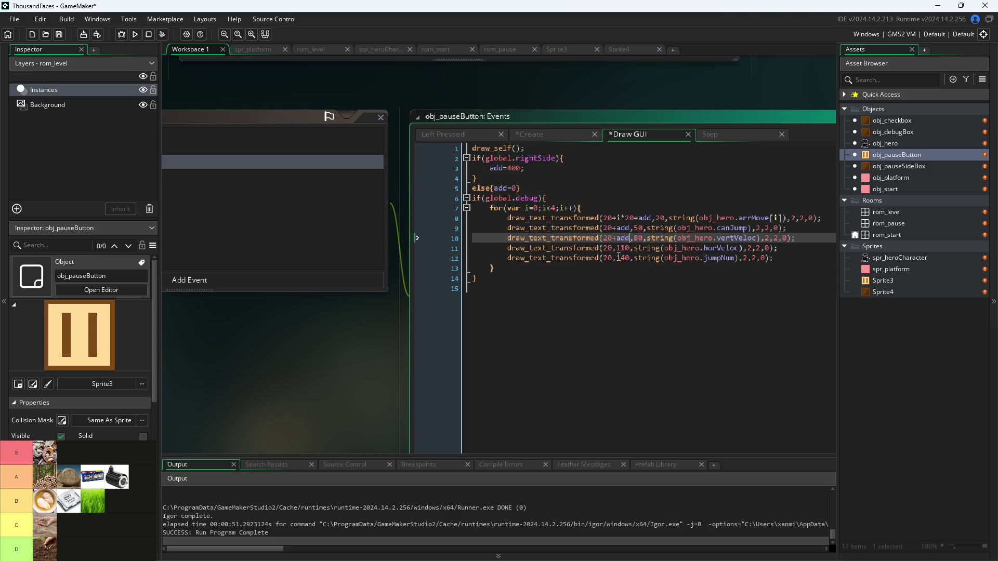
pyautogui.click(614, 249)
pyautogui.write('+add')
pyautogui.click(614, 259)
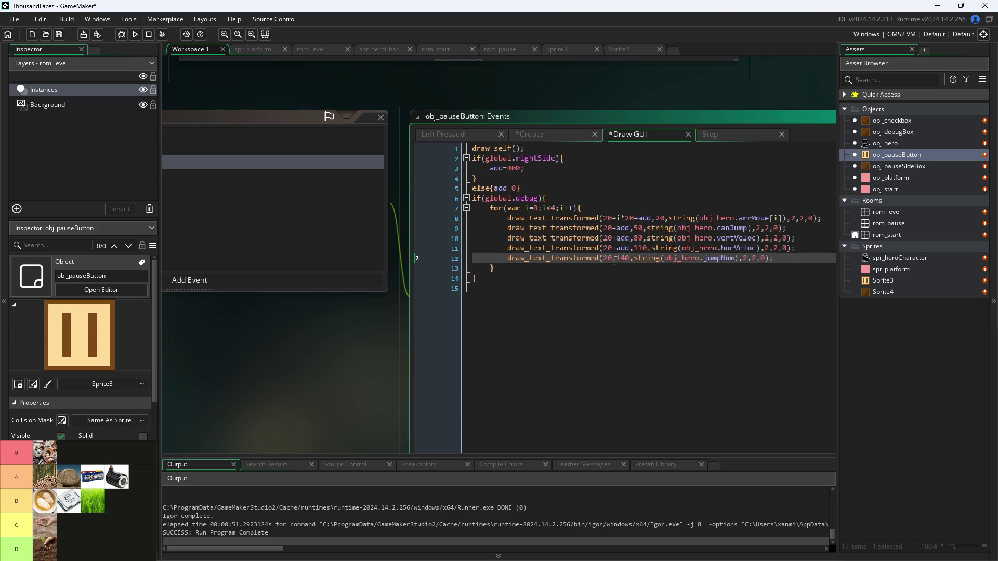
pyautogui.write('+add')
pyautogui.hotkey('ctrl', 's')
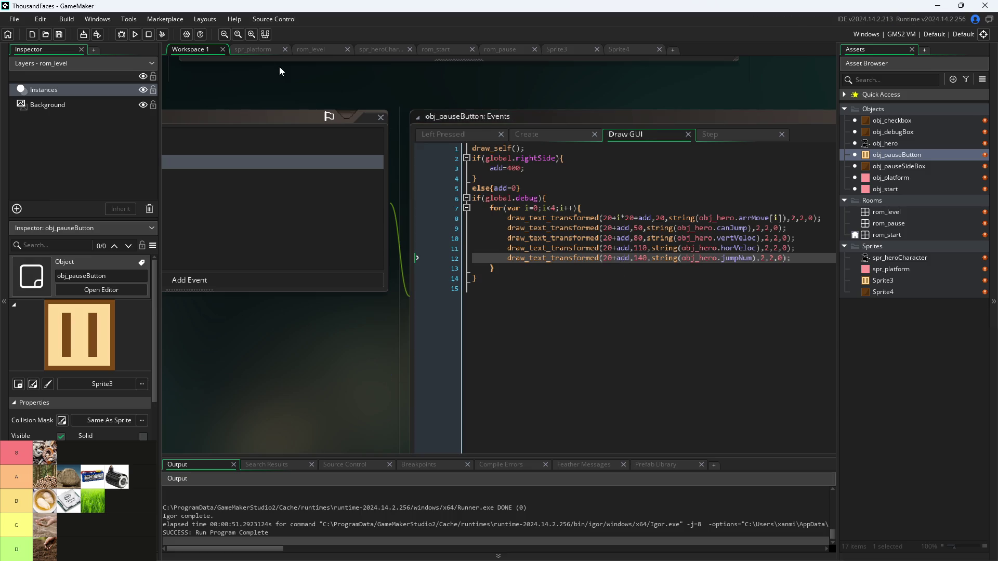
pyautogui.click(134, 35)
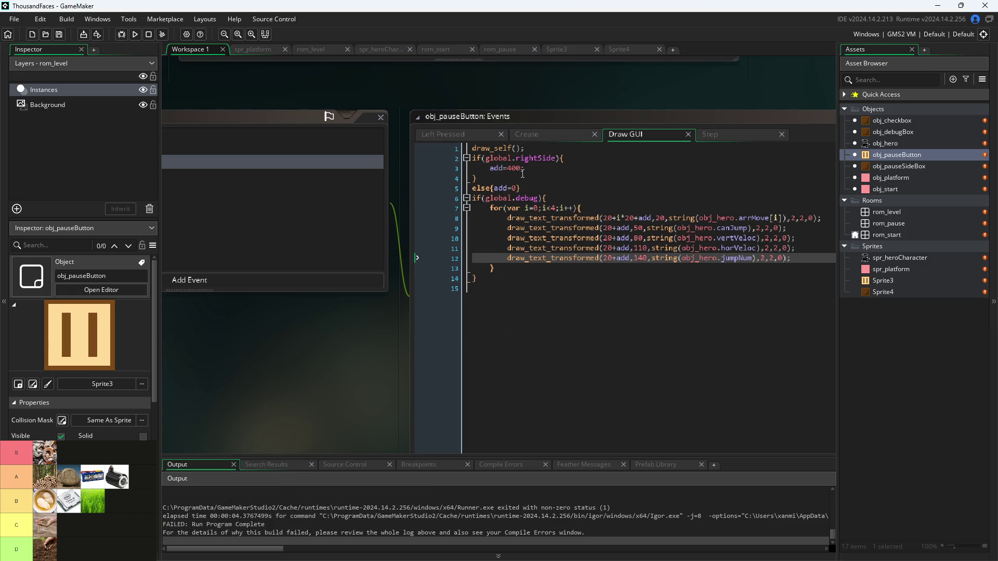
# - Add global.rightSide=false; as line 3 of obj_pauseButton's Create event, then rebuild and run
pyautogui.click(540, 158)
pyautogui.click(532, 144)
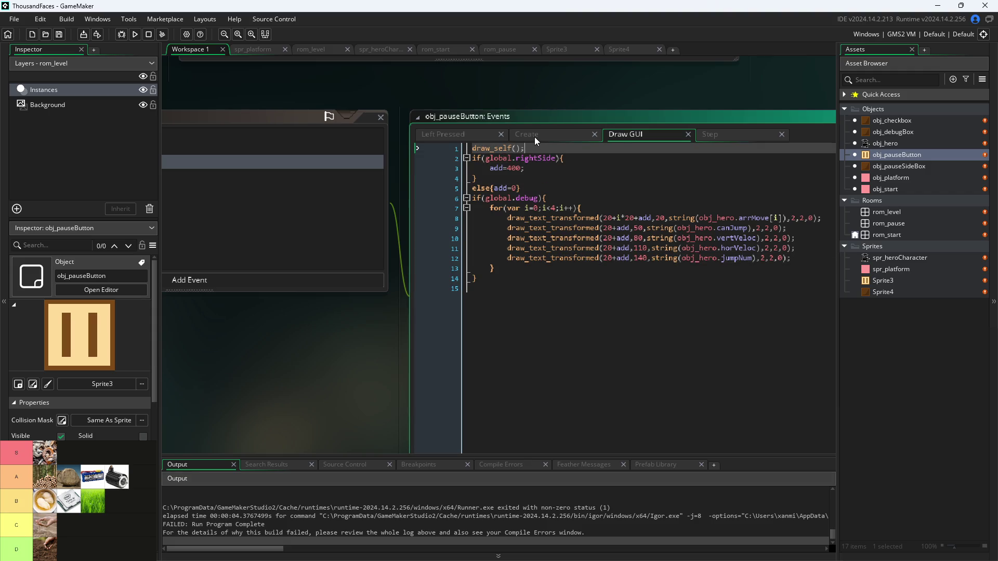
pyautogui.click(534, 136)
pyautogui.click(636, 136)
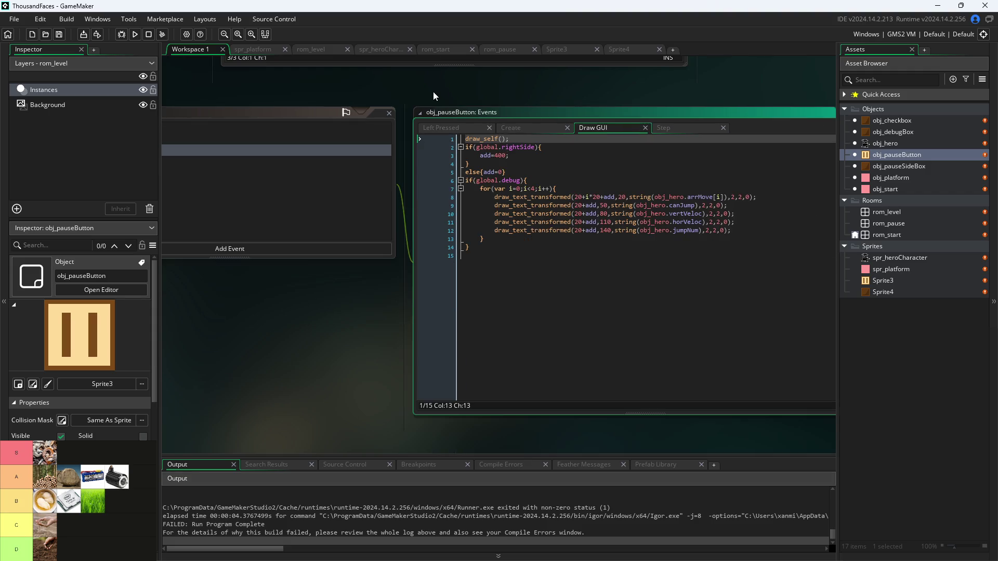
pyautogui.moveTo(433, 91); pyautogui.dragTo(536, 97)
pyautogui.click(617, 138)
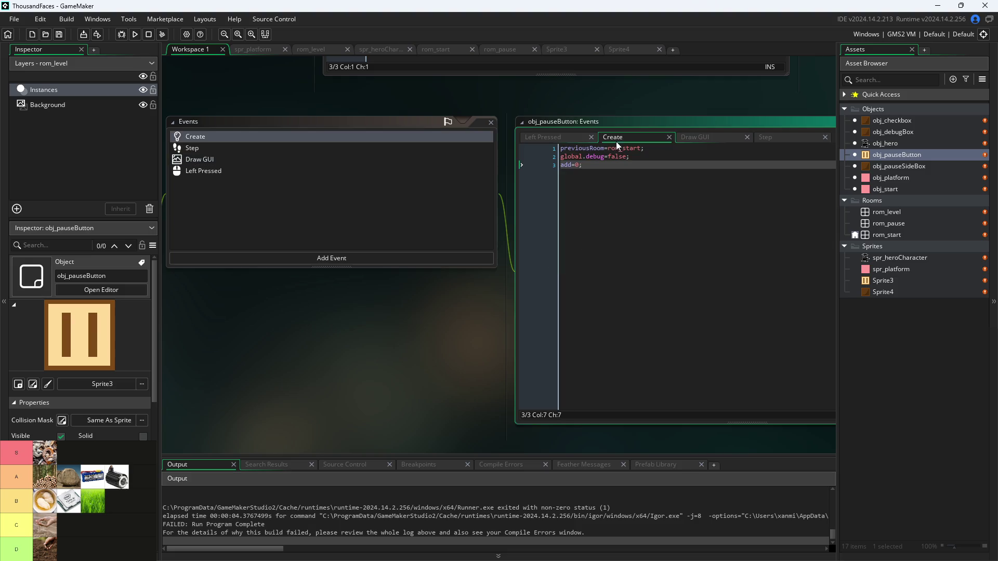
pyautogui.click(640, 157)
pyautogui.press('Return')
pyautogui.write('global.r')
pyautogui.press('Return')
pyautogui.write('=false;')
pyautogui.click(572, 113)
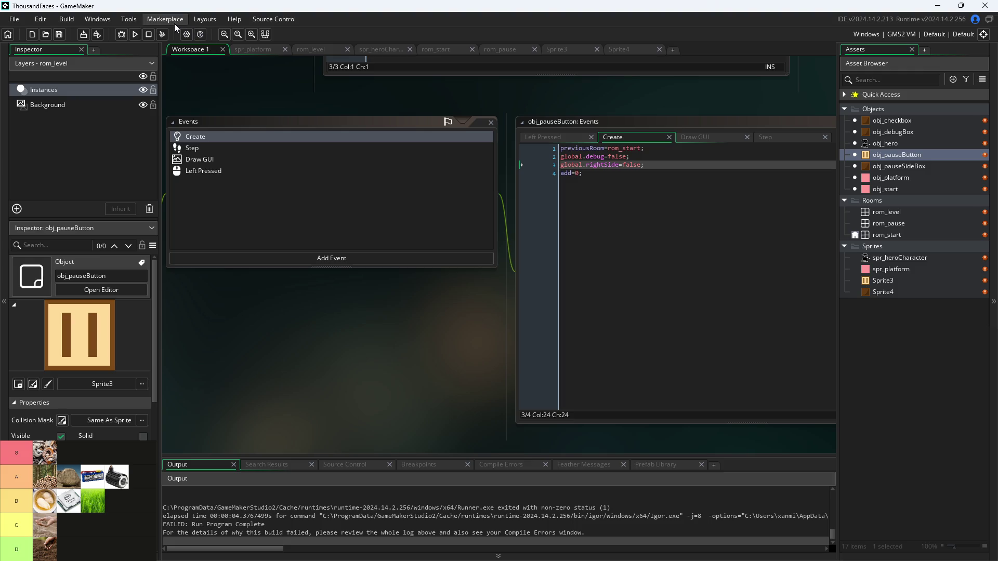
pyautogui.click(135, 34)
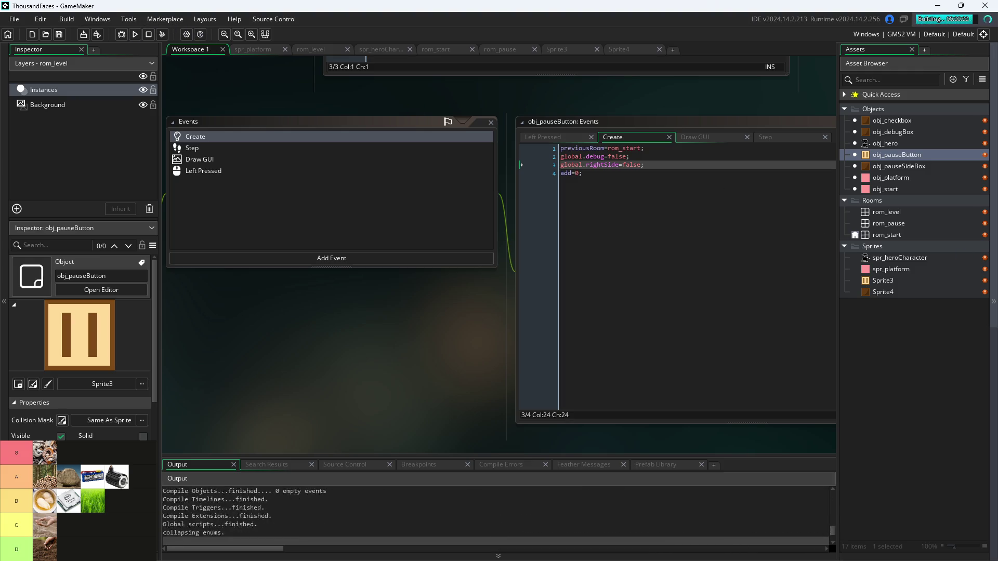
# - Playtest the level, toggling Pause Button on Right Side in the pause menu, then close the game
pyautogui.moveTo(600, 268); pyautogui.dragTo(411, 134)
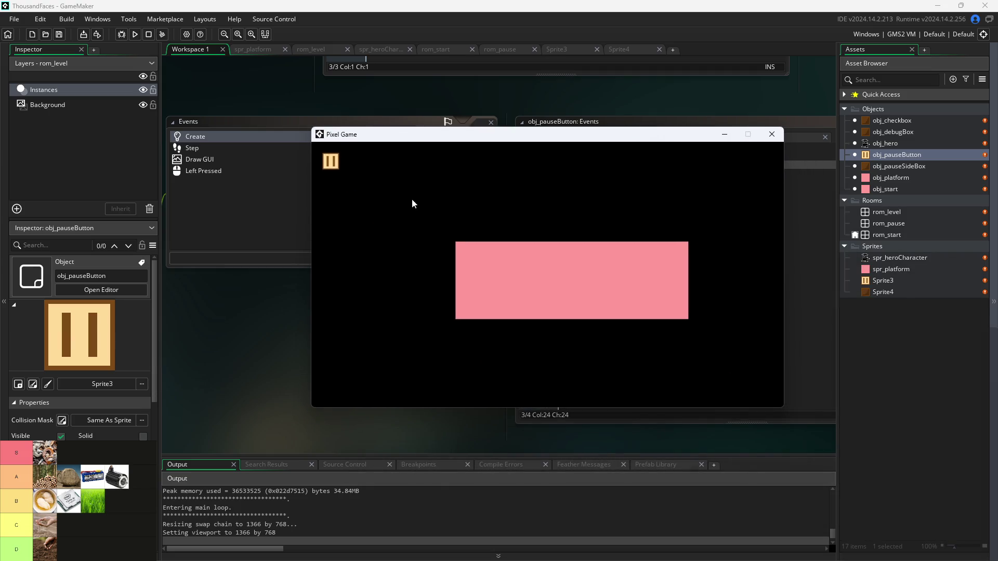
pyautogui.click(488, 279)
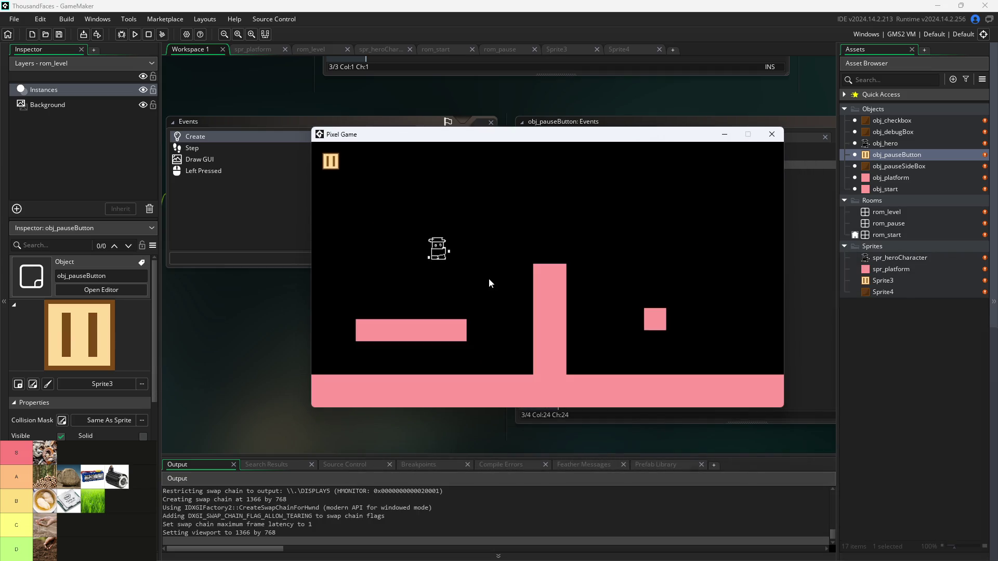
pyautogui.click(331, 161)
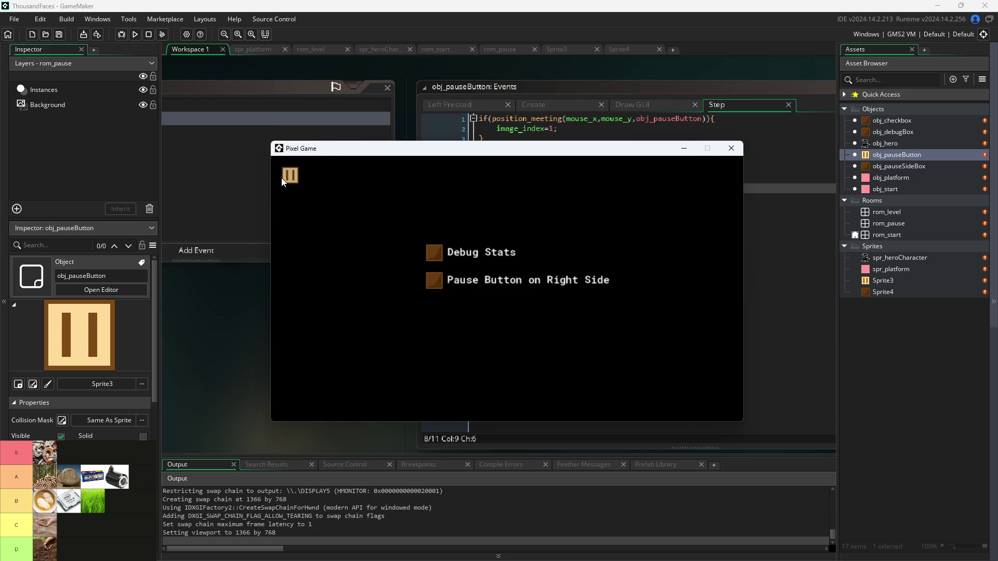
pyautogui.click(434, 283)
pyautogui.click(439, 283)
pyautogui.click(731, 149)
# - Change the Step event's right-side x from 1200 to 1260 and run the game again
pyautogui.click(521, 188)
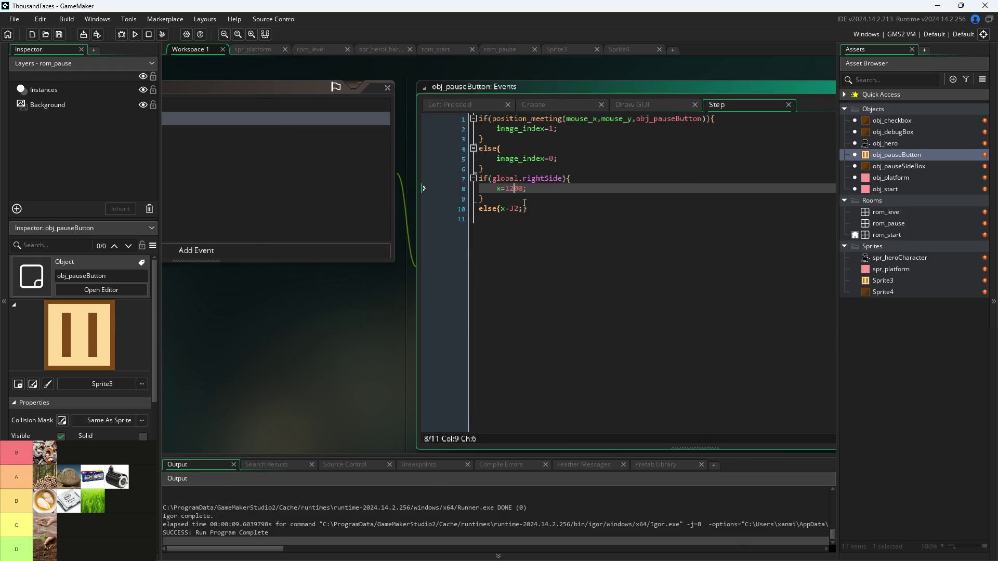
pyautogui.press('BackSpace')
pyautogui.write('6')
pyautogui.click(133, 37)
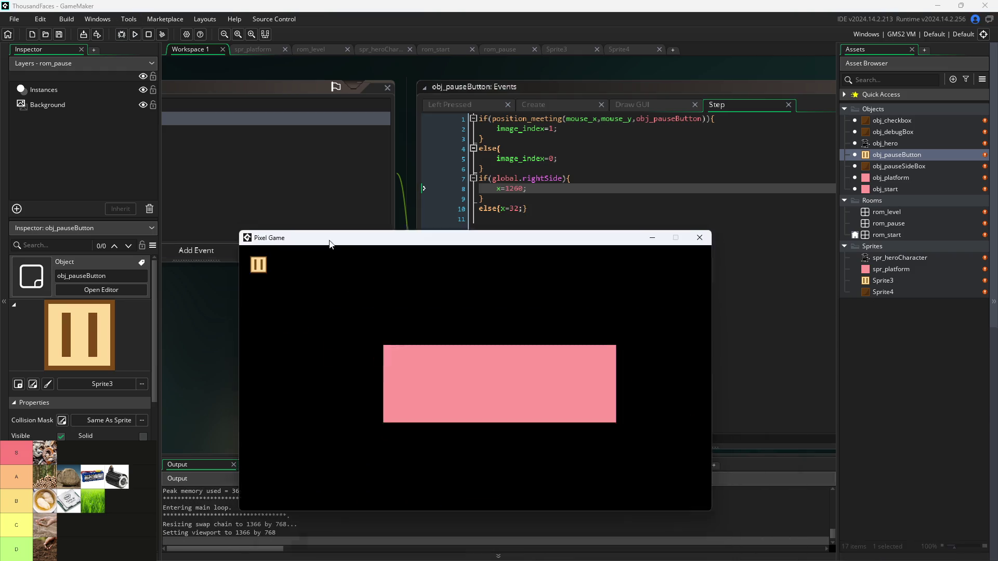
# - Retest the pause menu by toggling Debug Stats and Pause Button on Right Side, then close the game
pyautogui.press('Escape')
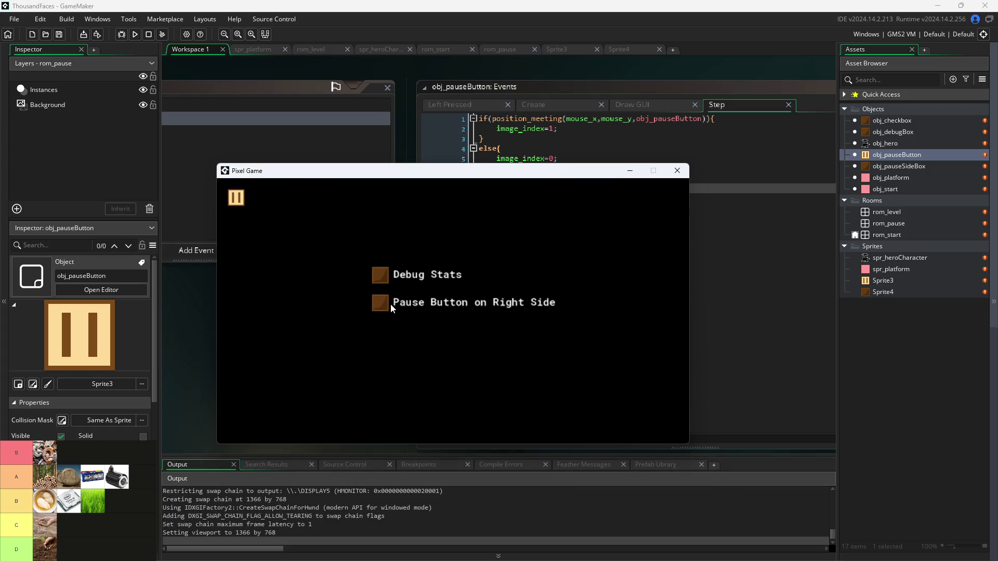
pyautogui.click(385, 301)
pyautogui.click(380, 281)
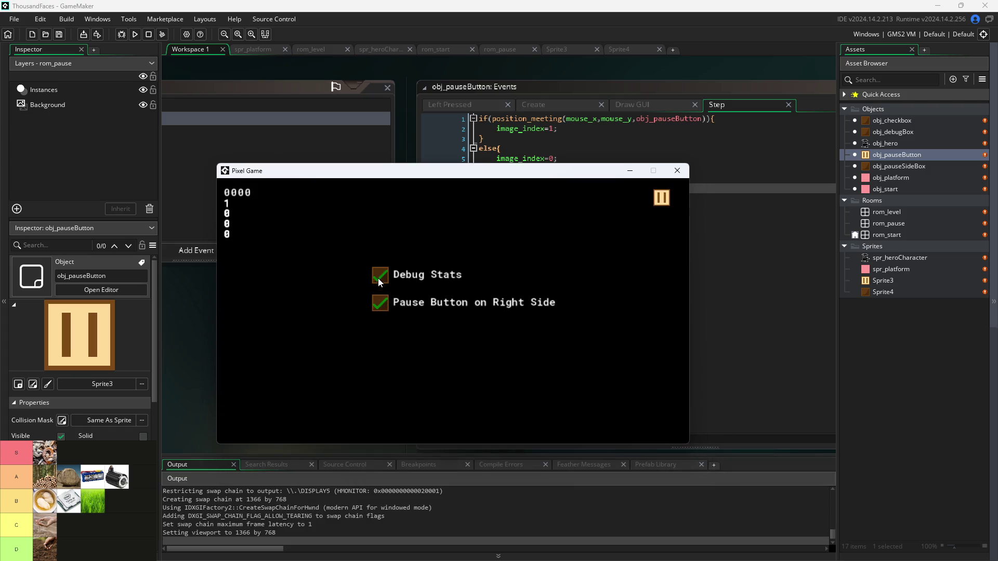
pyautogui.click(380, 281)
pyautogui.click(384, 303)
pyautogui.click(384, 303)
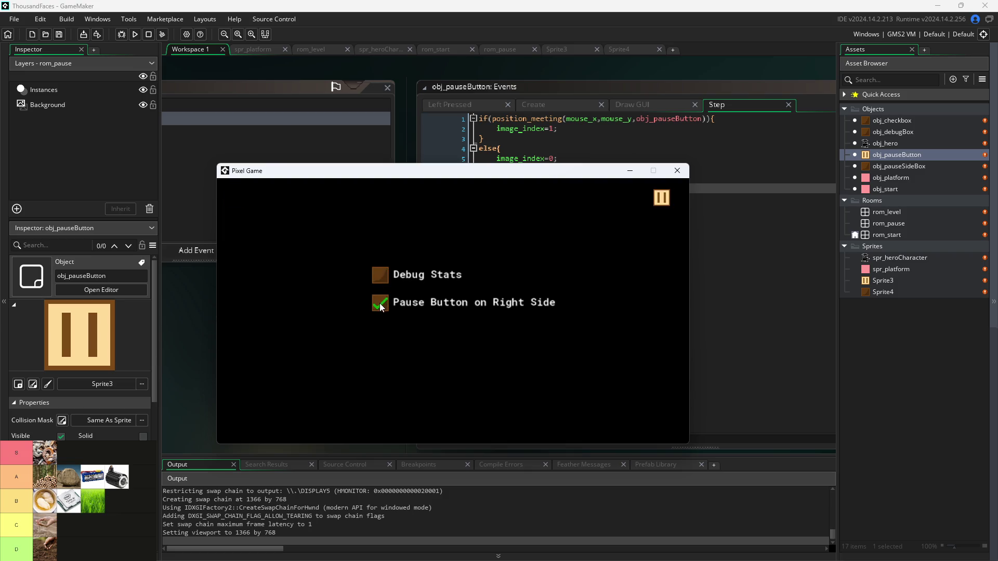
pyautogui.click(677, 170)
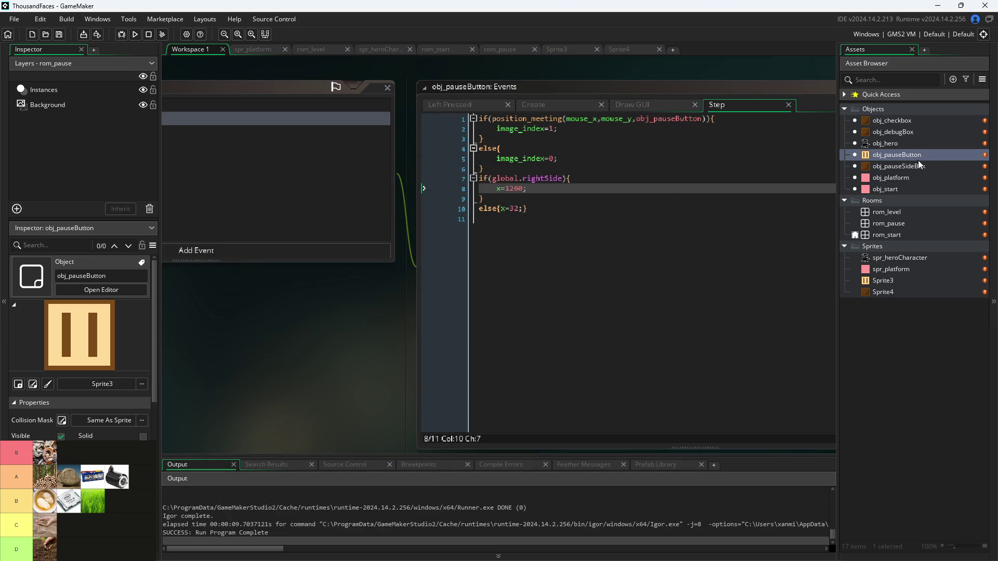
pyautogui.click(899, 224)
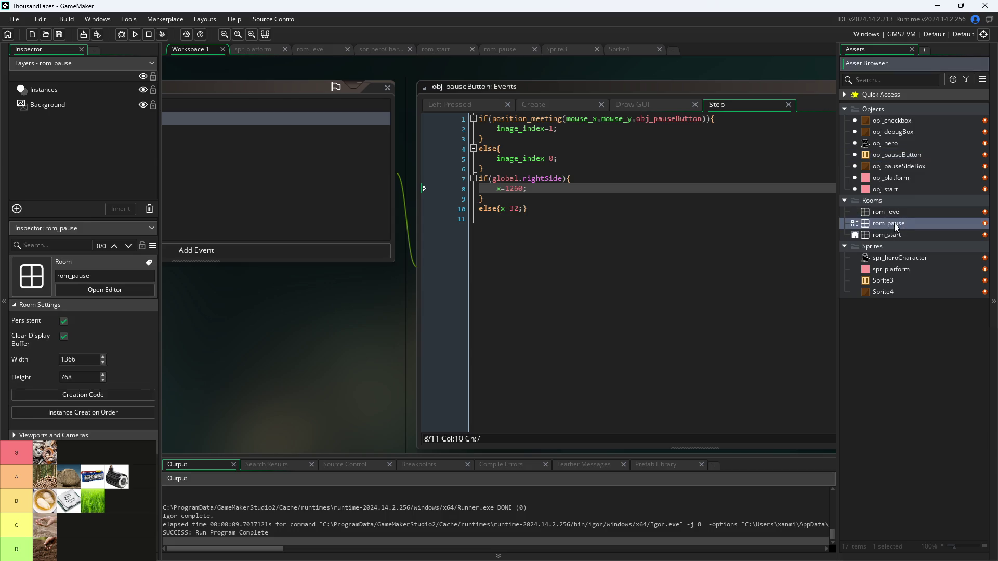
# - Open the pause room, then begin editing the Step event's right-side x value and save
pyautogui.doubleClick(894, 224)
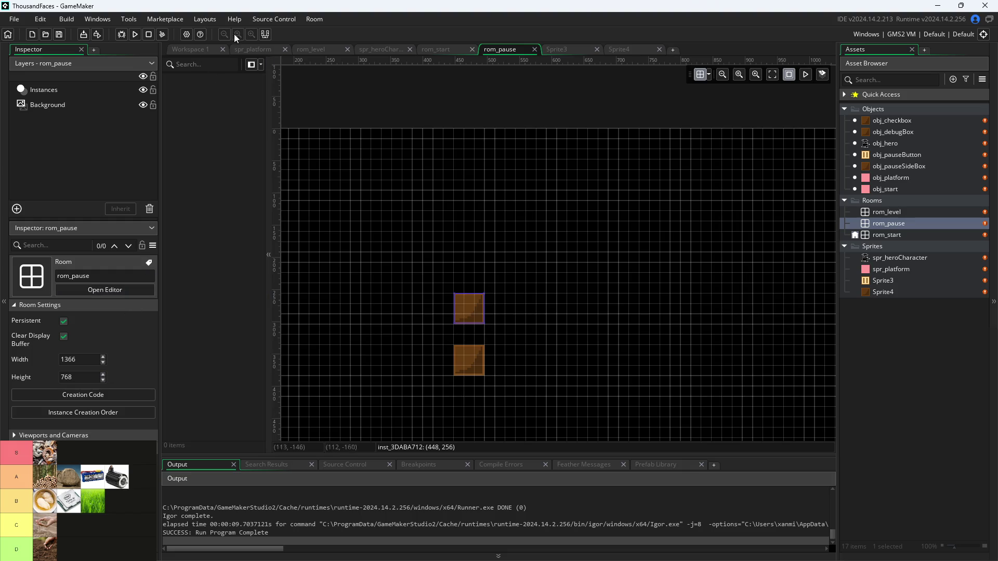
pyautogui.click(183, 48)
pyautogui.click(515, 190)
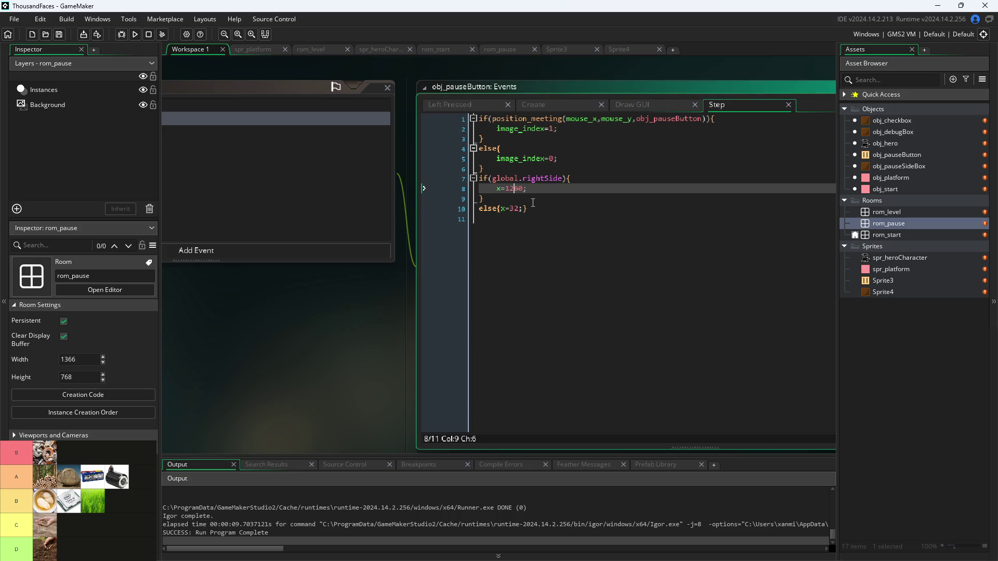
pyautogui.press('BackSpace')
pyautogui.press('BackSpace')
pyautogui.write('33')
pyautogui.press('Delete')
pyautogui.write('2')
pyautogui.hotkey('ctrl', 's')
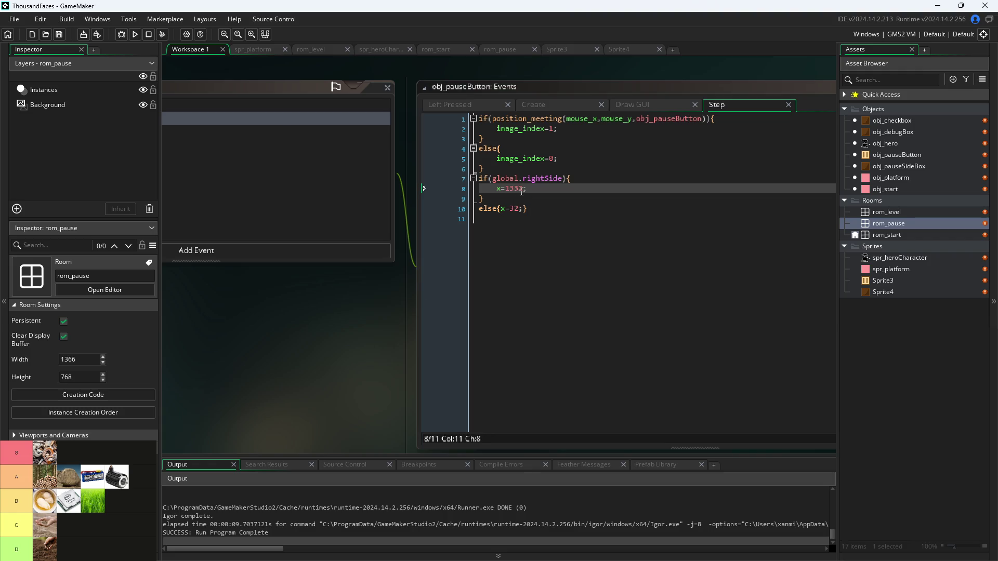
# - Fix the last digit so the right-side x is 1334 and save again
pyautogui.click(522, 191)
pyautogui.press('BackSpace')
pyautogui.write('4')
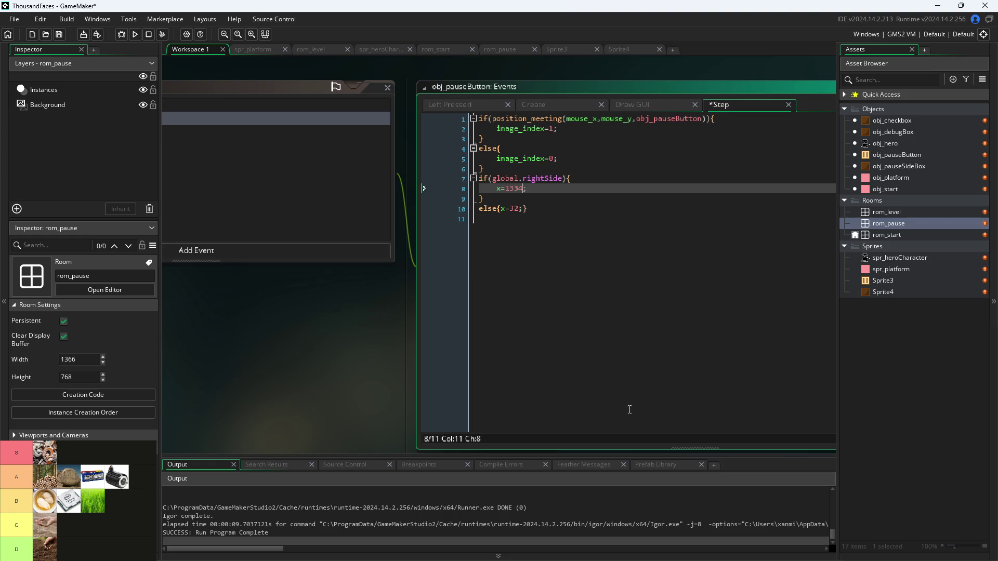
pyautogui.hotkey('ctrl', 's')
pyautogui.click(135, 34)
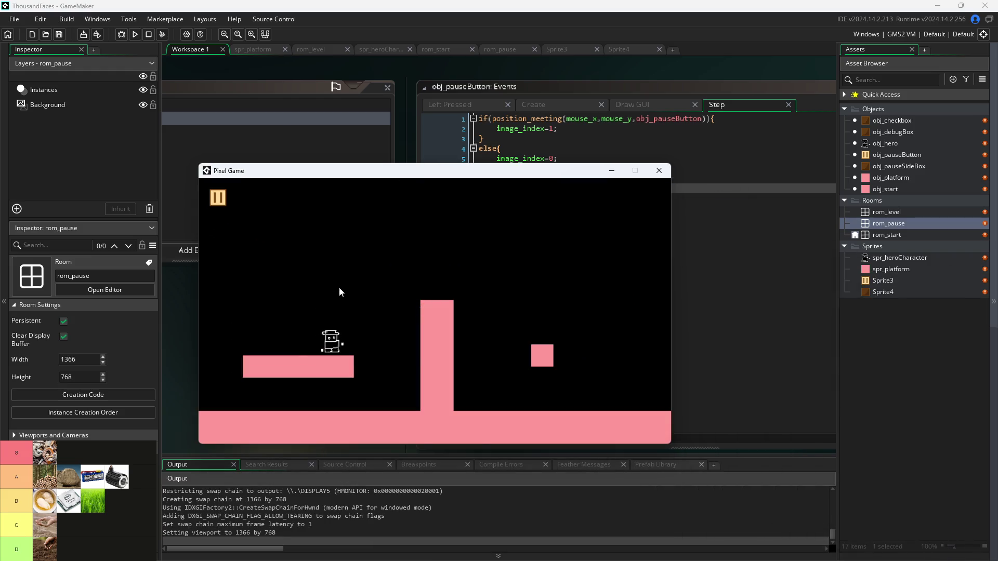
pyautogui.click(215, 197)
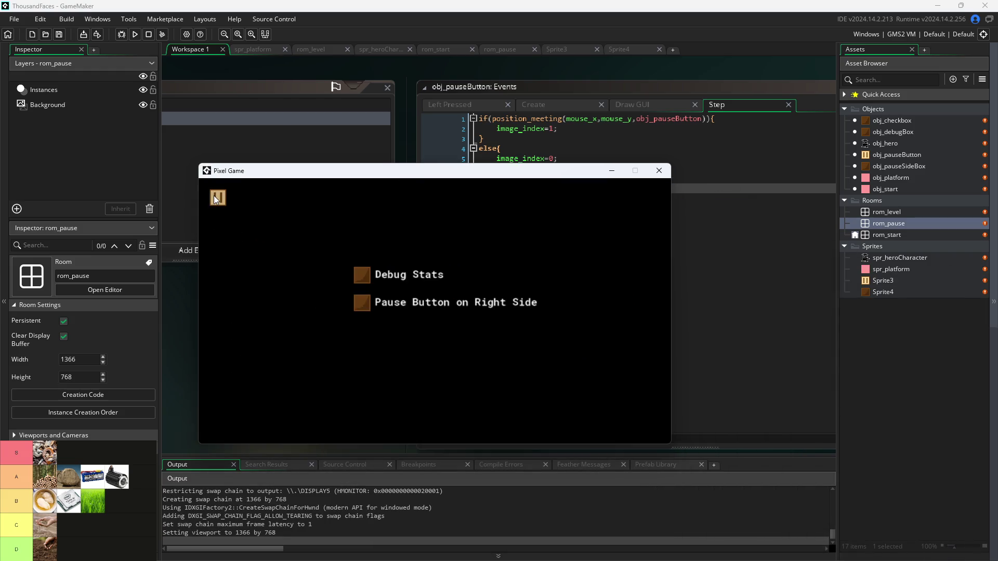
pyautogui.click(362, 304)
pyautogui.click(658, 170)
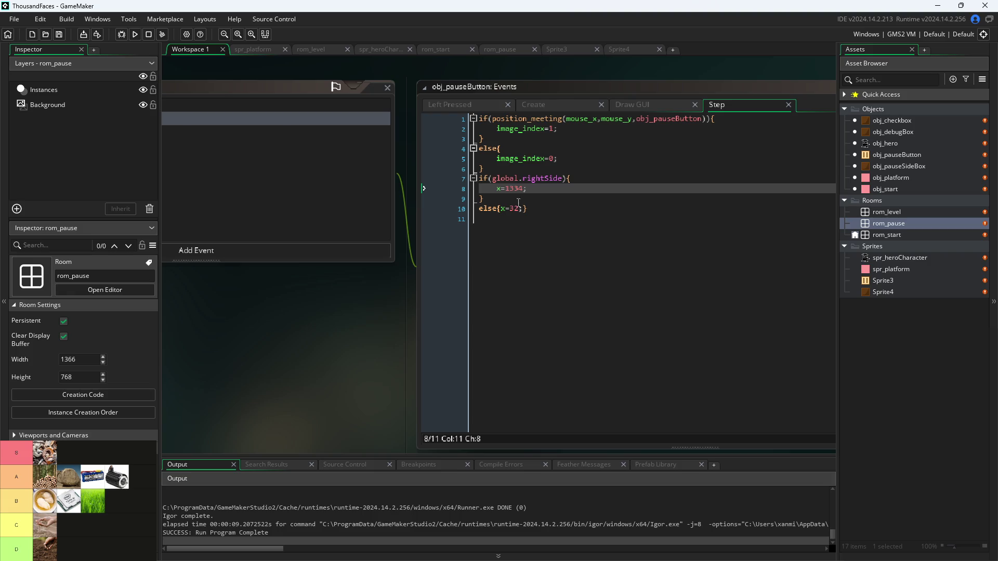
# - Set the right-side x to 1302, save, test the right-side toggle in the pause menu, and close the game
pyautogui.press('BackSpace')
pyautogui.press('BackSpace')
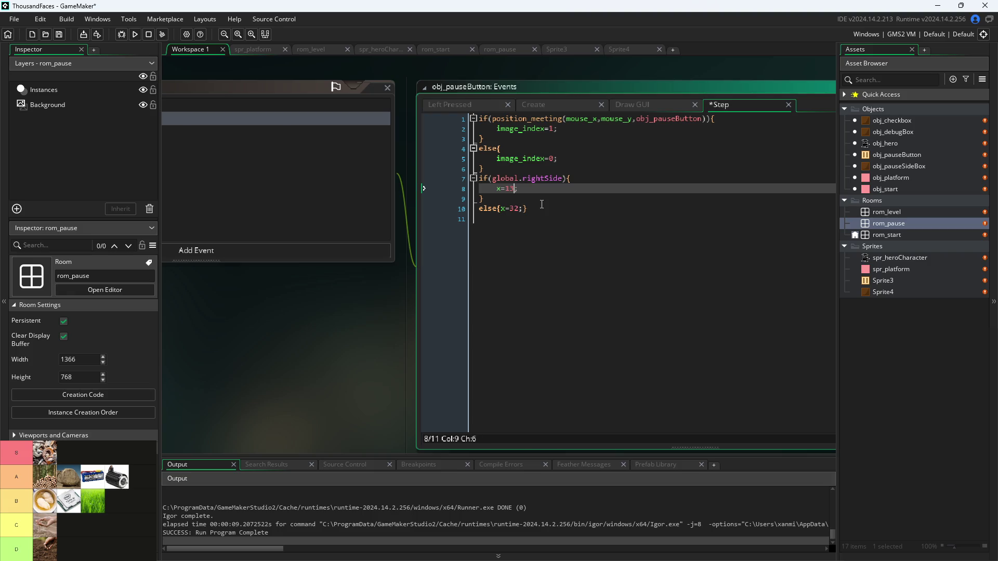
pyautogui.write('02')
pyautogui.hotkey('ctrl', 's')
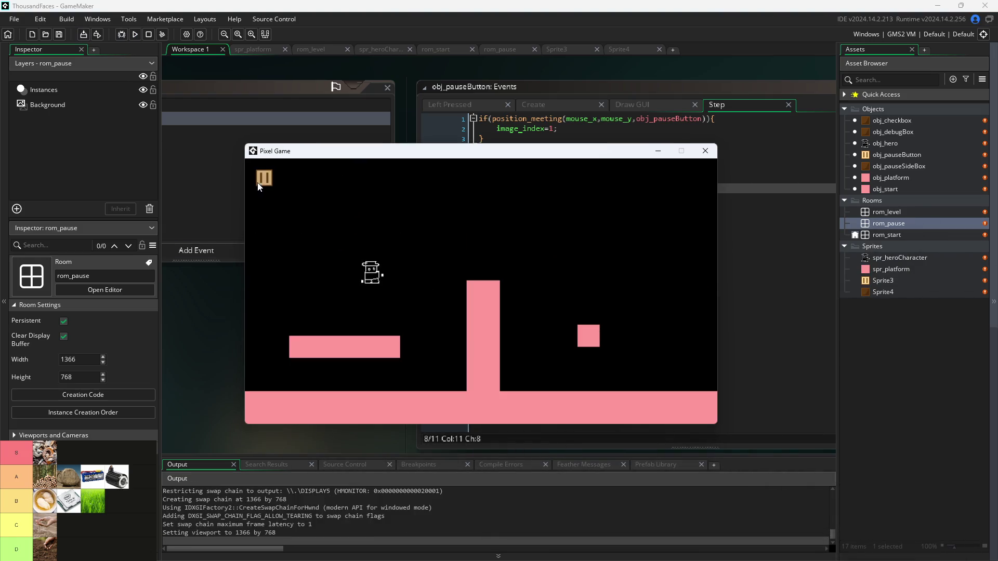
pyautogui.click(260, 180)
pyautogui.click(405, 284)
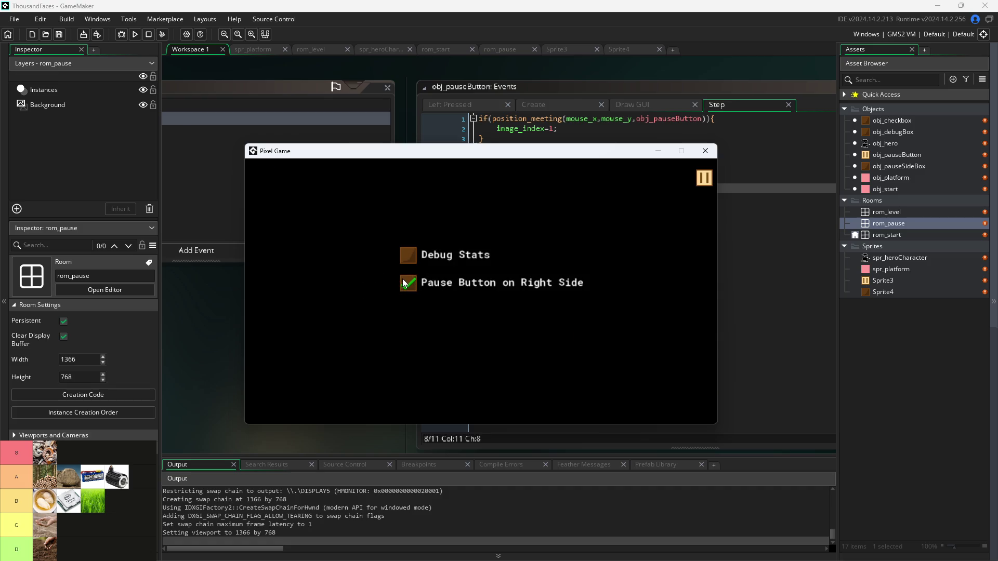
pyautogui.click(404, 283)
pyautogui.click(705, 151)
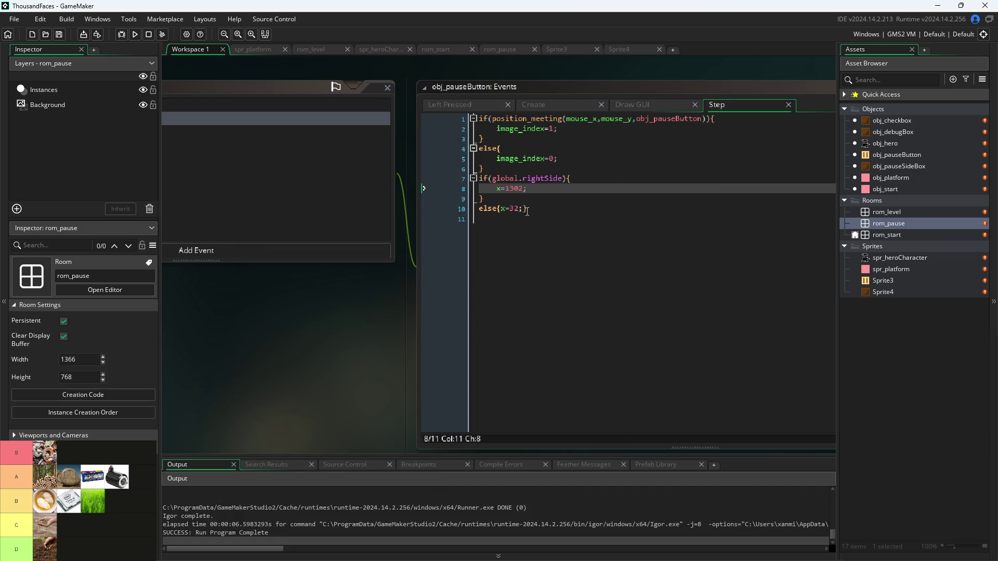
# - Try x=1318: save, run, toggle Pause Button on Right Side in the pause menu, and close the game
pyautogui.click(519, 188)
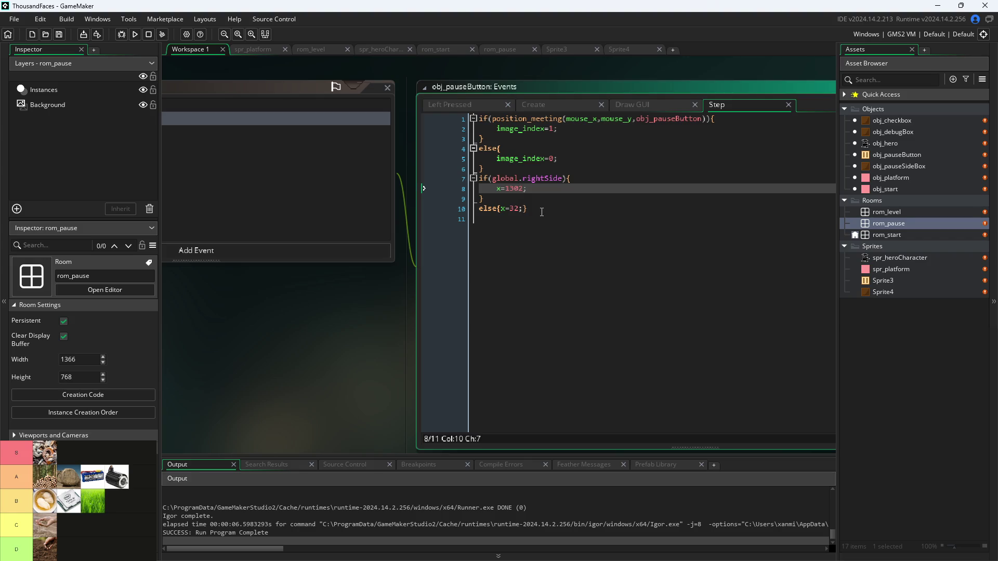
pyautogui.press('BackSpace')
pyautogui.press('BackSpace')
pyautogui.write('18')
pyautogui.hotkey('ctrl', 's')
pyautogui.click(133, 36)
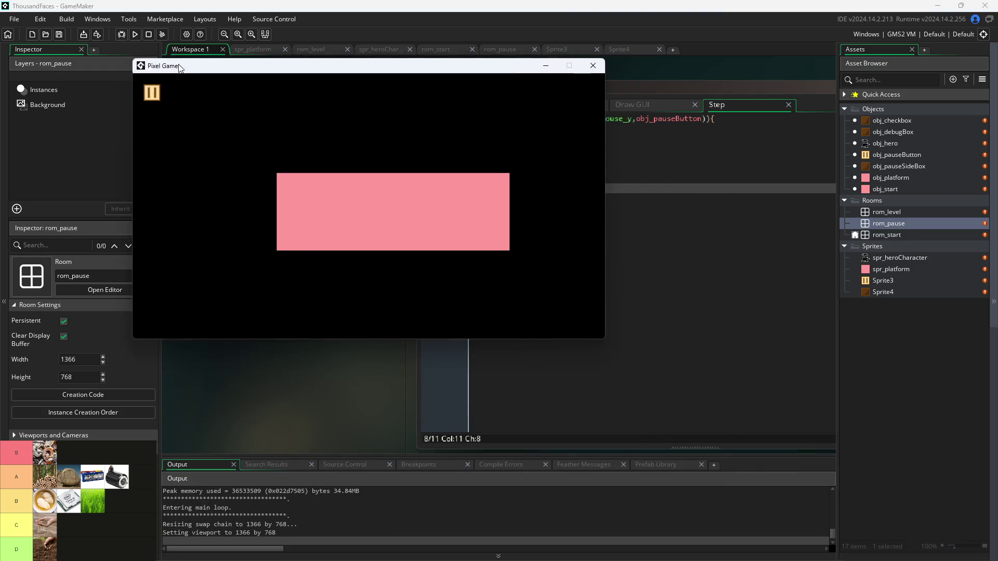
pyautogui.click(355, 233)
pyautogui.click(200, 149)
pyautogui.click(201, 150)
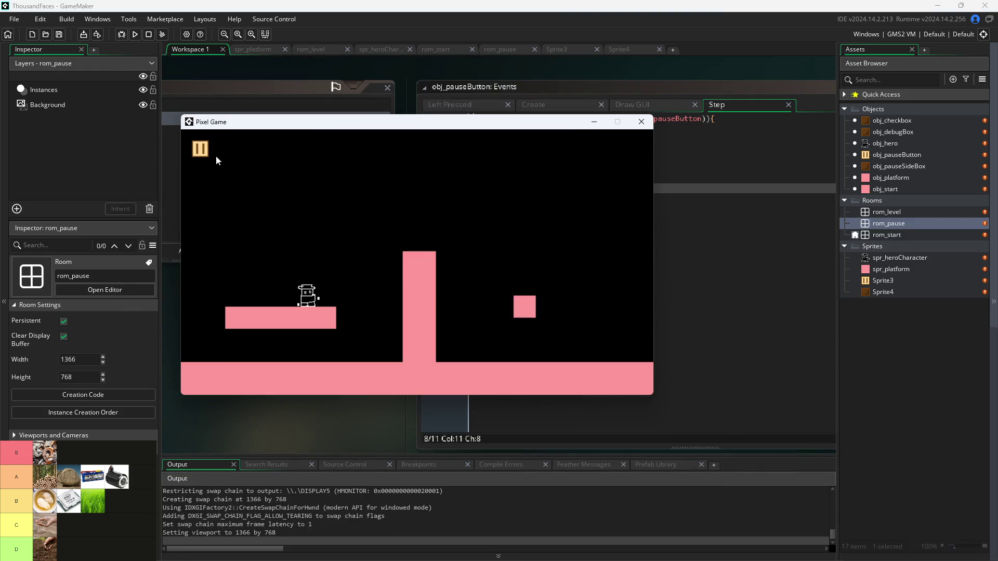
pyautogui.click(201, 149)
pyautogui.click(342, 257)
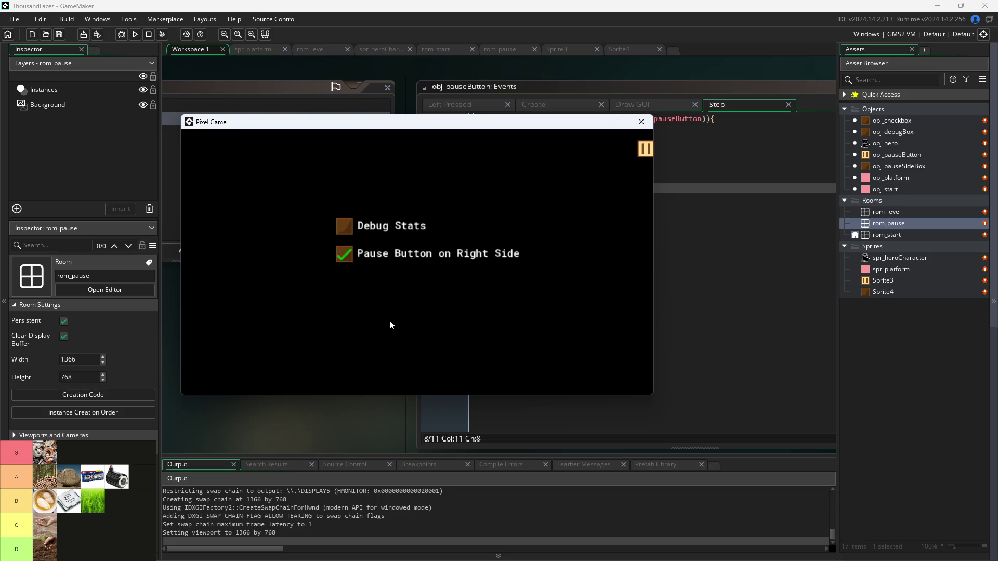
pyautogui.click(343, 255)
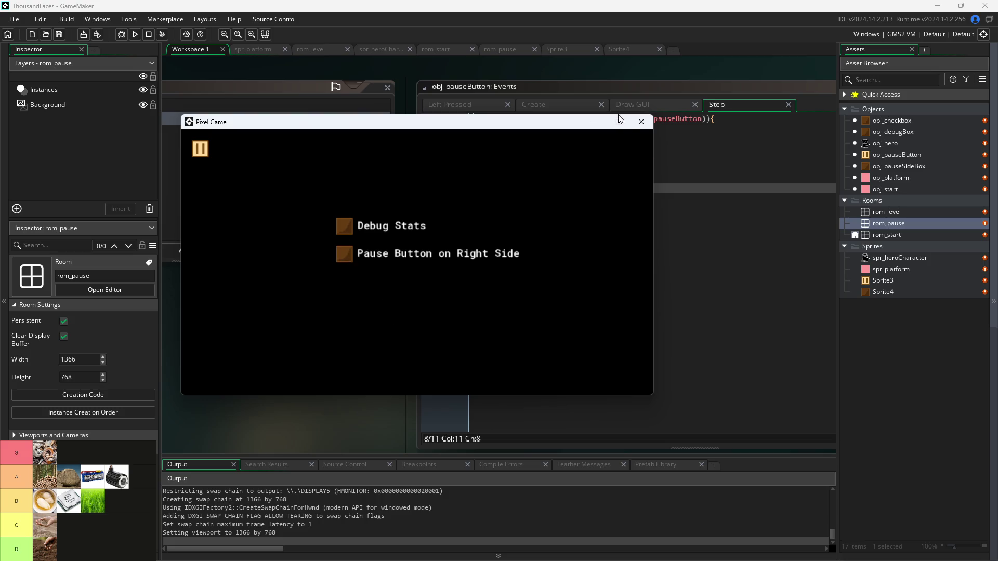
pyautogui.click(642, 121)
# - Settle on x=1310, save, run, check the right-side toggle, and close the game
pyautogui.click(521, 193)
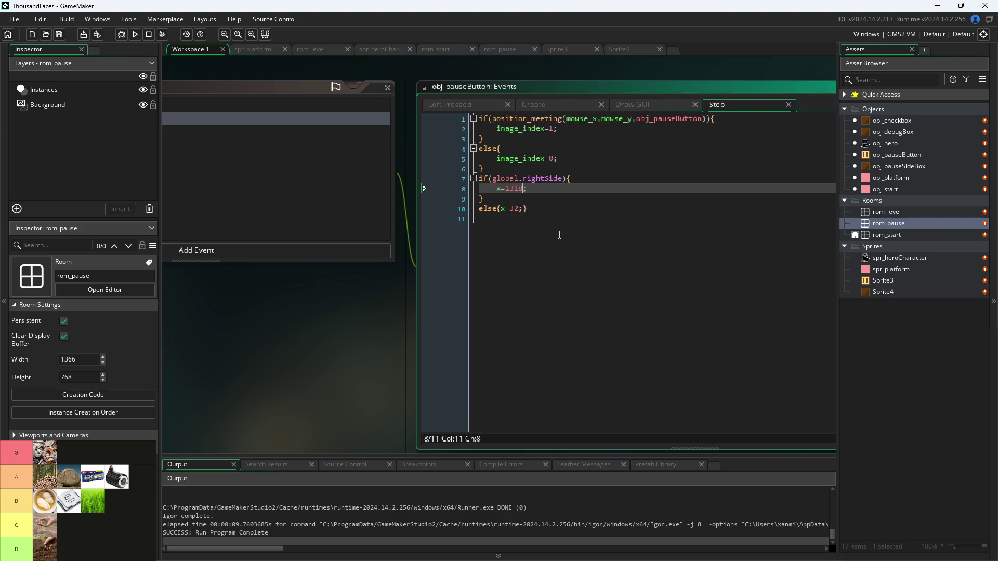
pyautogui.press('BackSpace')
pyautogui.write('0')
pyautogui.hotkey('ctrl', 's')
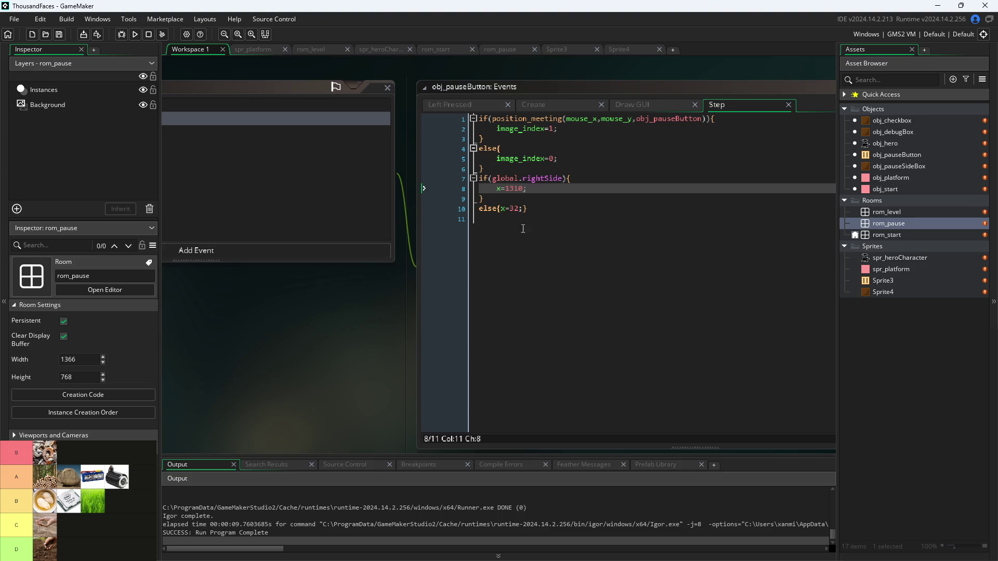
pyautogui.click(135, 34)
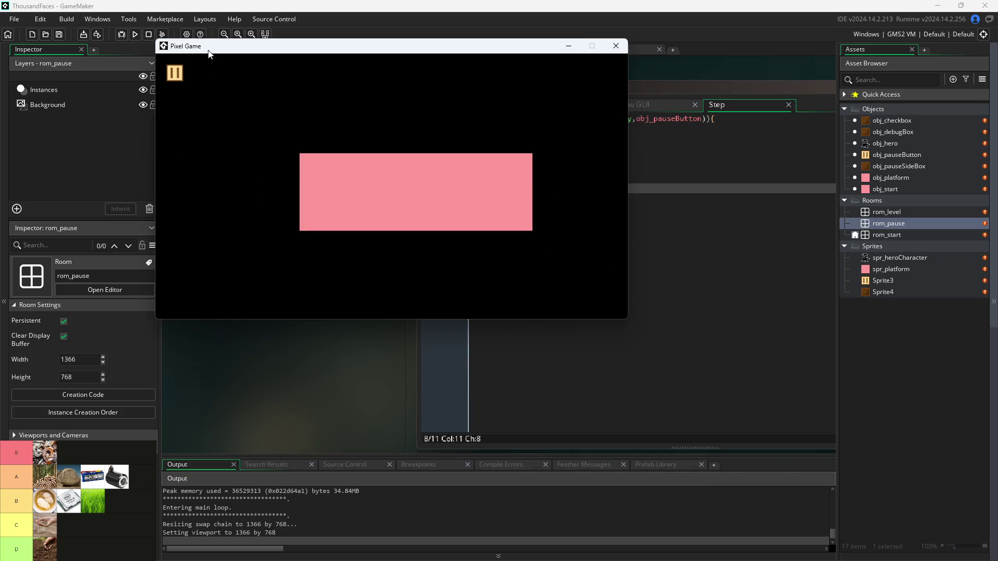
pyautogui.click(174, 73)
pyautogui.click(319, 178)
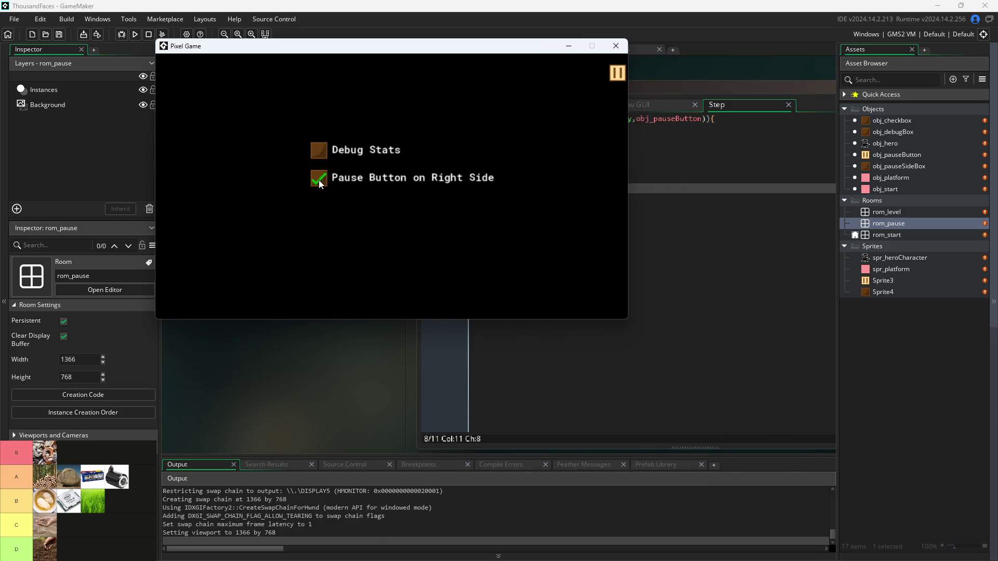
pyautogui.click(320, 179)
pyautogui.click(616, 46)
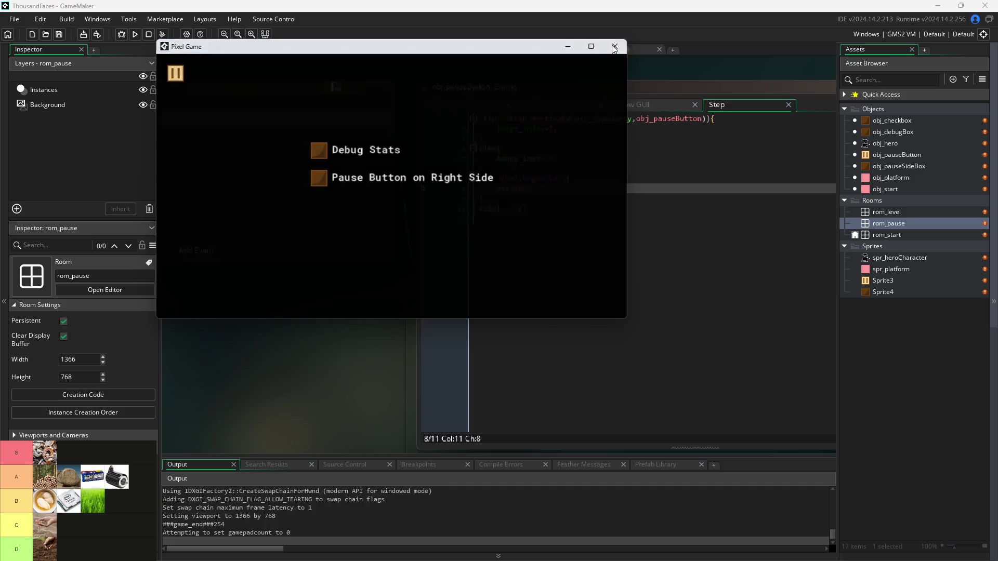
# - Change the last digits of the right-side x value to 02 and rerun the game
pyautogui.press('Left')
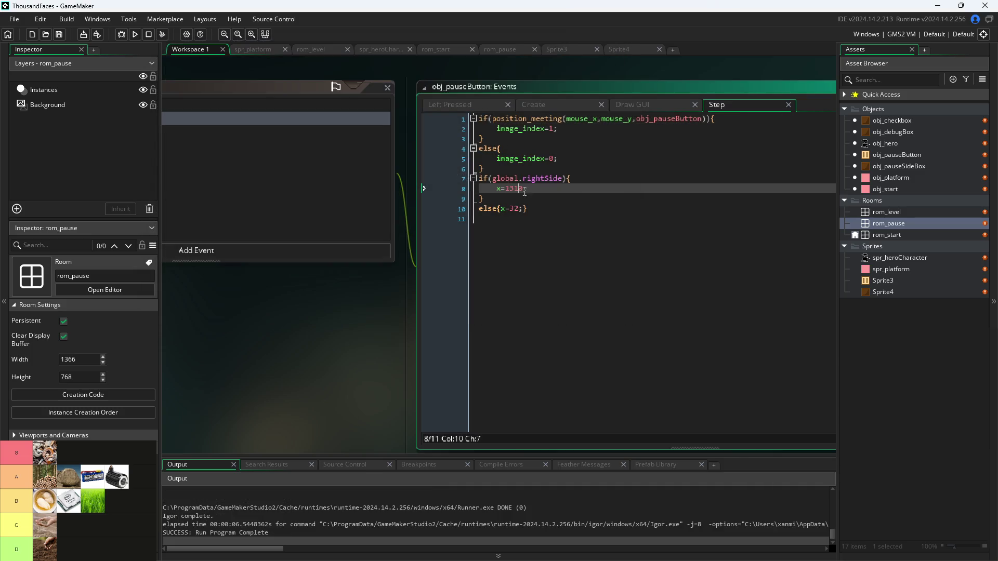
pyautogui.press('BackSpace')
pyautogui.press('BackSpace')
pyautogui.write('02')
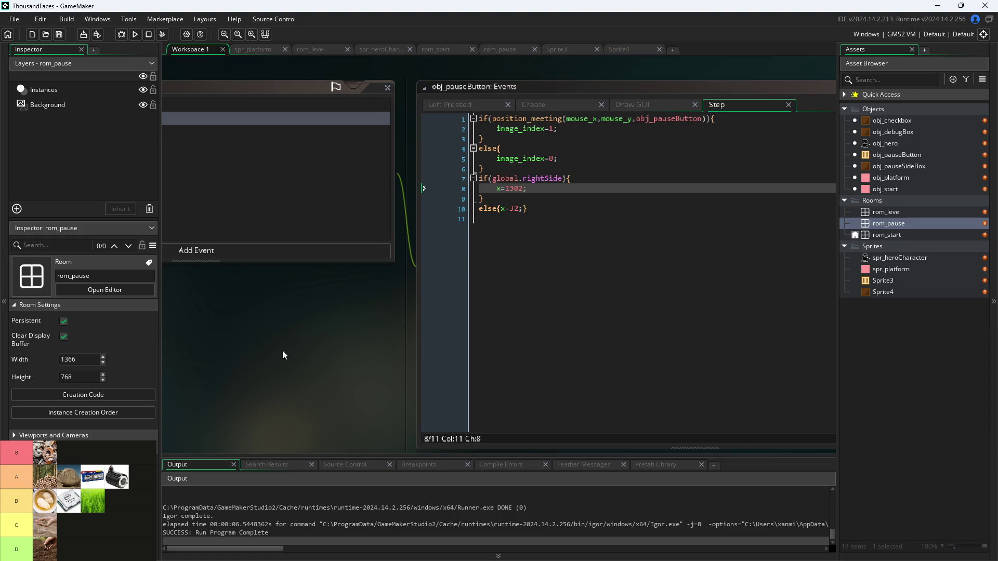
pyautogui.click(135, 34)
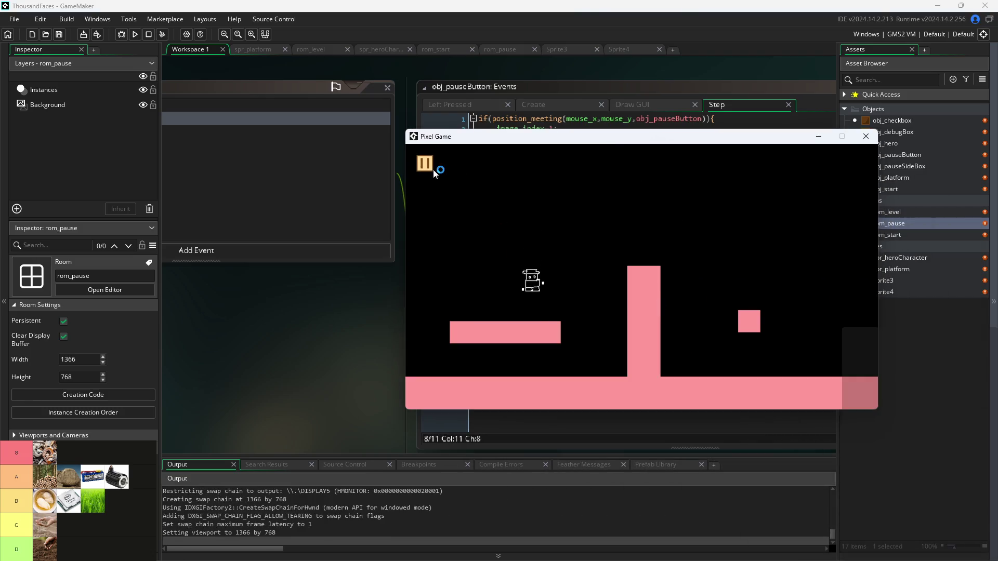
# - In the pause menu, toggle Pause Button on Right Side on and off, then close the game
pyautogui.click(427, 164)
pyautogui.click(560, 268)
pyautogui.click(569, 270)
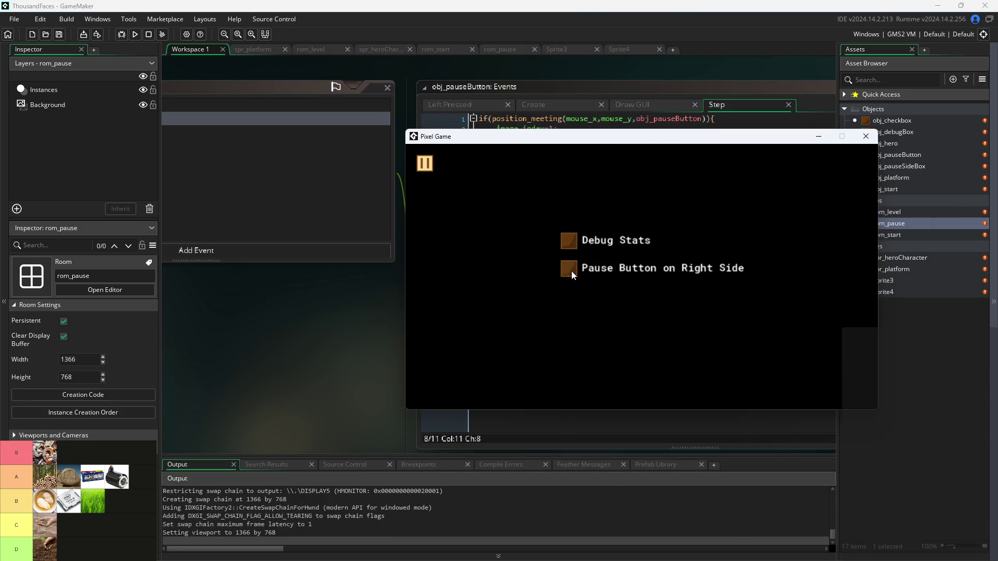
pyautogui.click(858, 139)
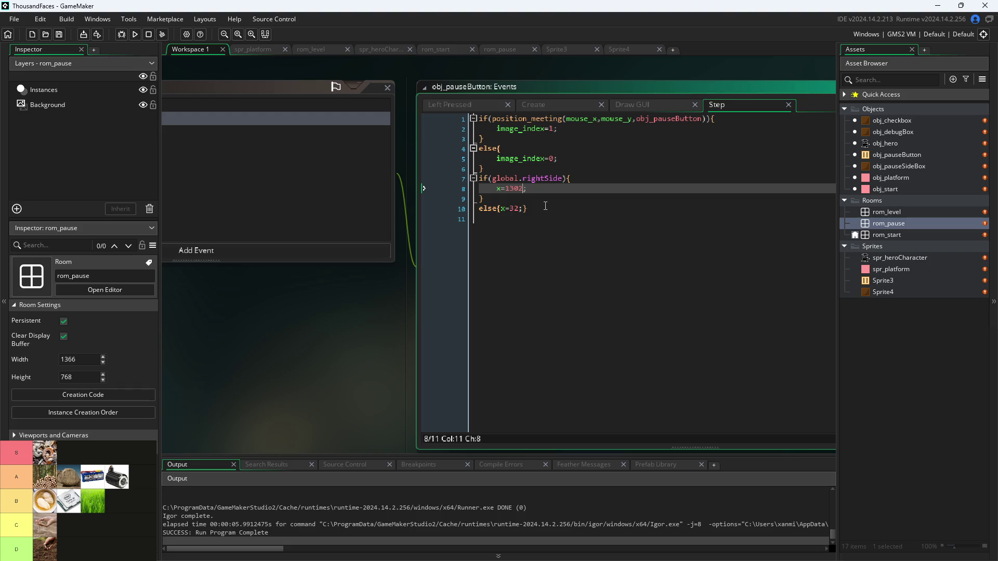
# - Set the right-side x in obj_pauseButton's Step event to 1296 and run the game
pyautogui.press('BackSpace')
pyautogui.press('BackSpace')
pyautogui.press('BackSpace')
pyautogui.write('294')
pyautogui.moveTo(510, 207)
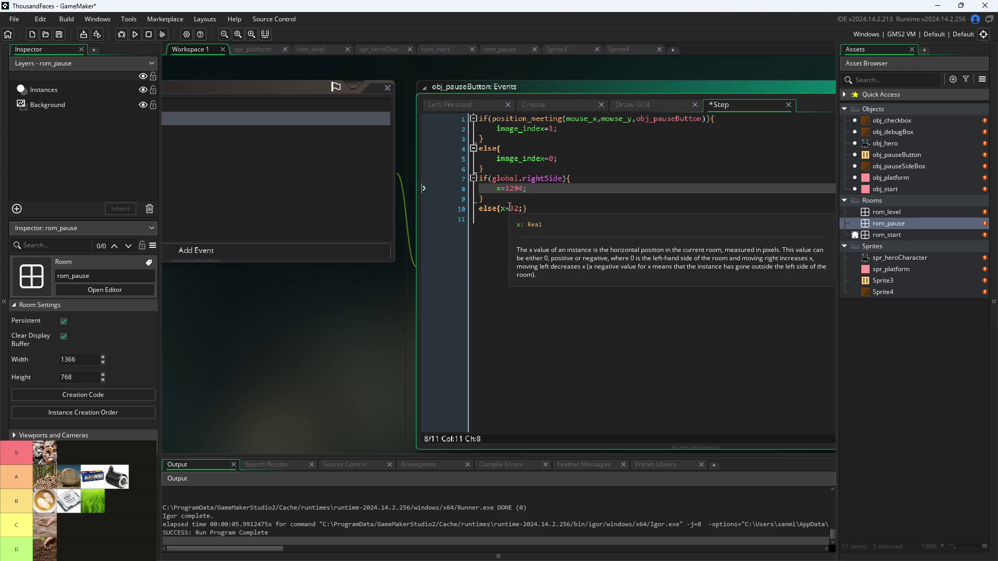
pyautogui.press('BackSpace')
pyautogui.write('6')
pyautogui.press('Down')
pyautogui.press('Down')
pyautogui.press('Down')
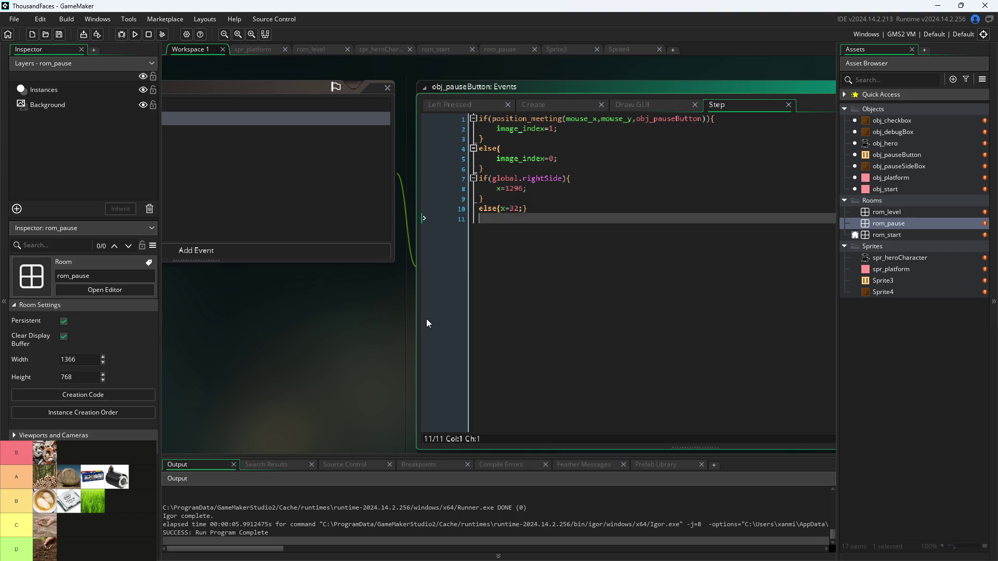
pyautogui.press('F5')
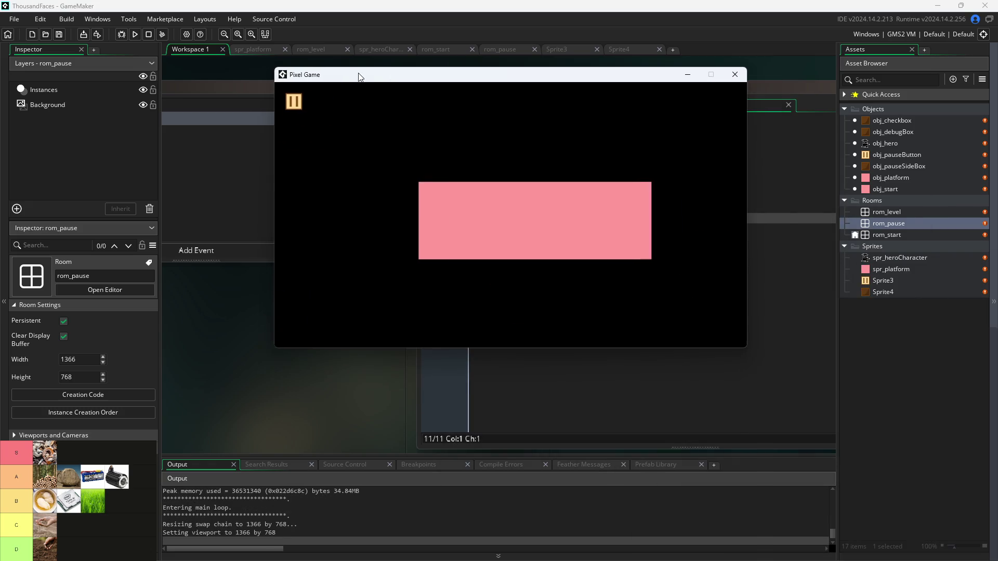
# - Toggle Pause Button on Right Side repeatedly, enable Debug Stats, resume, then close the game
pyautogui.click(286, 103)
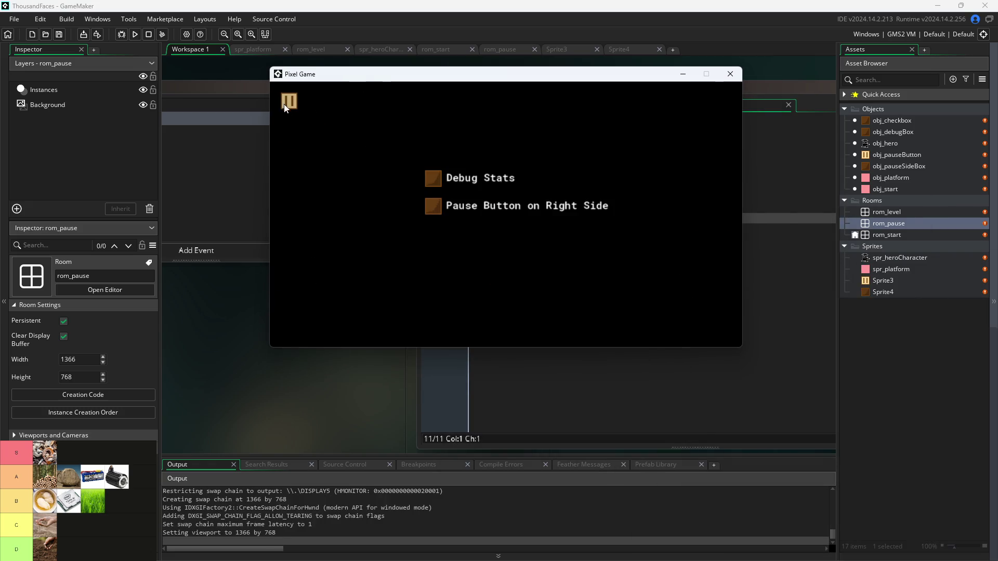
pyautogui.click(435, 205)
pyautogui.click(435, 207)
pyautogui.click(435, 206)
pyautogui.click(434, 208)
pyautogui.click(433, 206)
pyautogui.doubleClick(434, 206)
pyautogui.click(434, 178)
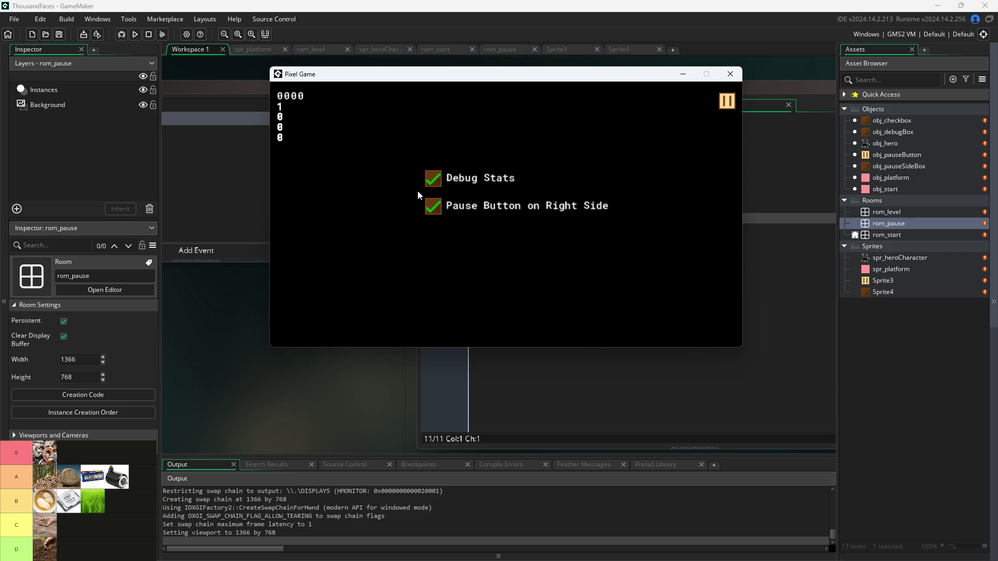
pyautogui.click(725, 103)
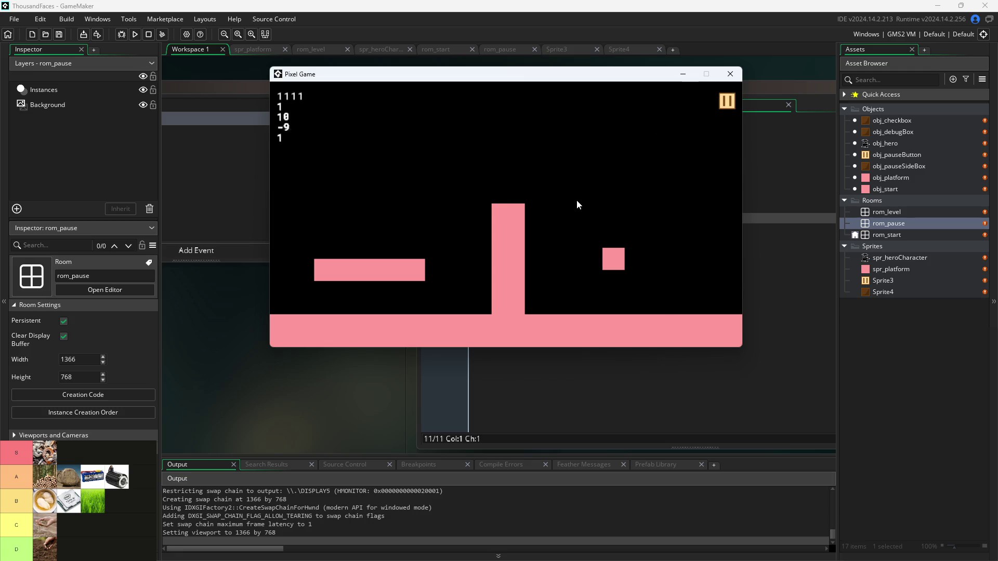
pyautogui.click(729, 78)
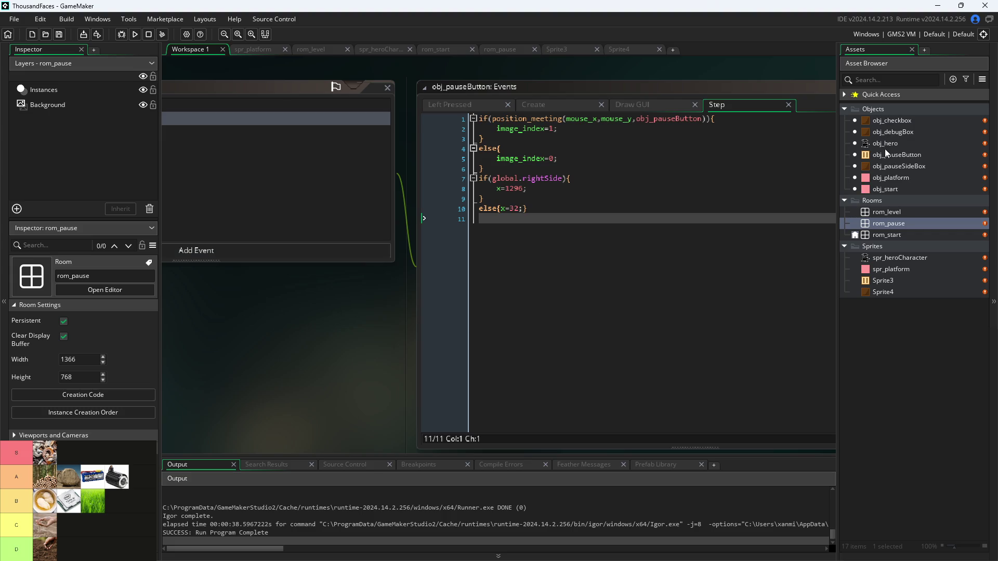
# - In rom_level, duplicate the tall left wall and align the copy against the right edge
pyautogui.doubleClick(886, 213)
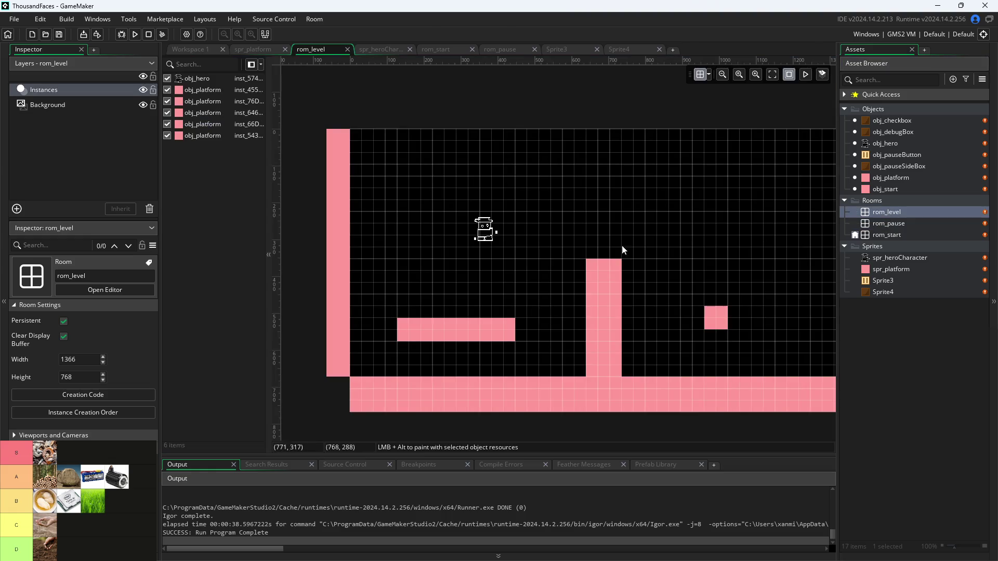
pyautogui.click(335, 206)
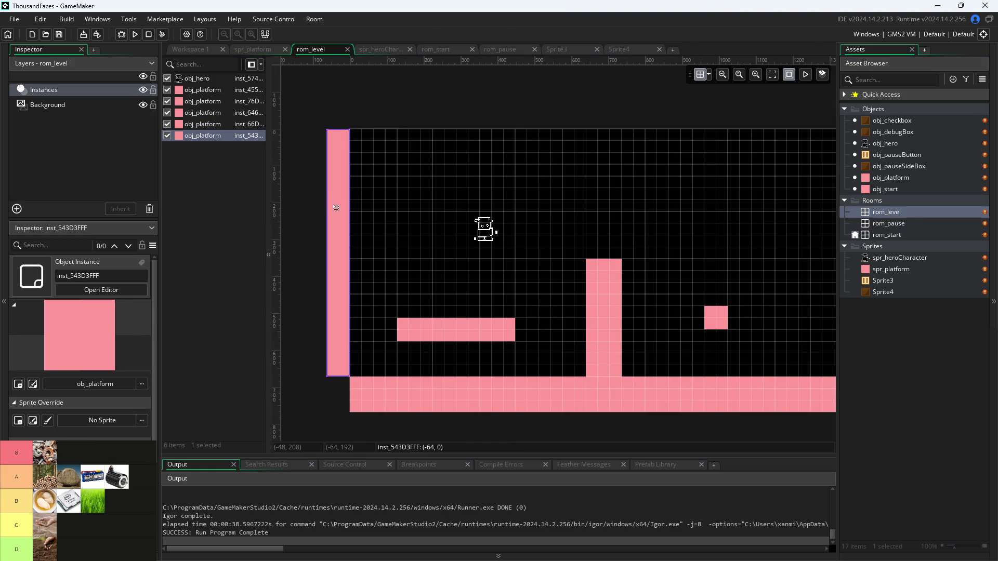
pyautogui.moveTo(336, 207)
pyautogui.keyDown('alt'); pyautogui.mouseDown()
pyautogui.moveTo(760, 276)
pyautogui.moveTo(884, 234)
pyautogui.moveTo(806, 181)
pyautogui.moveTo(852, 192)
pyautogui.mouseUp(); pyautogui.keyUp('alt')
pyautogui.click(613, 96)
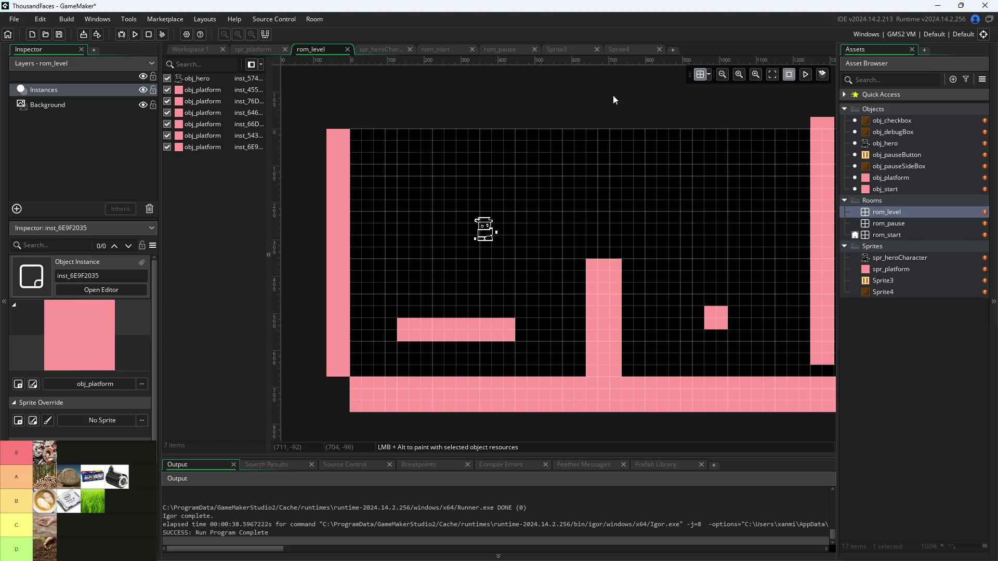
pyautogui.moveTo(613, 96); pyautogui.dragTo(379, 98)
pyautogui.moveTo(588, 196)
pyautogui.mouseDown()
pyautogui.moveTo(636, 219)
pyautogui.moveTo(635, 209)
pyautogui.mouseUp()
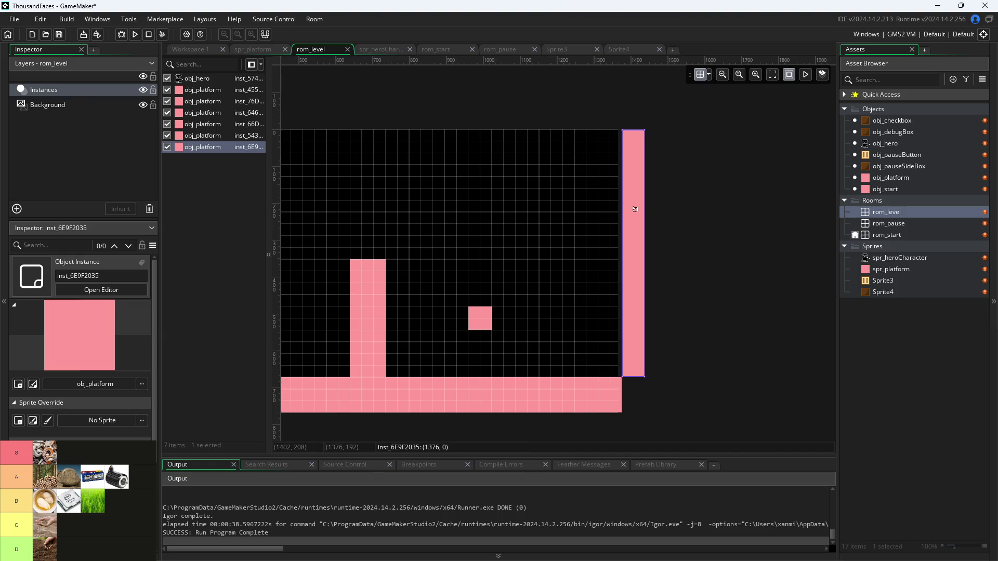
pyautogui.click(479, 93)
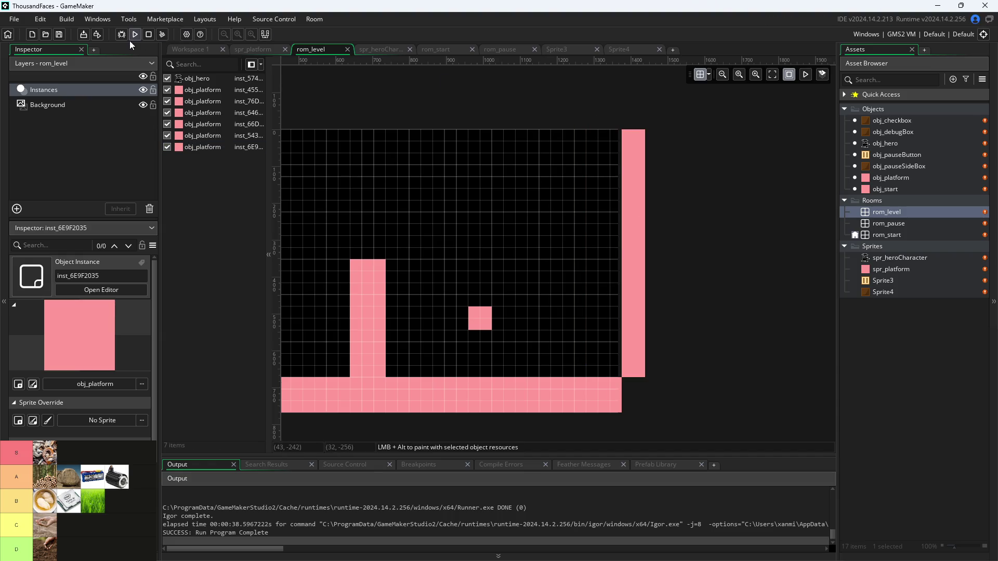
# - Playtest the level, walking and jumping the hero around the pillar, then close the game
pyautogui.press('F5')
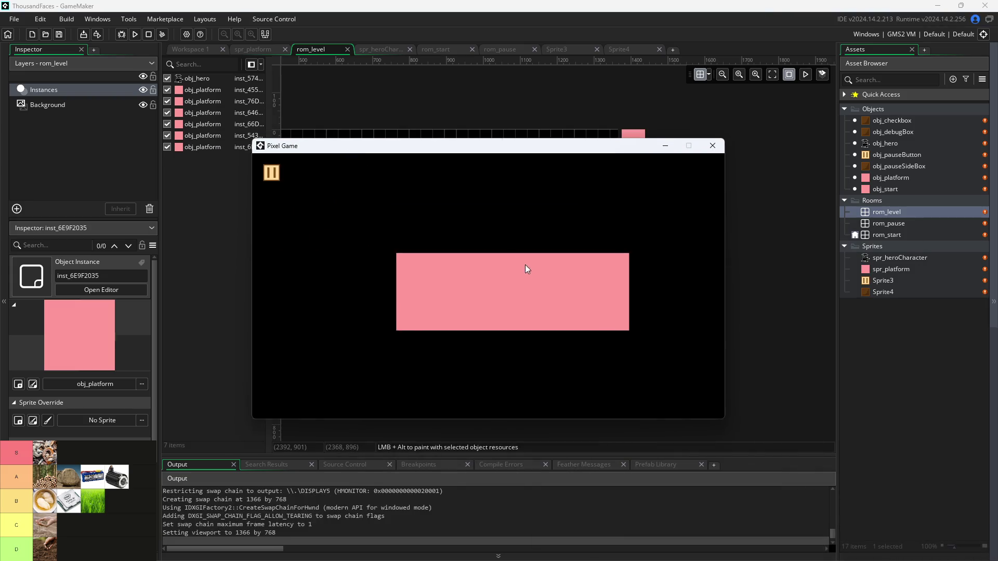
pyautogui.press('Right')
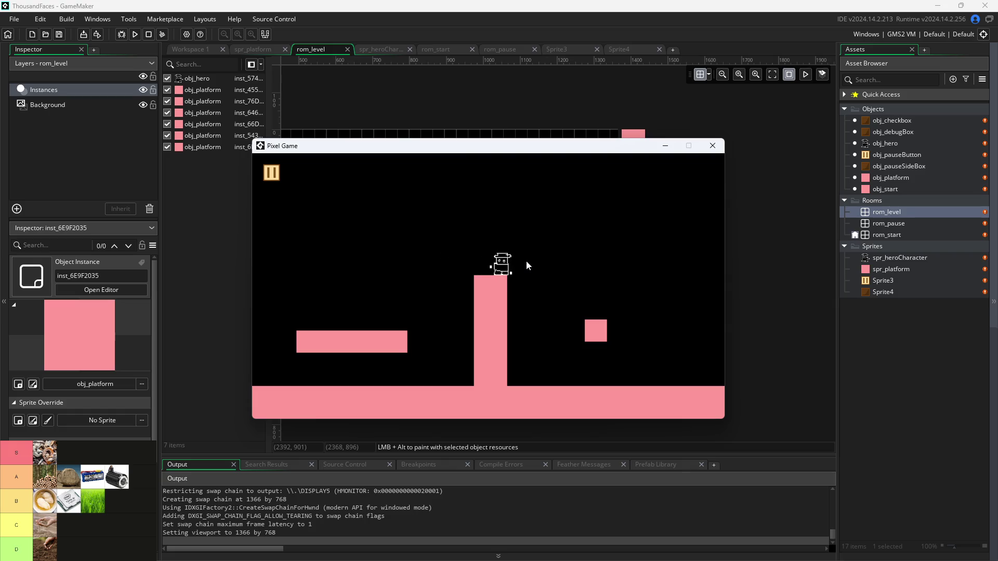
pyautogui.press('Up')
pyautogui.press('Left')
pyautogui.press('Up')
pyautogui.press('Up')
pyautogui.press('Up')
pyautogui.press('Right')
pyautogui.click(712, 145)
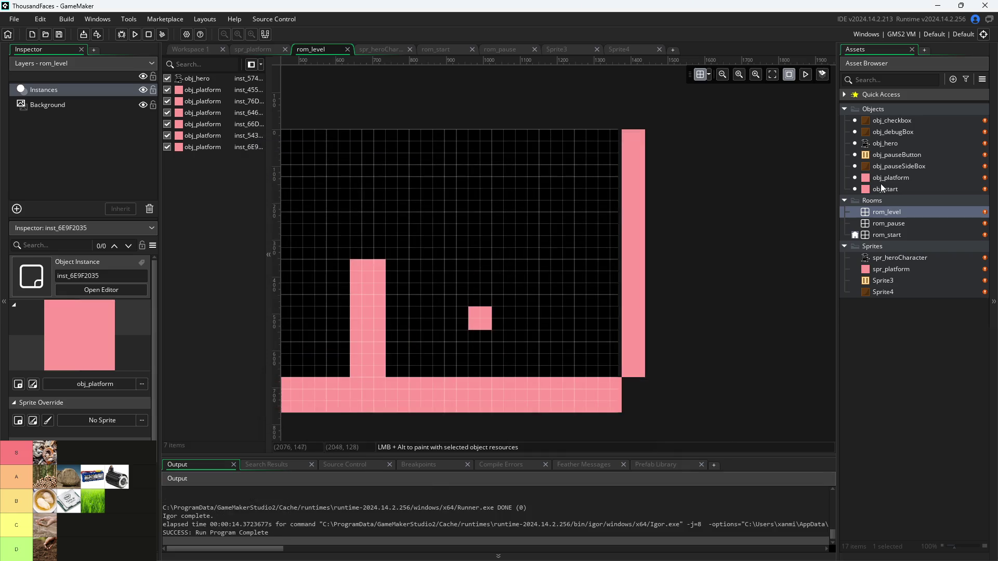
# - Move the tall pink pillar further right and the small block right and down
pyautogui.click(887, 213)
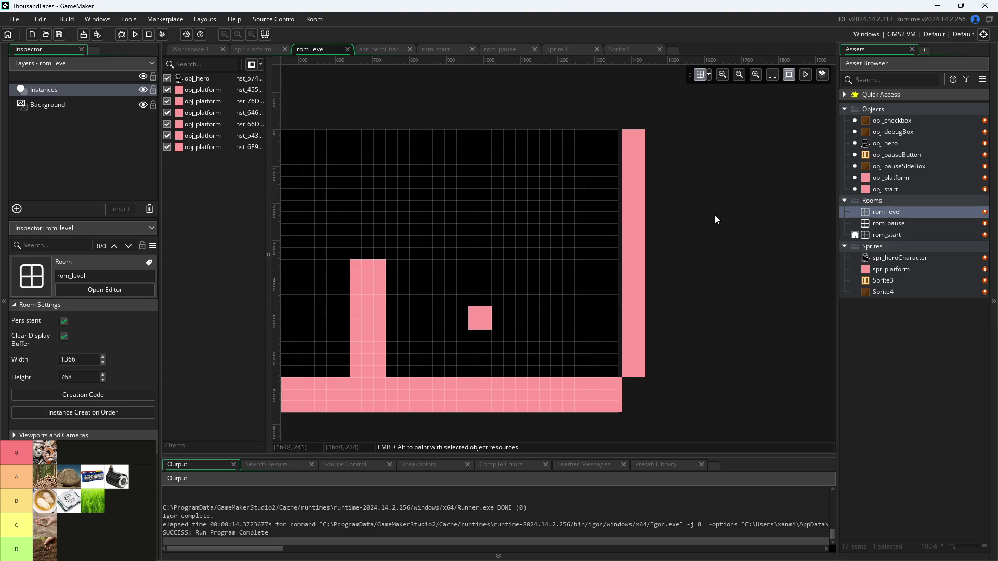
pyautogui.click(508, 258)
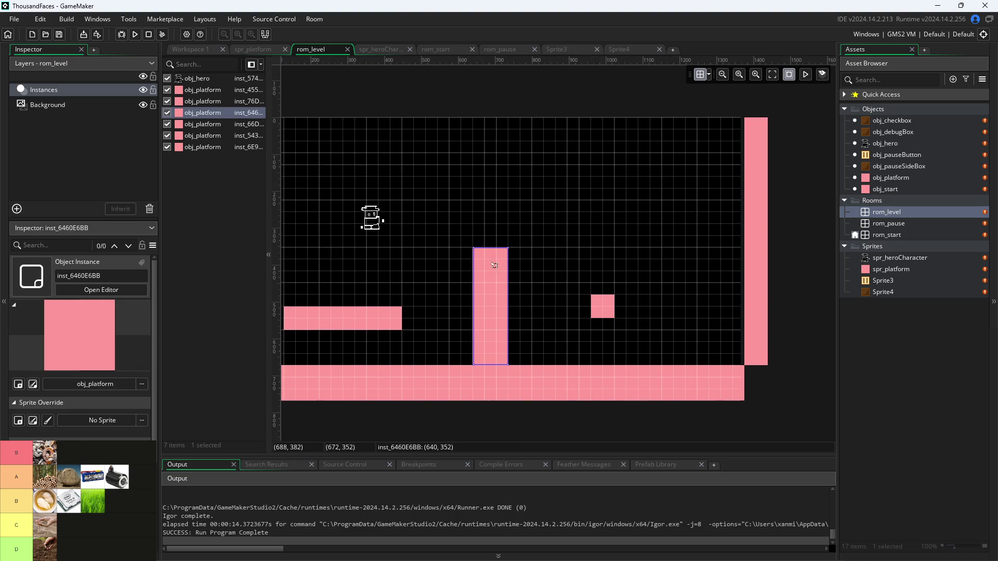
pyautogui.moveTo(495, 266)
pyautogui.mouseDown()
pyautogui.moveTo(567, 263)
pyautogui.moveTo(566, 273)
pyautogui.moveTo(560, 198)
pyautogui.moveTo(565, 208)
pyautogui.mouseUp()
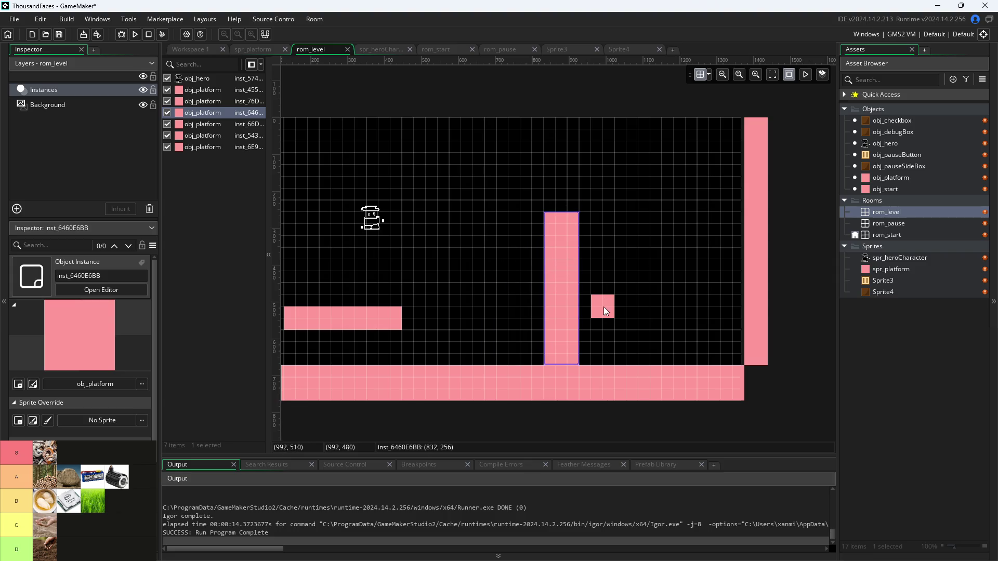
pyautogui.moveTo(606, 311)
pyautogui.mouseDown()
pyautogui.moveTo(674, 325)
pyautogui.moveTo(661, 326)
pyautogui.mouseUp()
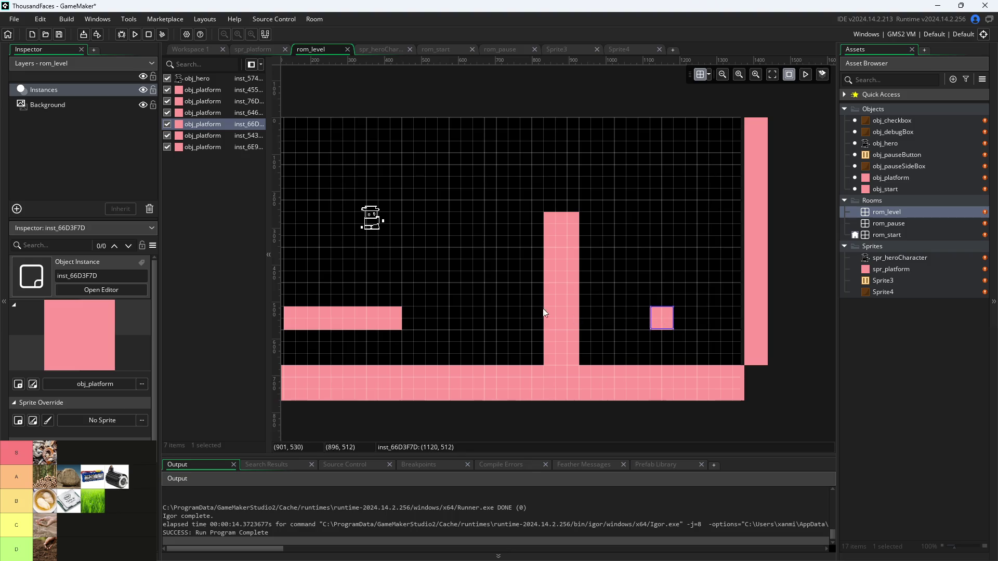
# - Move the left platform up-right, tilt it to about 45 degrees and lengthen it
pyautogui.click(378, 326)
pyautogui.hscroll(-3, 464, 104)
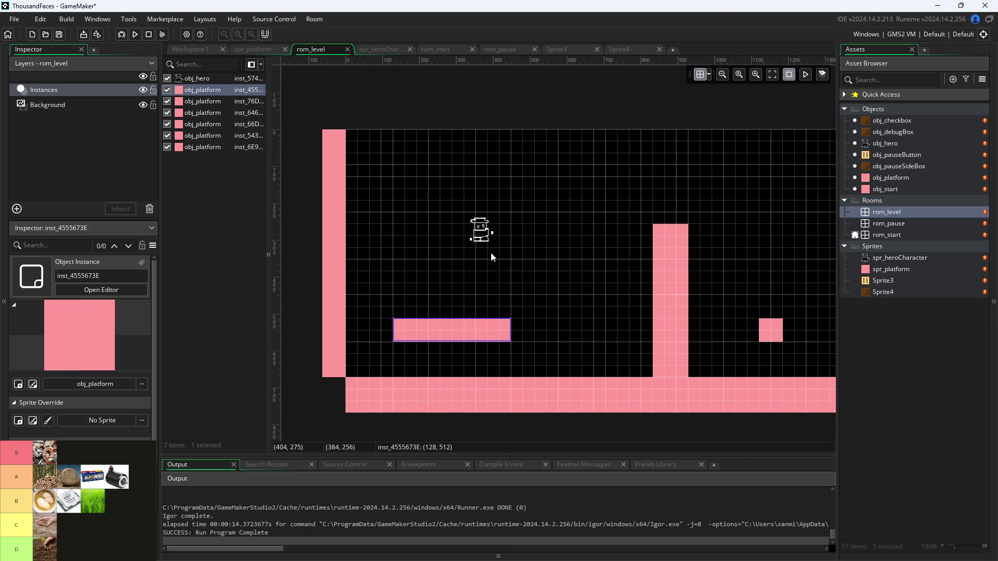
pyautogui.moveTo(460, 343)
pyautogui.mouseDown()
pyautogui.moveTo(543, 318)
pyautogui.moveTo(498, 355)
pyautogui.moveTo(481, 339)
pyautogui.mouseUp()
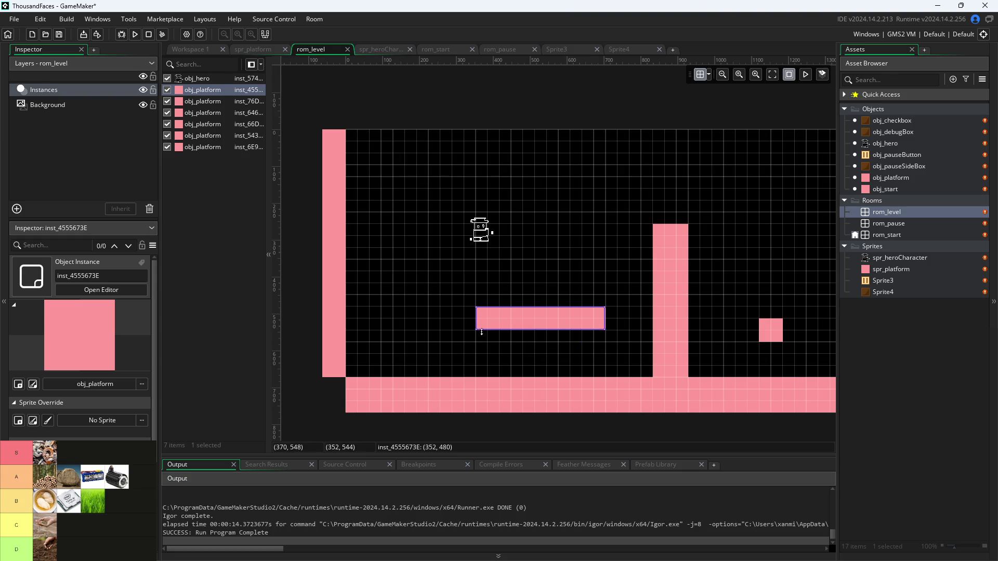
pyautogui.moveTo(476, 332)
pyautogui.mouseDown()
pyautogui.moveTo(506, 363)
pyautogui.moveTo(546, 364)
pyautogui.moveTo(490, 317)
pyautogui.moveTo(442, 359)
pyautogui.mouseUp()
pyautogui.moveTo(498, 303); pyautogui.dragTo(591, 320)
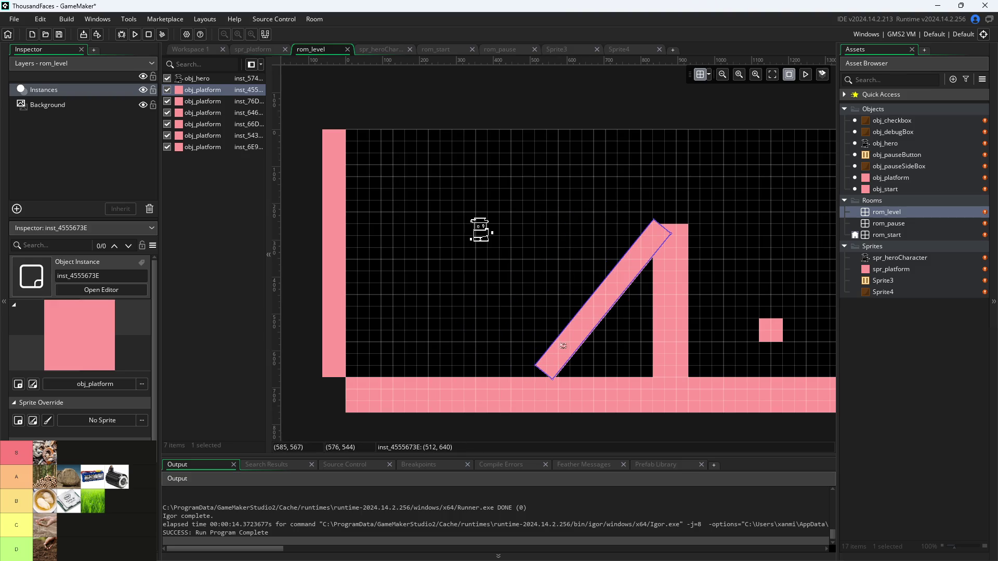
# - Fine-tune the ramp's position and extend its lower end down to the floor
pyautogui.moveTo(549, 380); pyautogui.dragTo(543, 381)
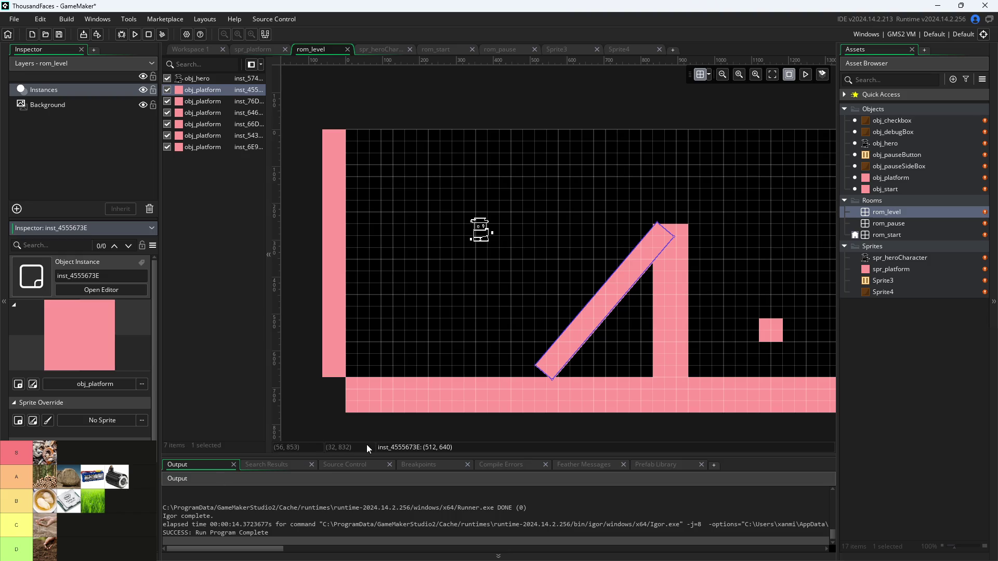
pyautogui.hotkey('ctrl', 'z')
pyautogui.moveTo(596, 332); pyautogui.dragTo(585, 330)
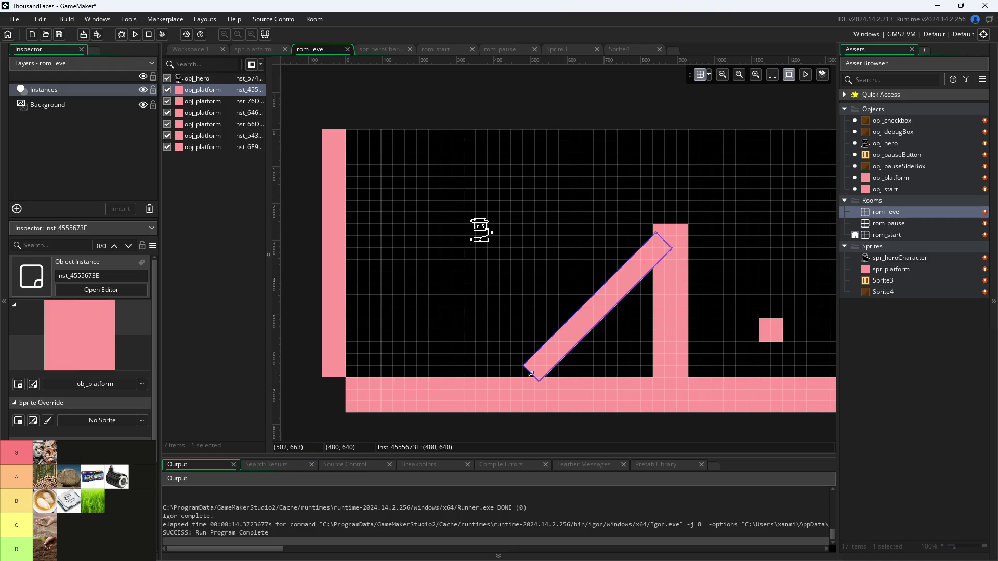
pyautogui.moveTo(525, 381); pyautogui.dragTo(543, 363)
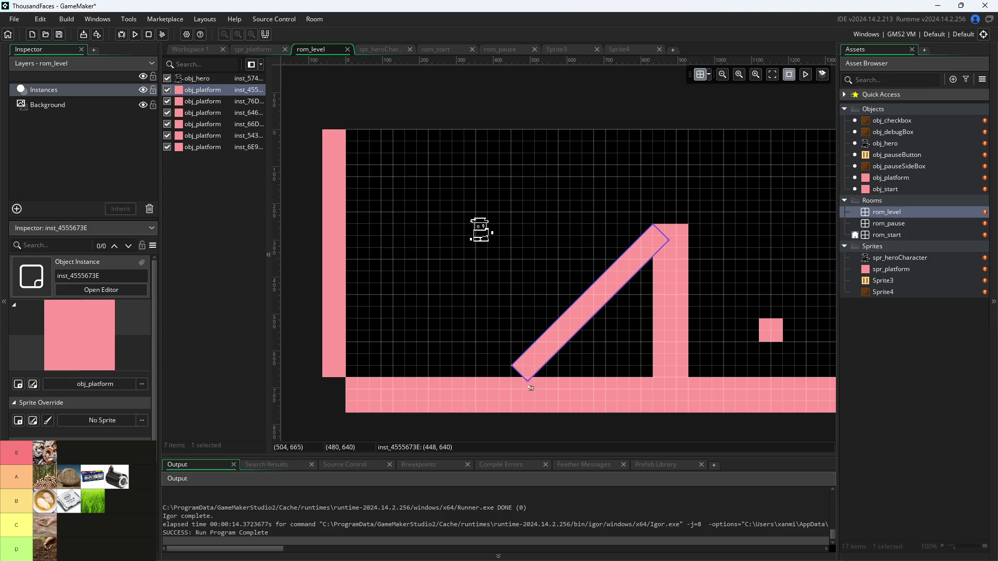
pyautogui.moveTo(520, 375); pyautogui.dragTo(495, 393)
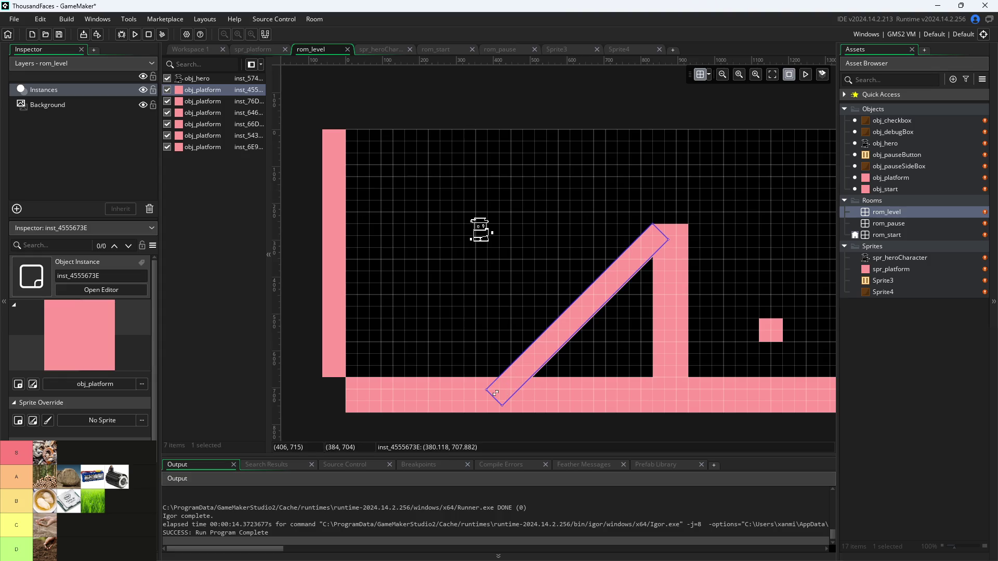
pyautogui.click(296, 330)
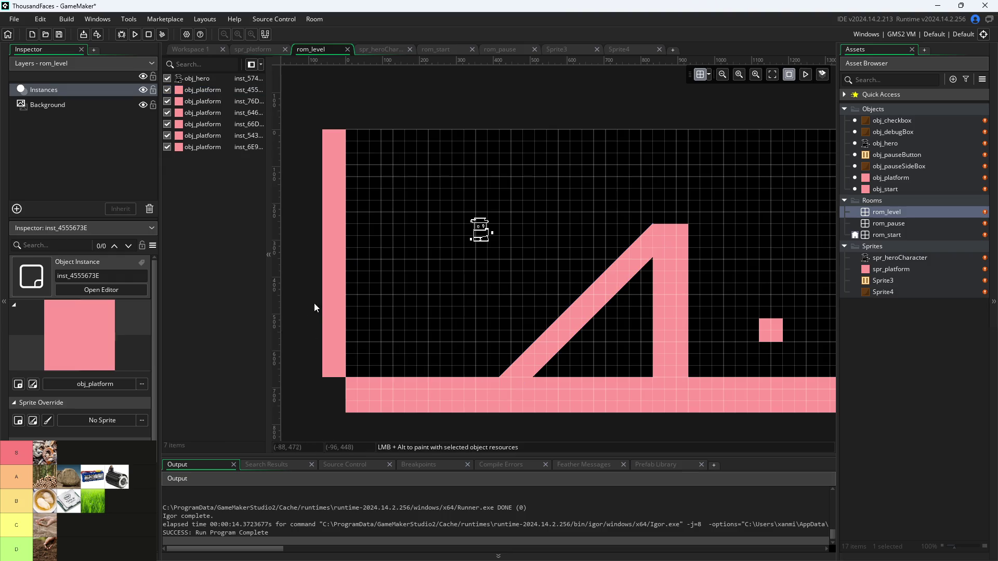
pyautogui.click(134, 35)
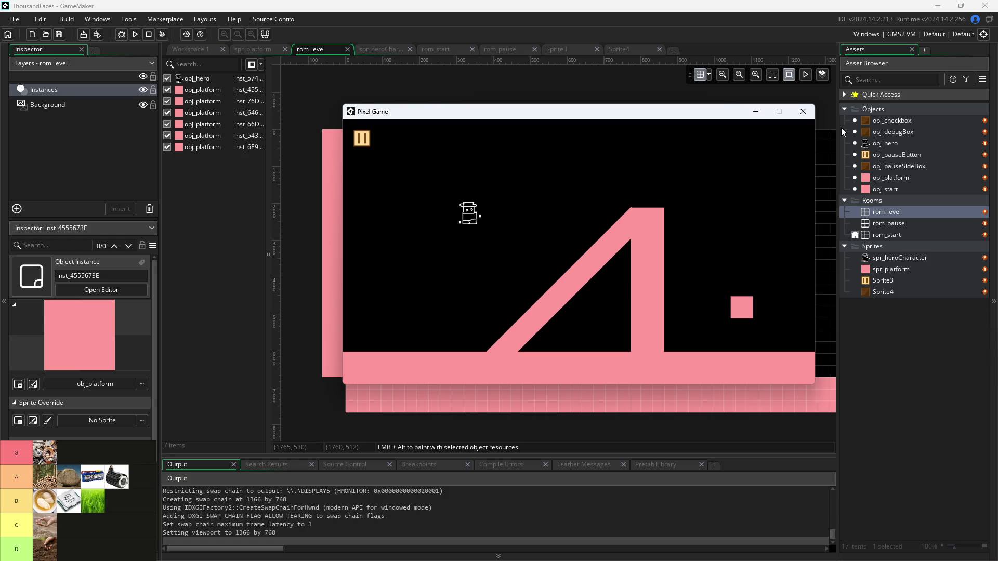
pyautogui.click(804, 113)
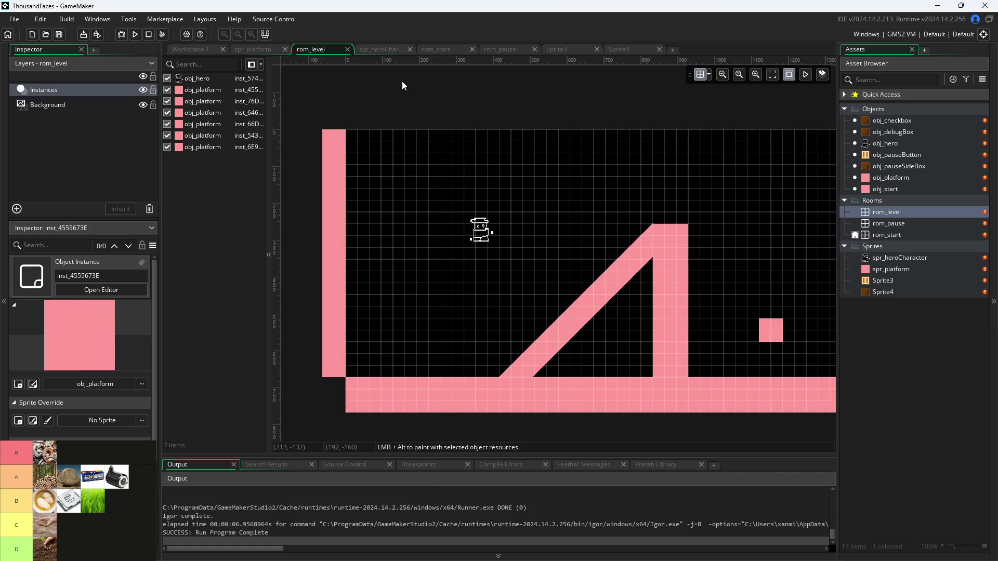
pyautogui.click(190, 49)
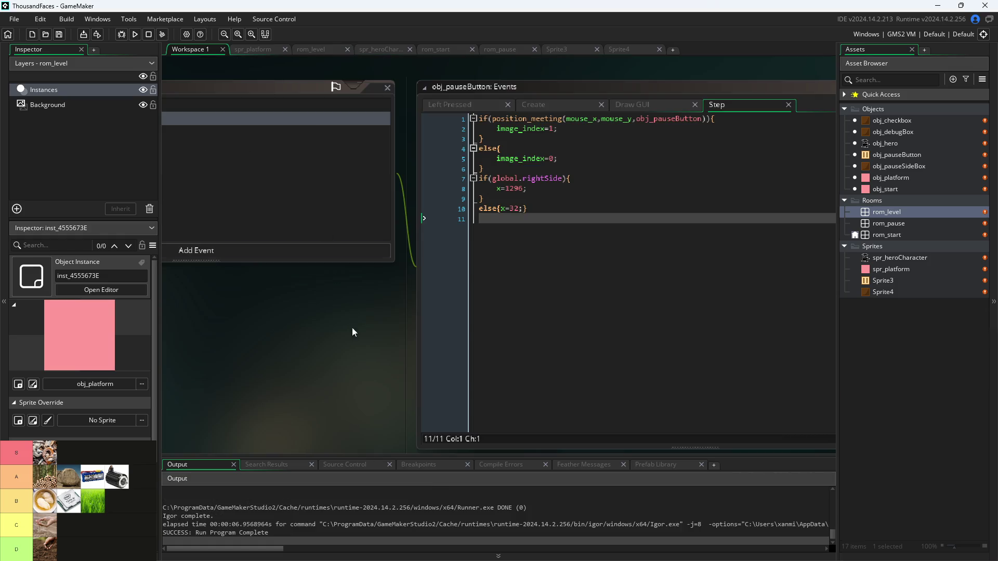
pyautogui.click(136, 35)
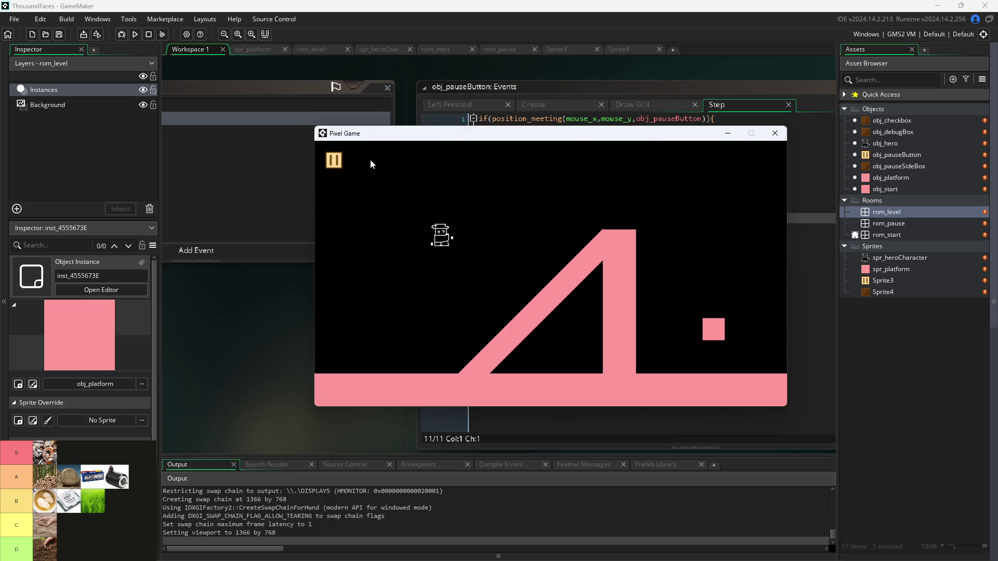
pyautogui.click(332, 162)
pyautogui.click(332, 161)
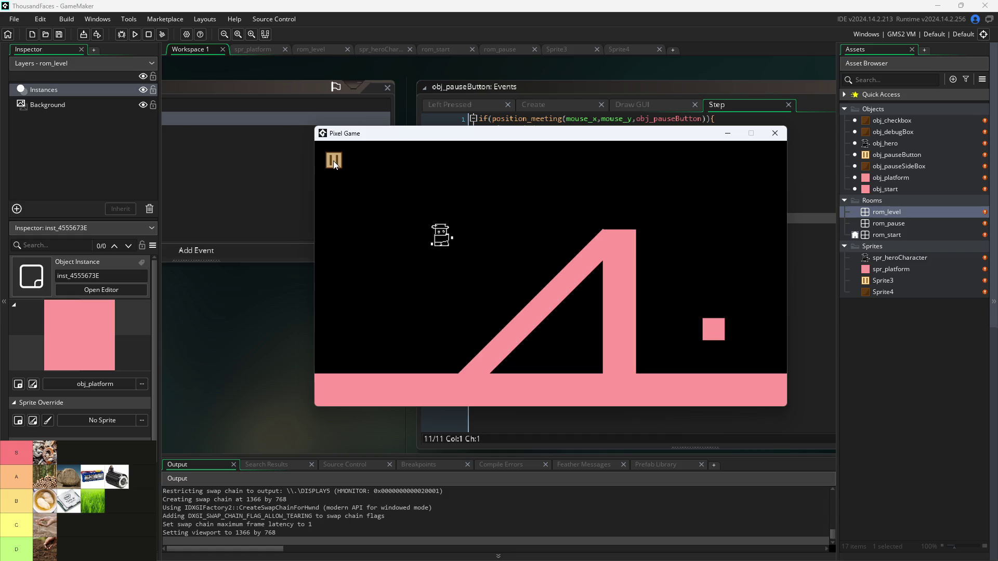
pyautogui.click(775, 133)
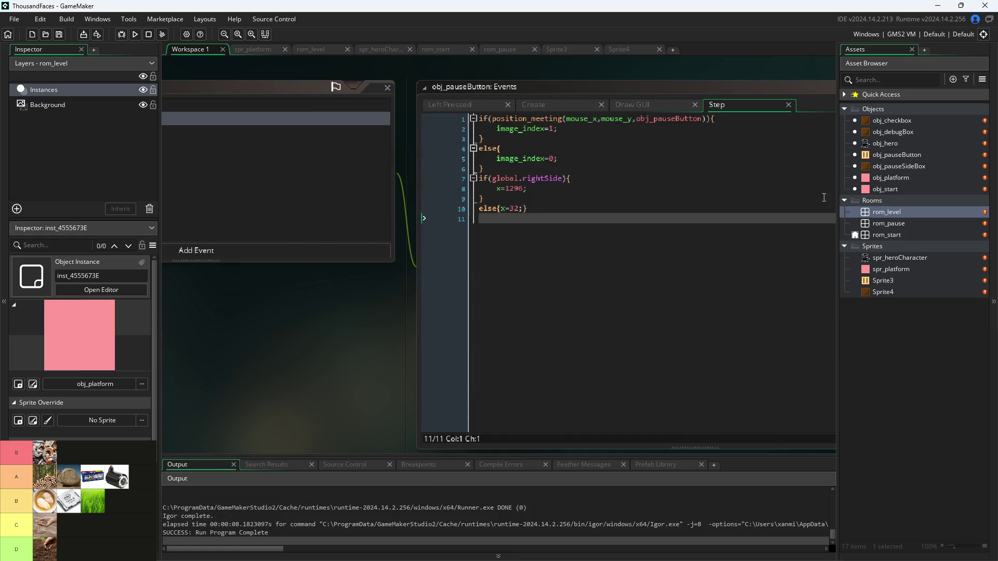
pyautogui.doubleClick(890, 213)
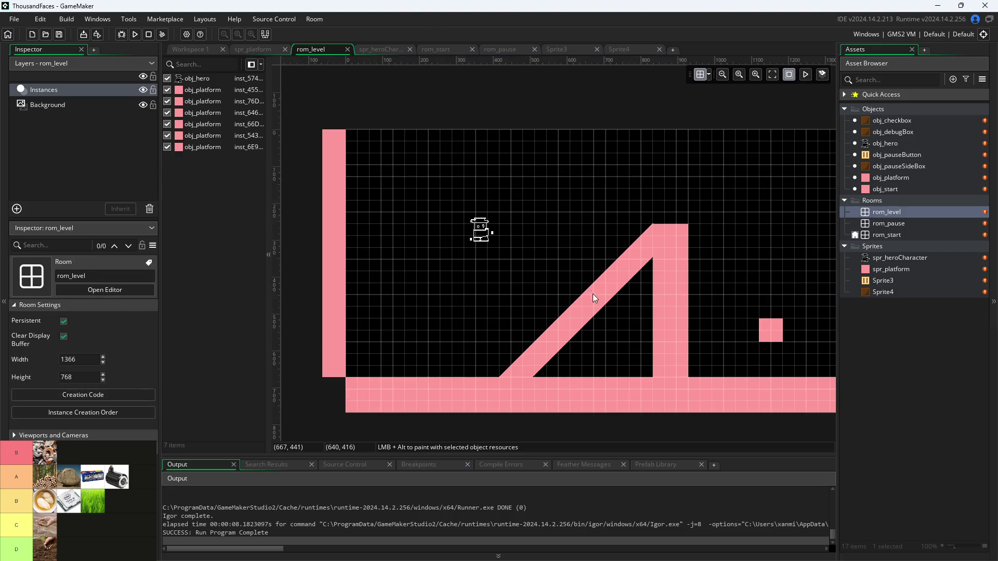
# - Move the hero's start to the lower left and shorten the diagonal platform
pyautogui.click(478, 234)
pyautogui.moveTo(480, 235); pyautogui.dragTo(439, 349)
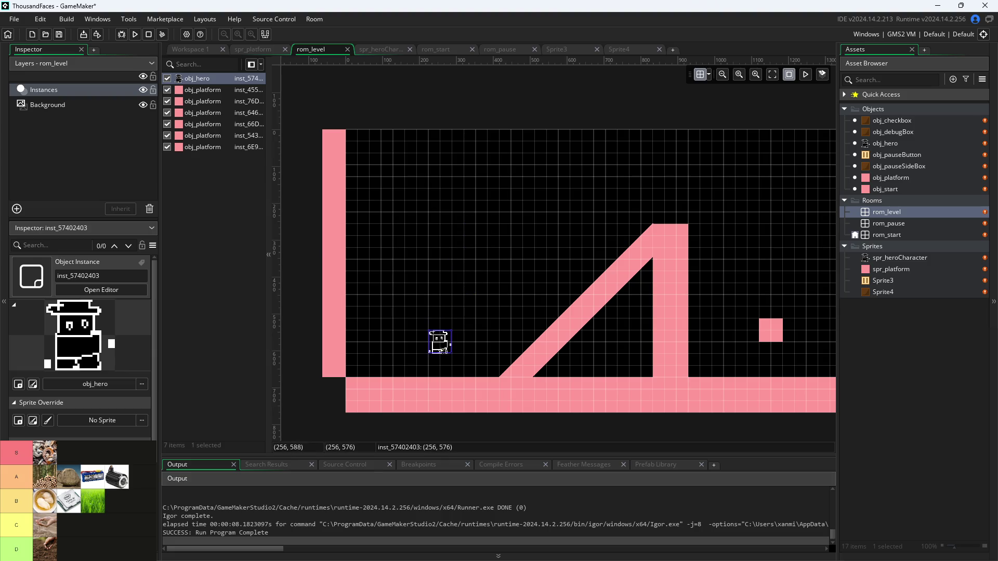
pyautogui.click(563, 345)
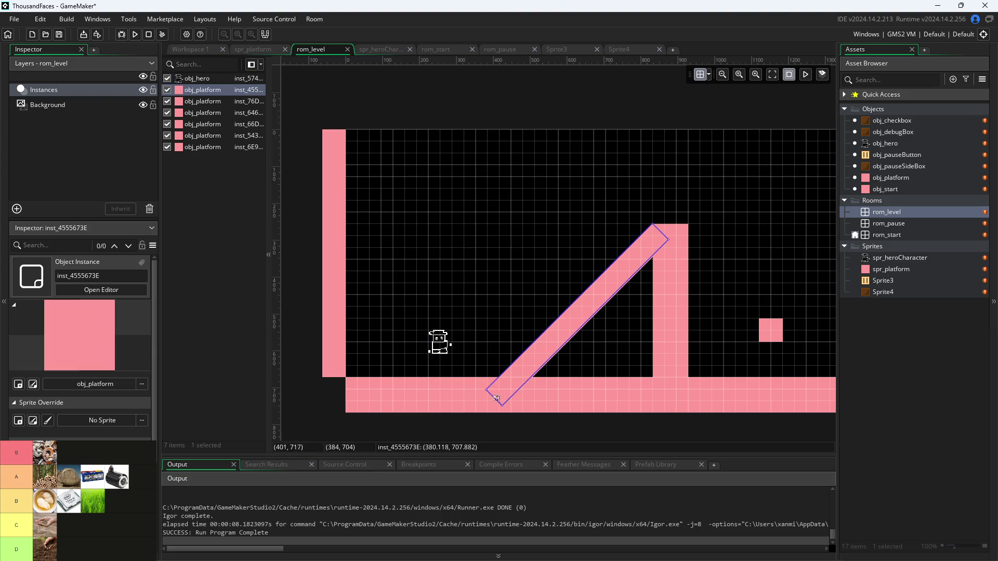
pyautogui.moveTo(494, 397)
pyautogui.mouseDown()
pyautogui.moveTo(575, 319)
pyautogui.moveTo(592, 316)
pyautogui.mouseUp()
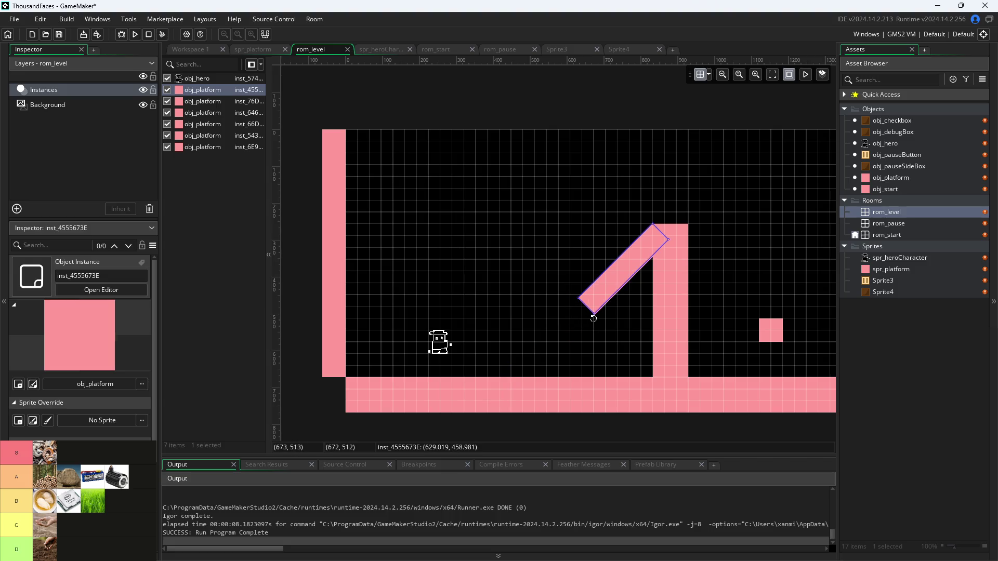
# - Reset the platform's rotation to 0° and place it as a flat ledge left of the pillar
pyautogui.moveTo(593, 318); pyautogui.dragTo(579, 275)
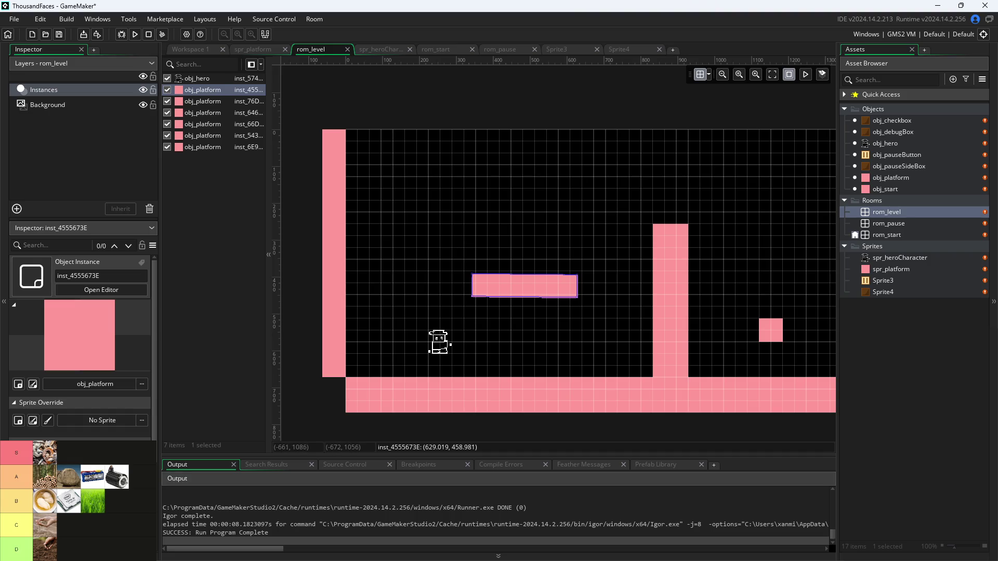
pyautogui.hotkey('ctrl', 'z')
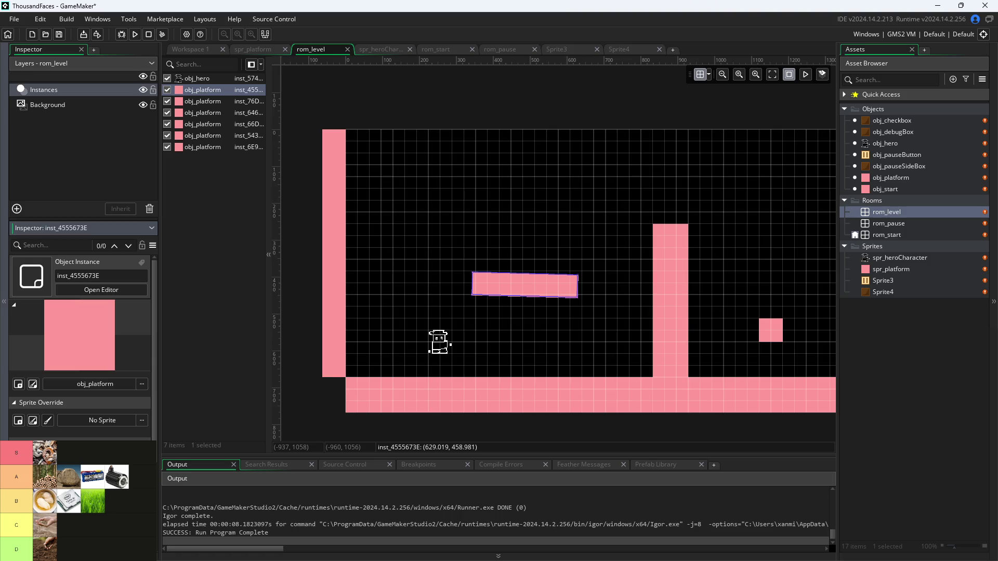
pyautogui.hotkey('ctrl', 'z')
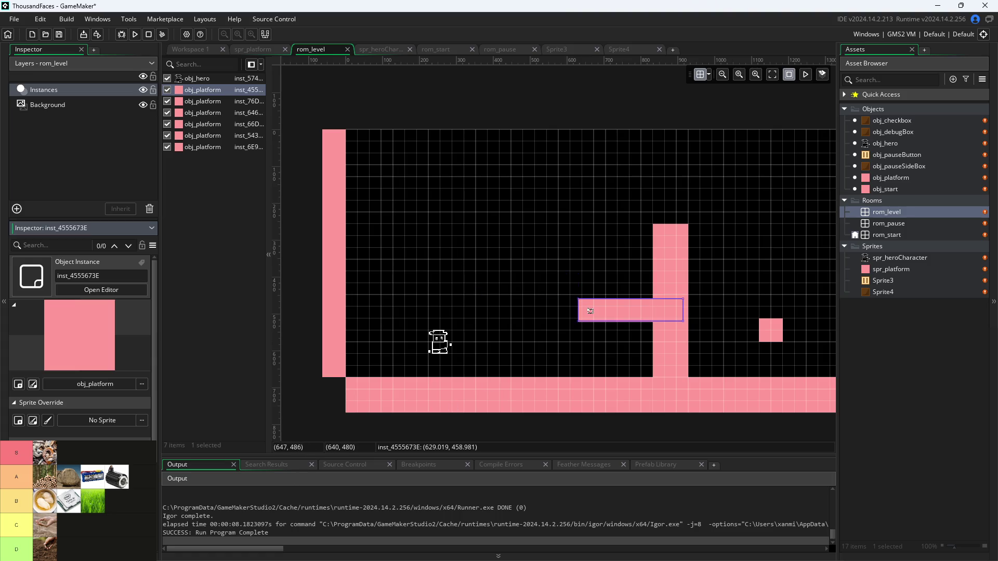
pyautogui.moveTo(594, 312)
pyautogui.mouseDown()
pyautogui.moveTo(513, 334)
pyautogui.moveTo(524, 310)
pyautogui.mouseUp()
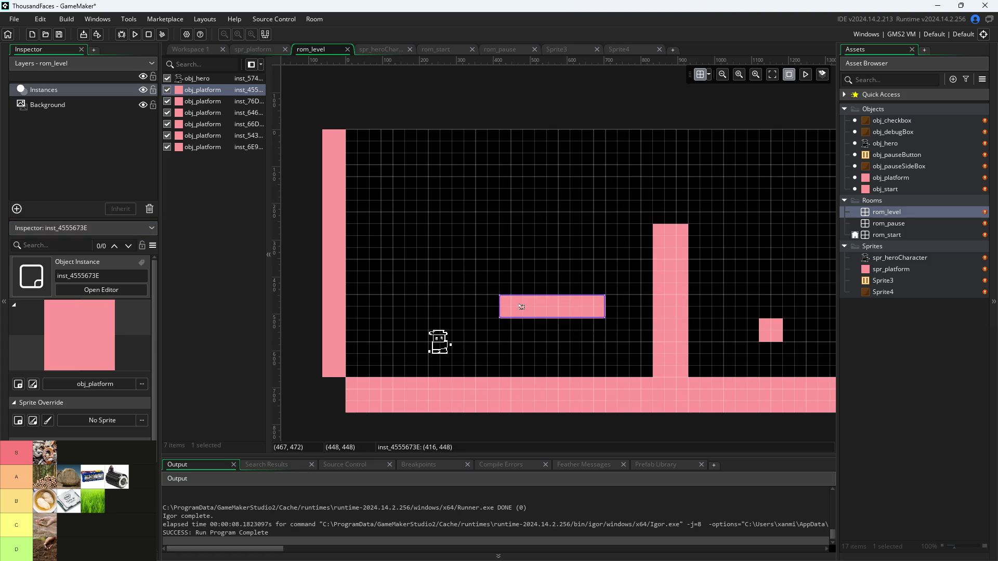
pyautogui.click(286, 285)
# - Run the game, walk and jump the hero toward the pillar, then reopen obj_platform and rom_level
pyautogui.click(197, 51)
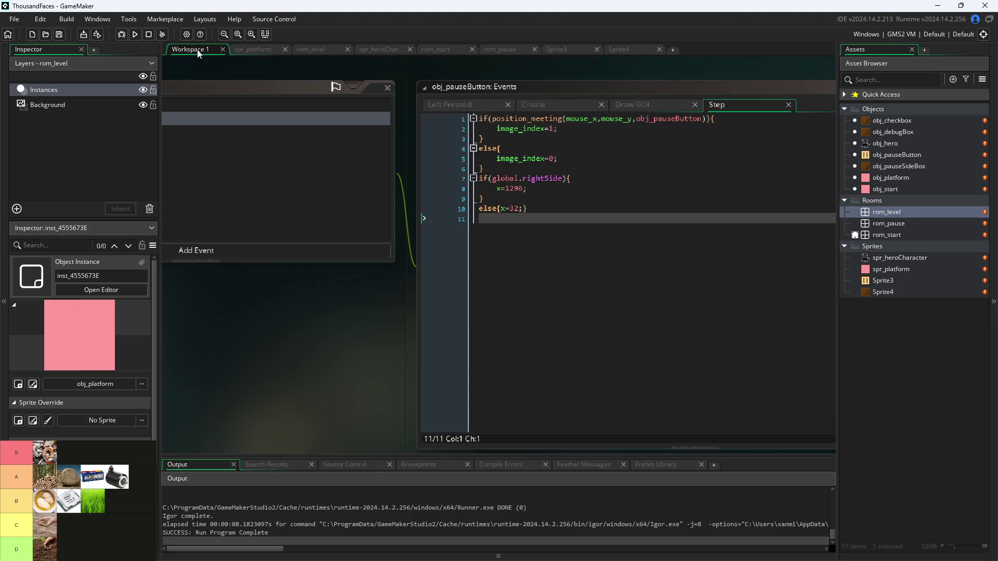
pyautogui.click(135, 35)
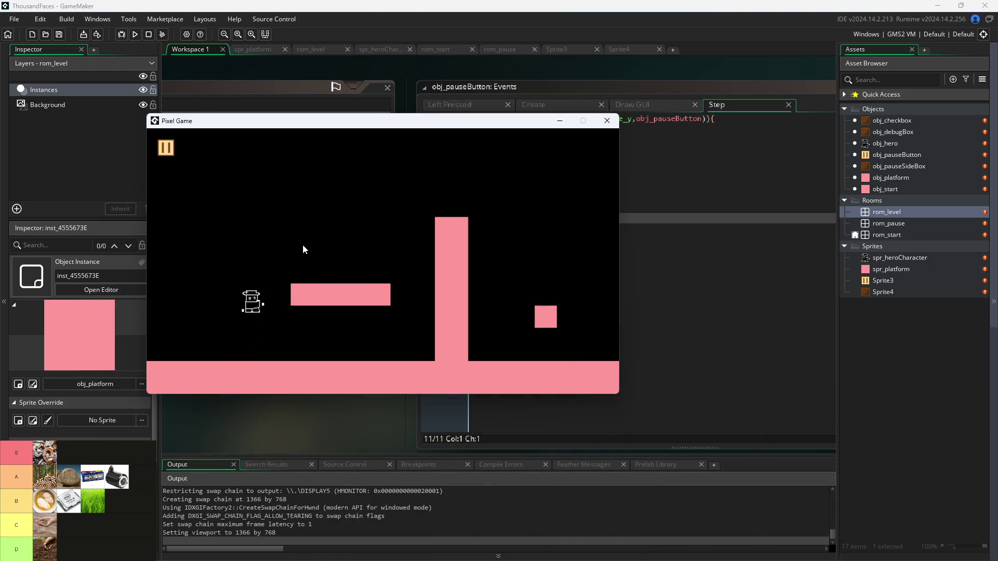
pyautogui.press('Right')
pyautogui.press('space')
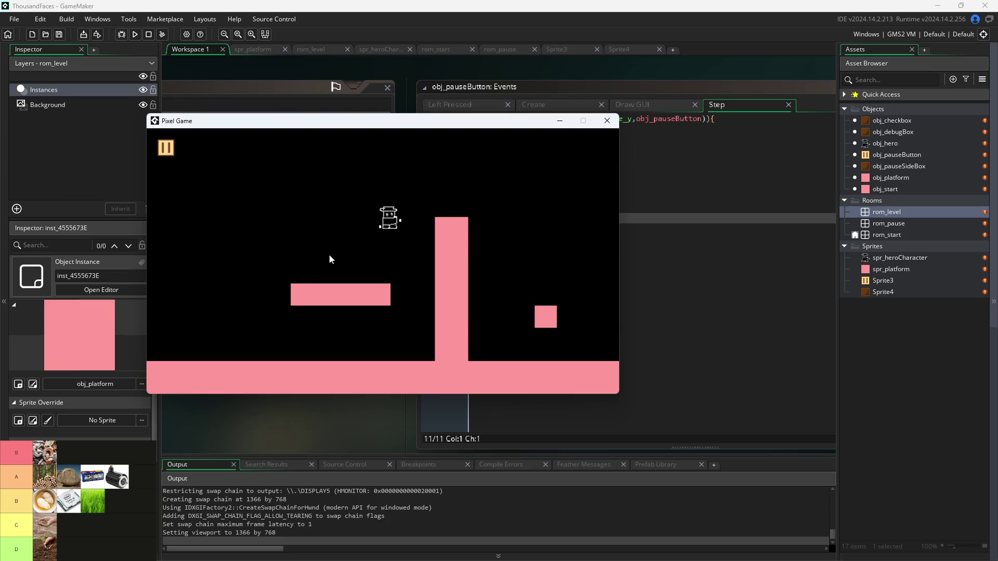
pyautogui.click(607, 120)
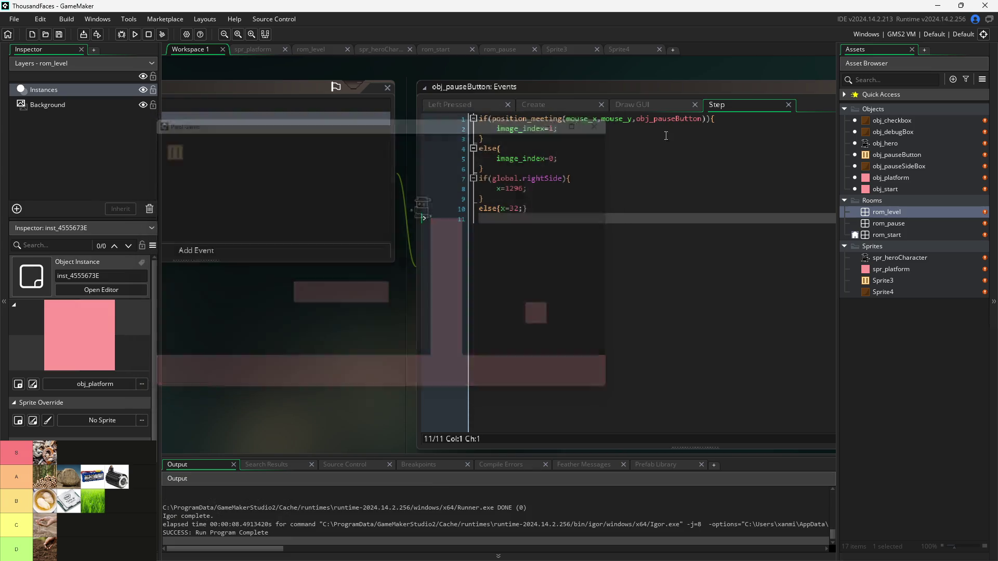
pyautogui.doubleClick(885, 178)
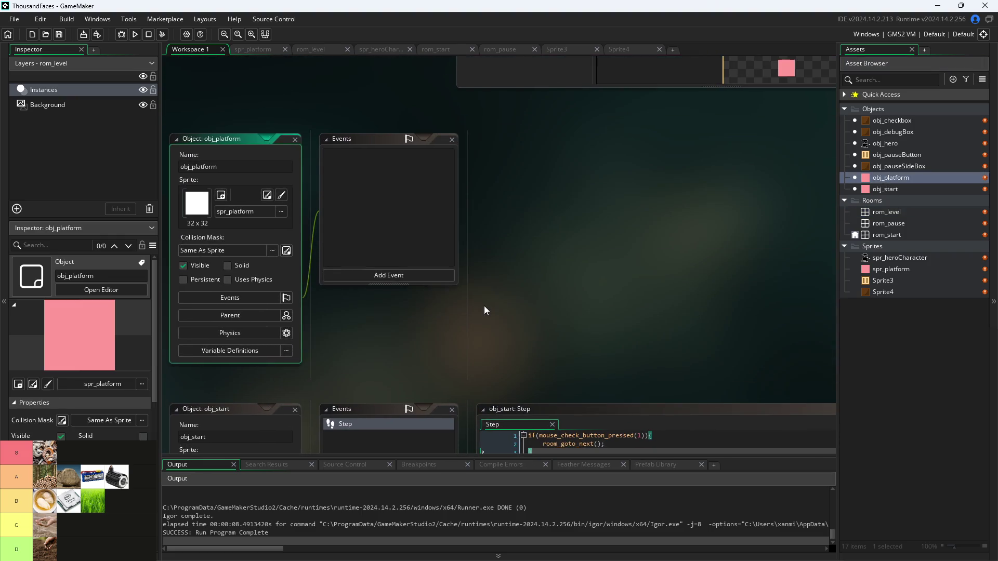
pyautogui.doubleClick(891, 212)
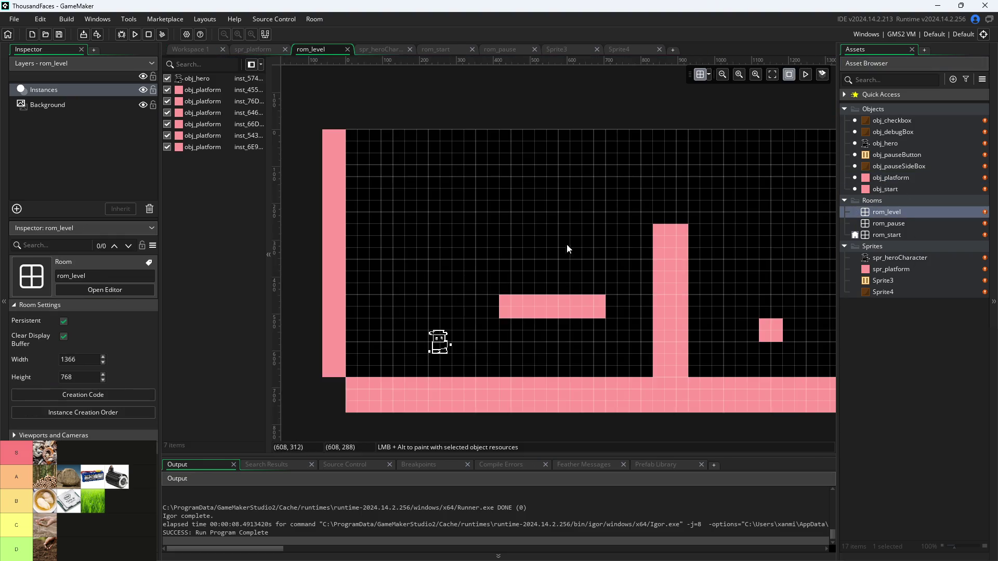
# - Rotate the middle ledge in rom_level to a 45° diagonal
pyautogui.click(551, 307)
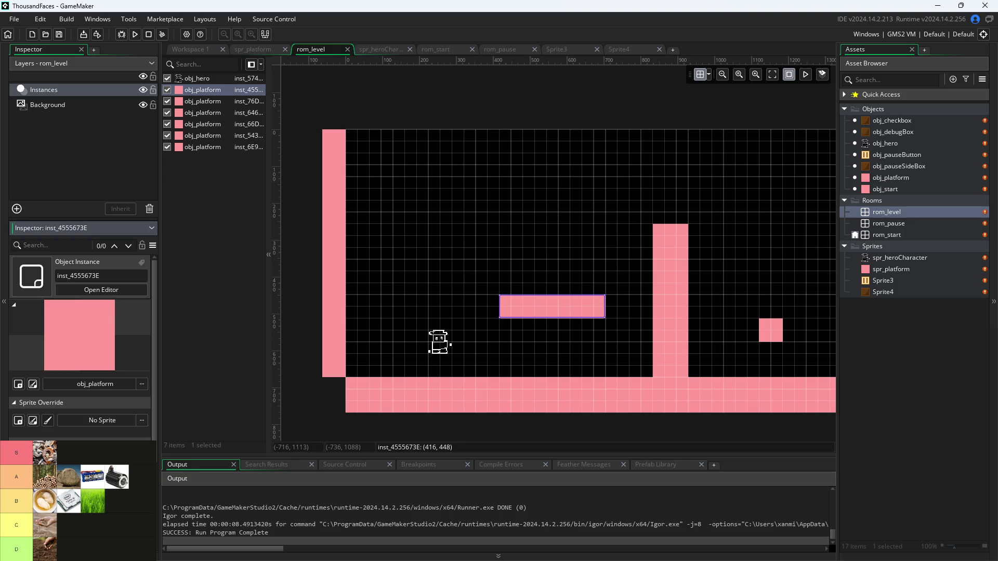
pyautogui.click(282, 263)
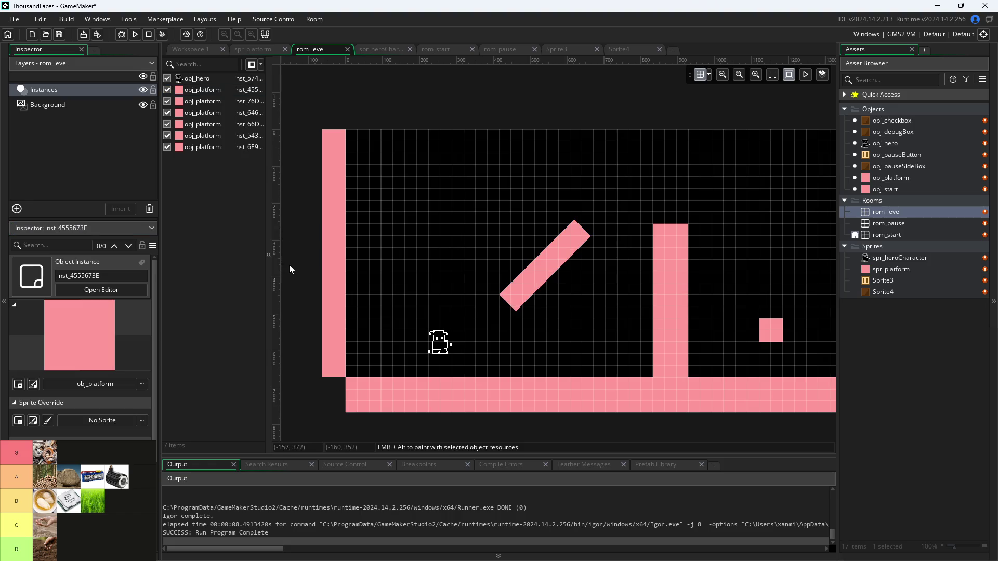
pyautogui.click(194, 52)
# - Playtest past the start screen, moving and jumping the hero around the diagonal platform
pyautogui.click(136, 35)
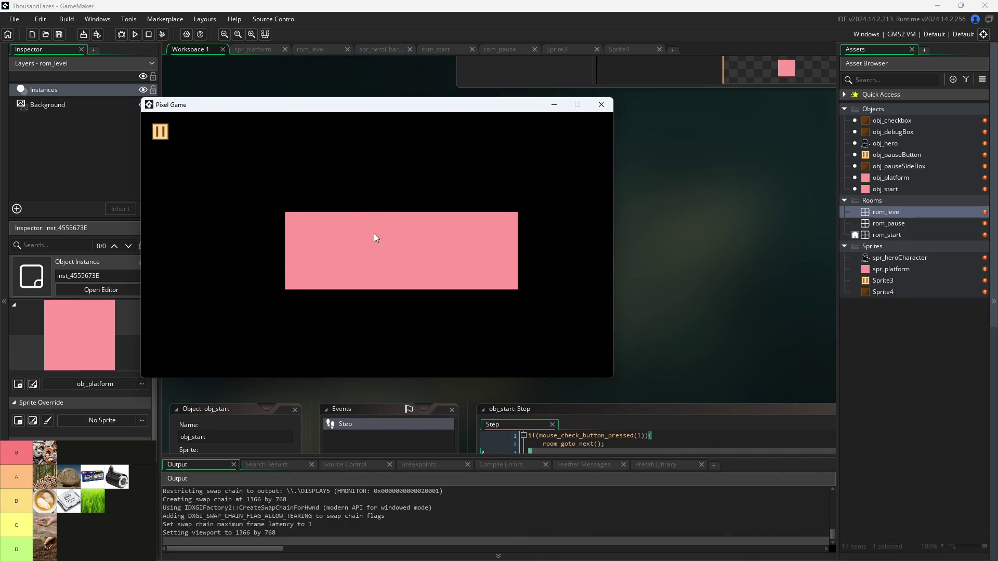
pyautogui.click(374, 234)
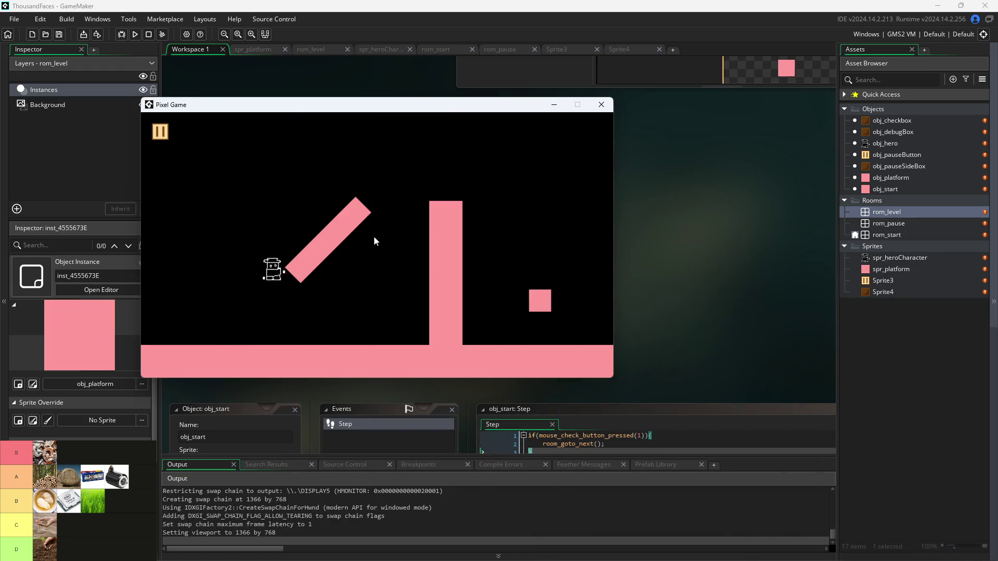
pyautogui.press('Left')
pyautogui.press('Up')
pyautogui.press('Right')
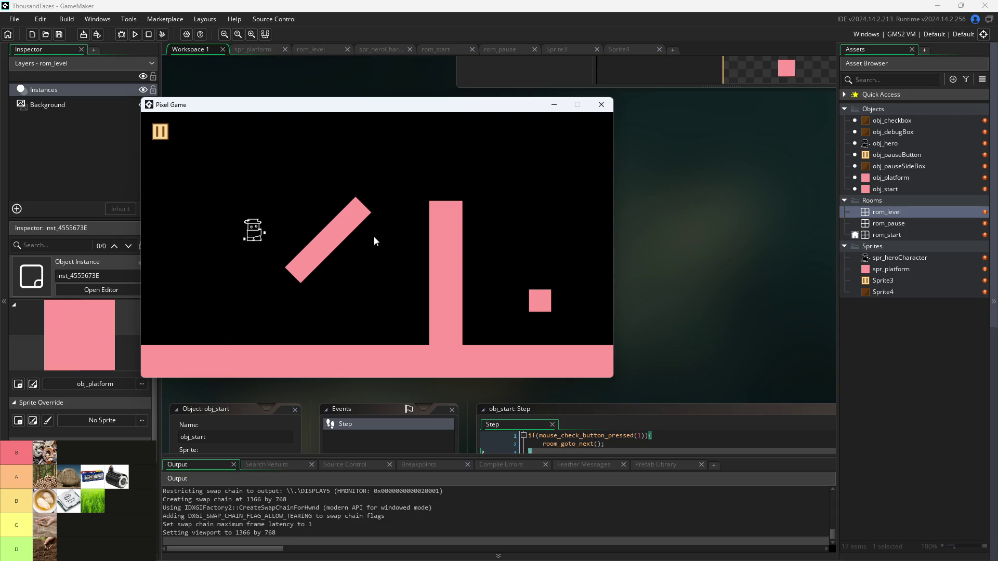
pyautogui.press('Up')
pyautogui.press('Left')
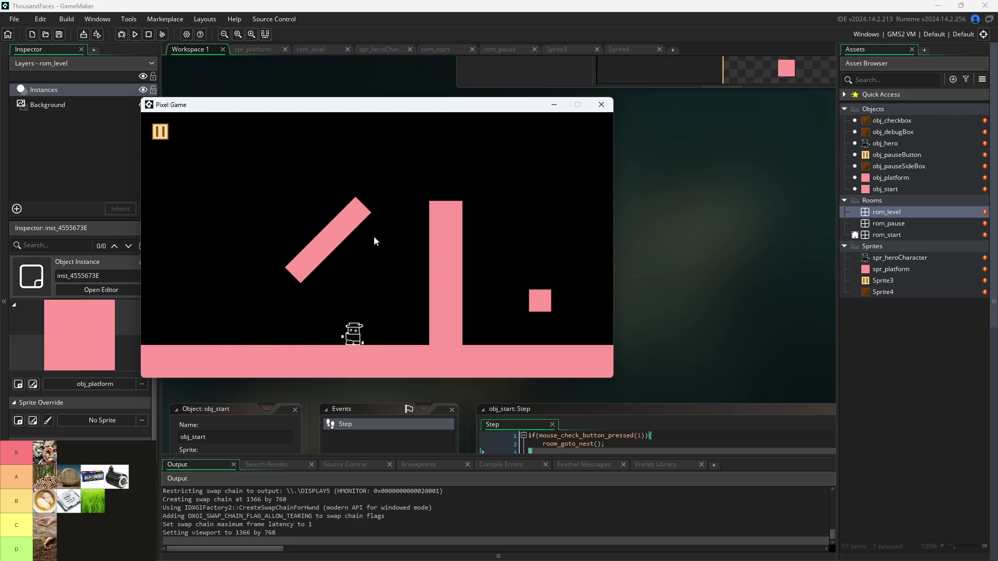
pyautogui.press('Up')
pyautogui.press('Right')
pyautogui.press('Up')
pyautogui.press('Left')
pyautogui.press('Left')
pyautogui.press('Up')
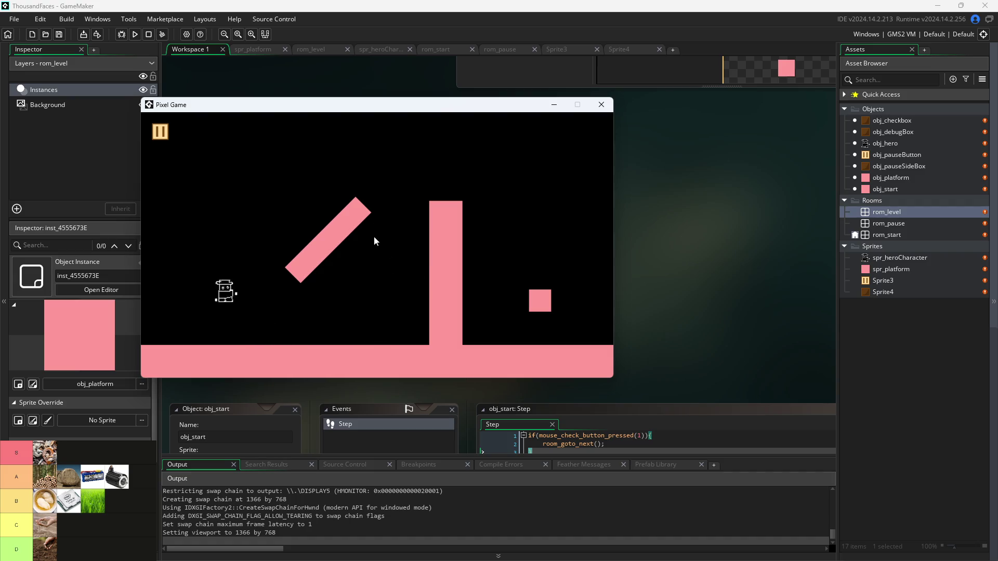
pyautogui.press('Right')
pyautogui.press('Left')
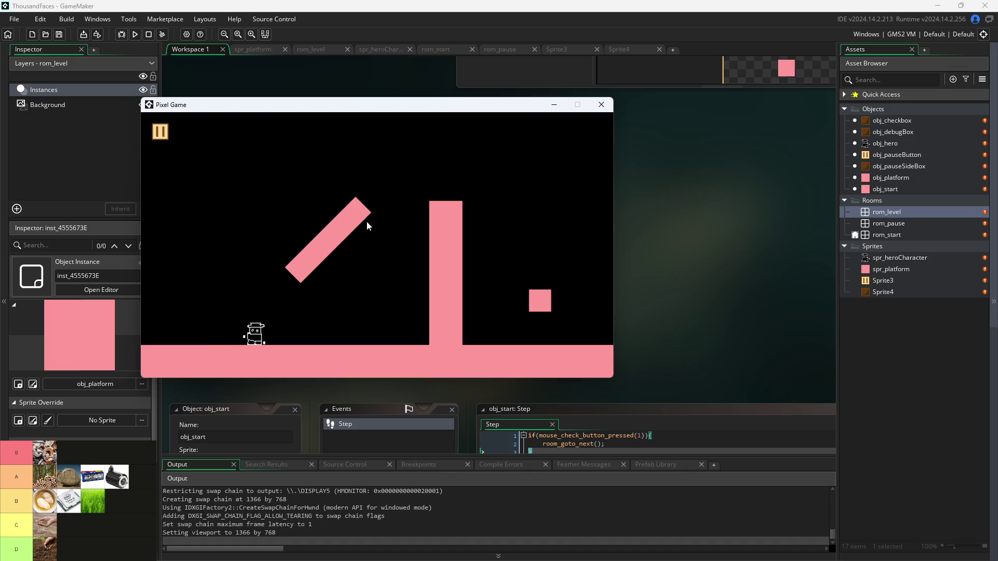
pyautogui.press('Up')
pyautogui.press('Left')
# - Close the game, reopen rom_level and move the diagonal platform down-right to (480, 608)
pyautogui.click(601, 105)
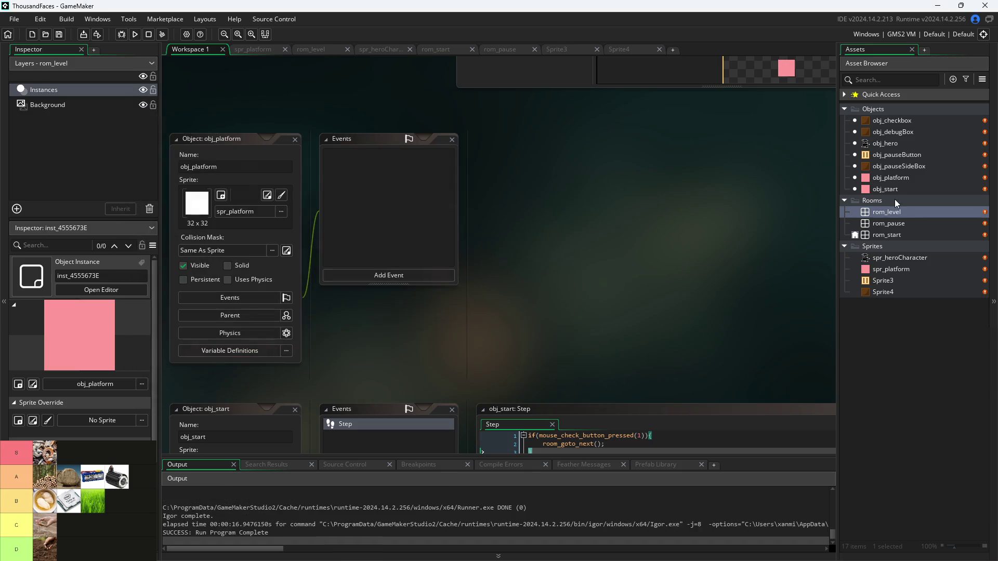
pyautogui.click(887, 179)
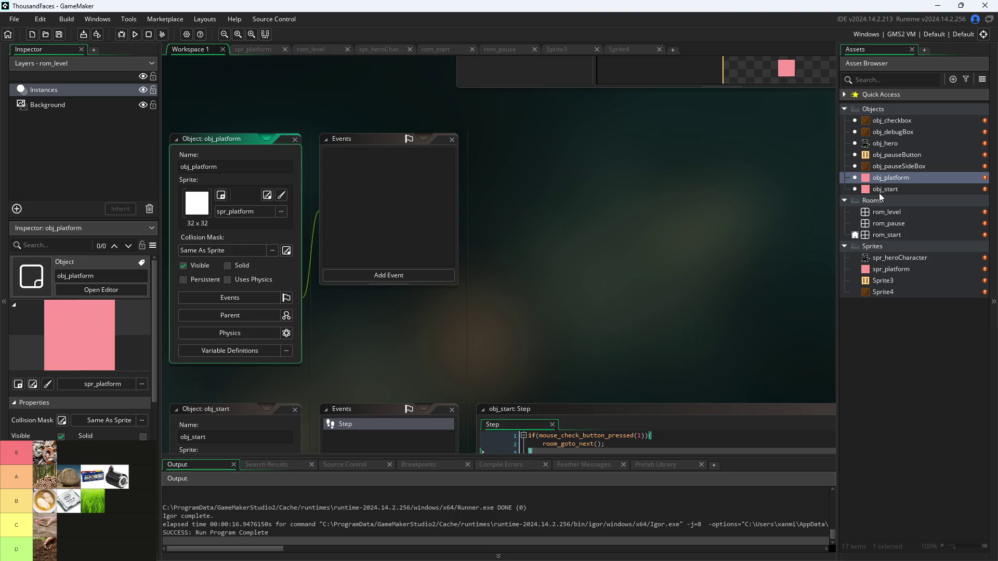
pyautogui.doubleClick(895, 212)
pyautogui.click(558, 302)
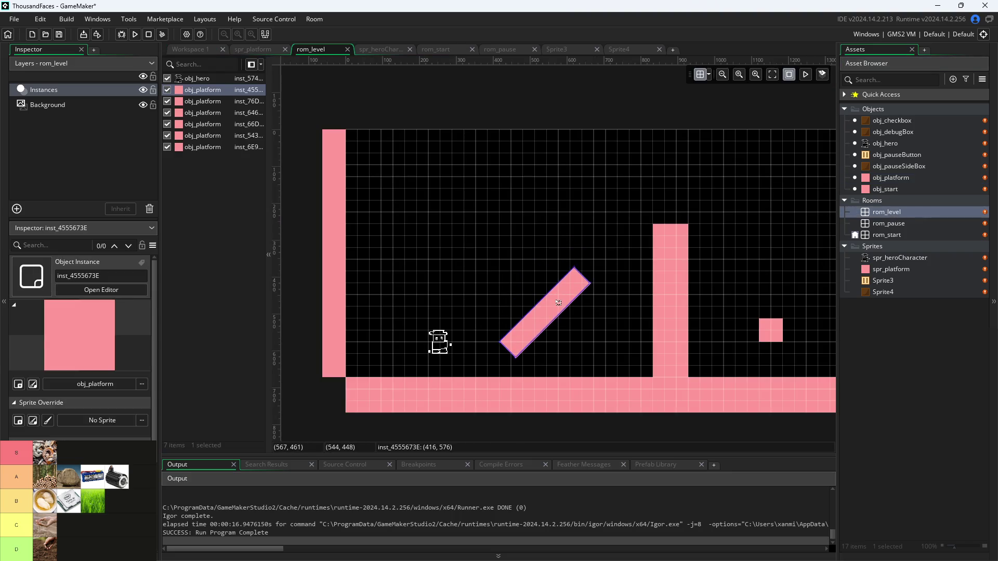
pyautogui.moveTo(558, 303)
pyautogui.mouseDown()
pyautogui.moveTo(559, 314)
pyautogui.moveTo(582, 314)
pyautogui.mouseUp()
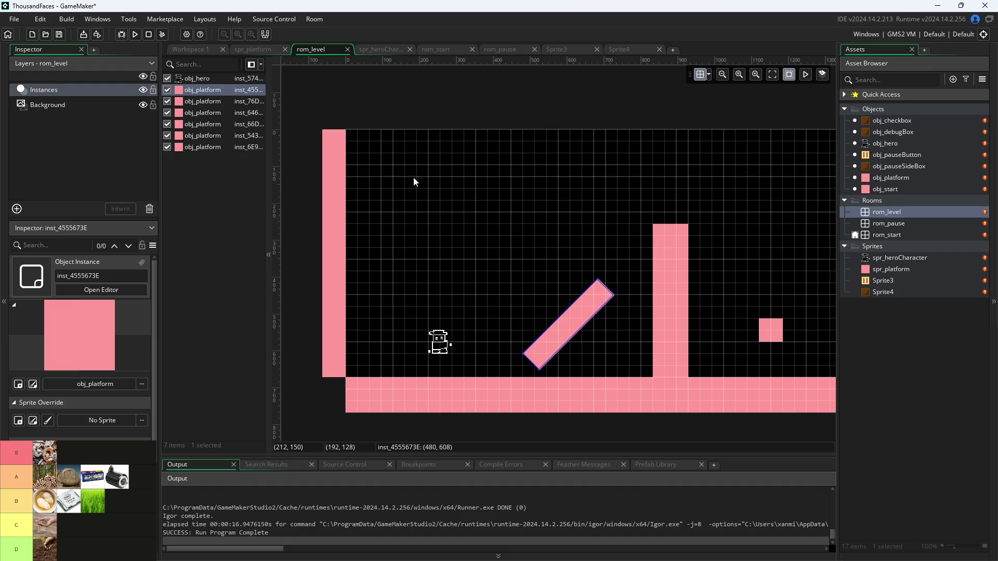
# - Playtest the level moving the hero, then pause and turn on Debug Stats
pyautogui.click(196, 52)
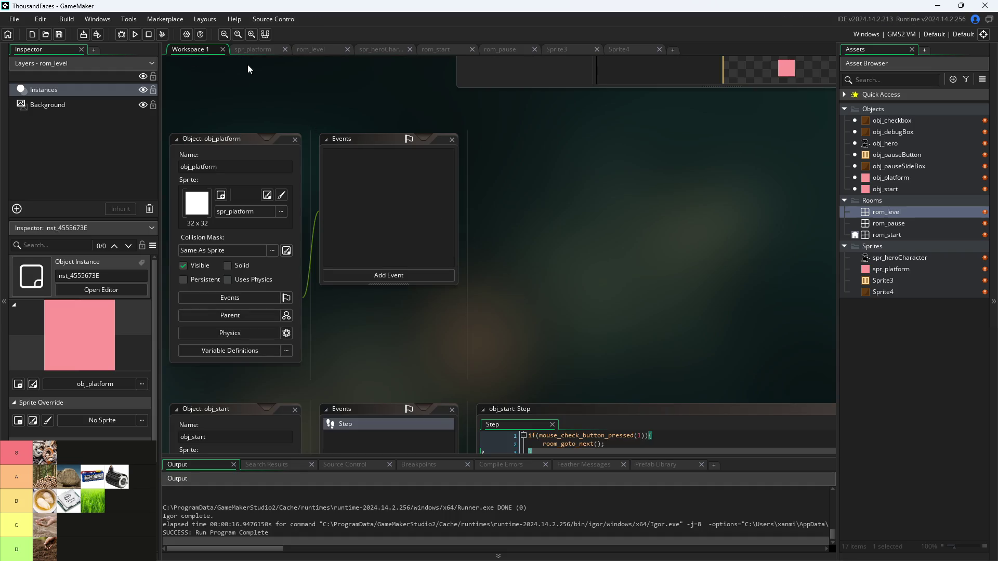
pyautogui.click(136, 34)
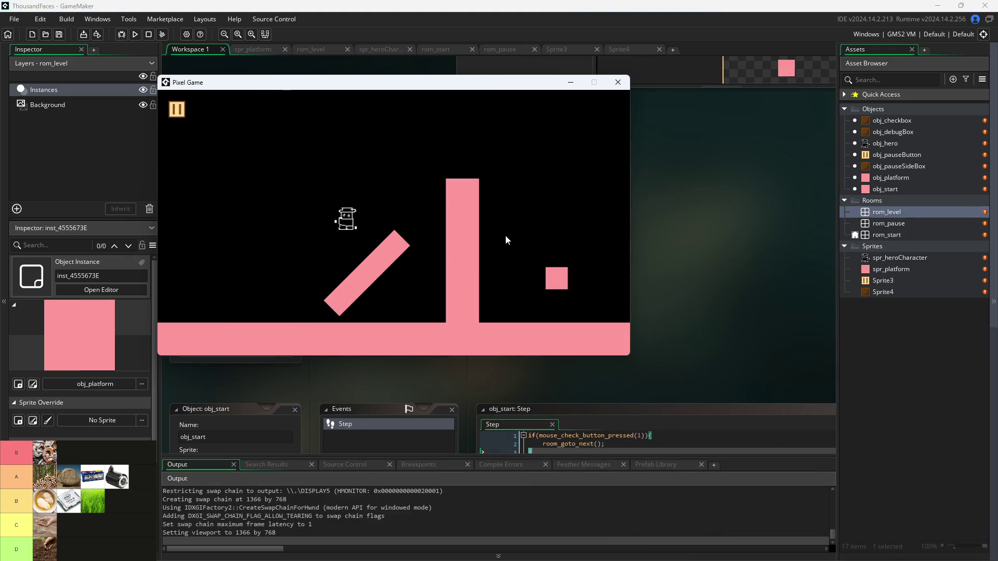
pyautogui.press('Right')
pyautogui.press('Left')
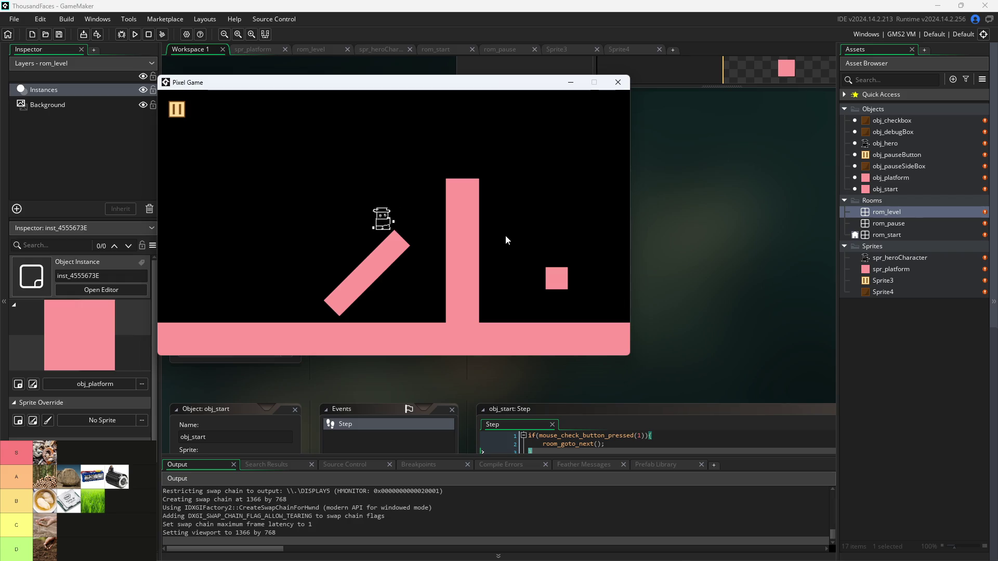
pyautogui.press('Up')
pyautogui.press('Left')
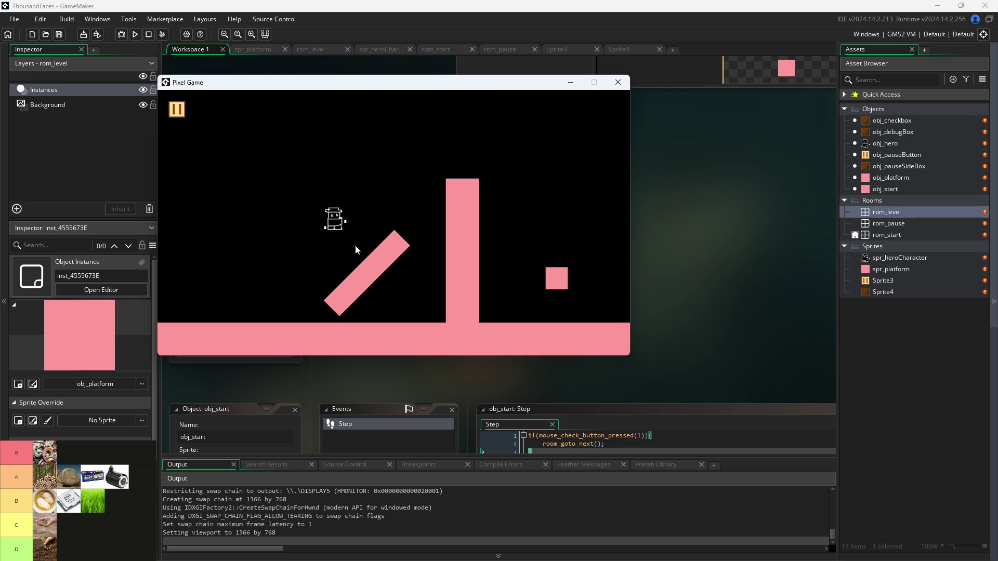
pyautogui.click(175, 108)
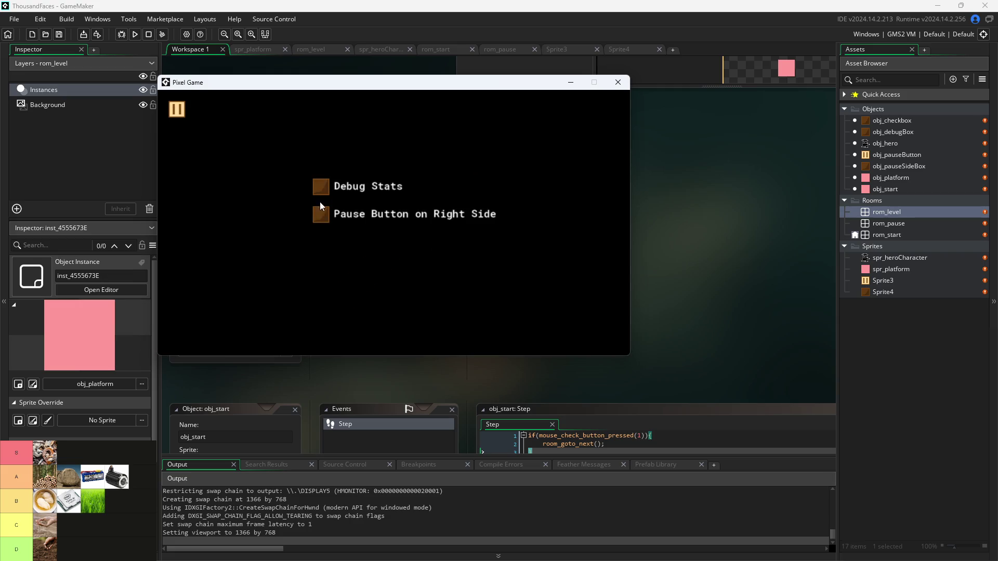
pyautogui.click(319, 190)
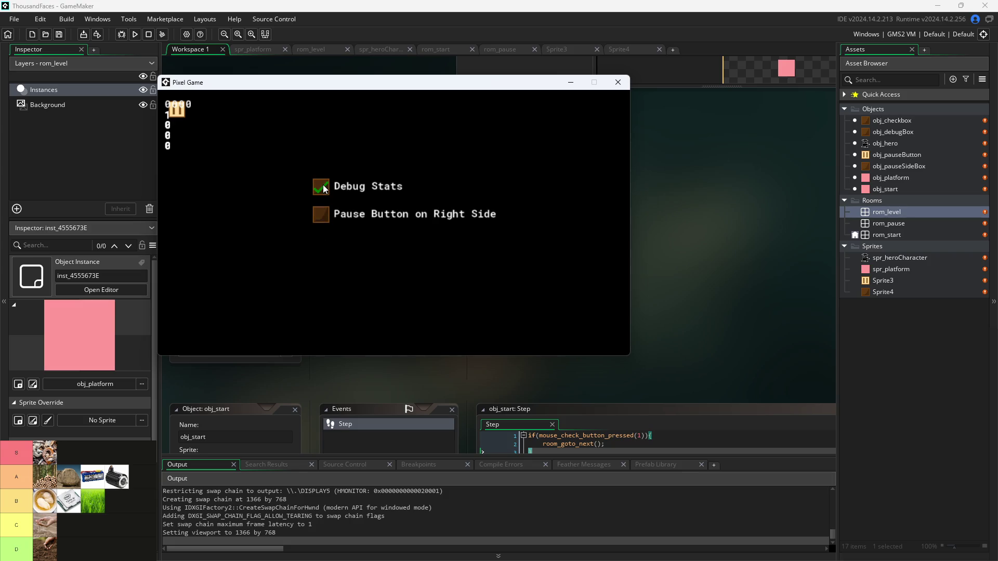
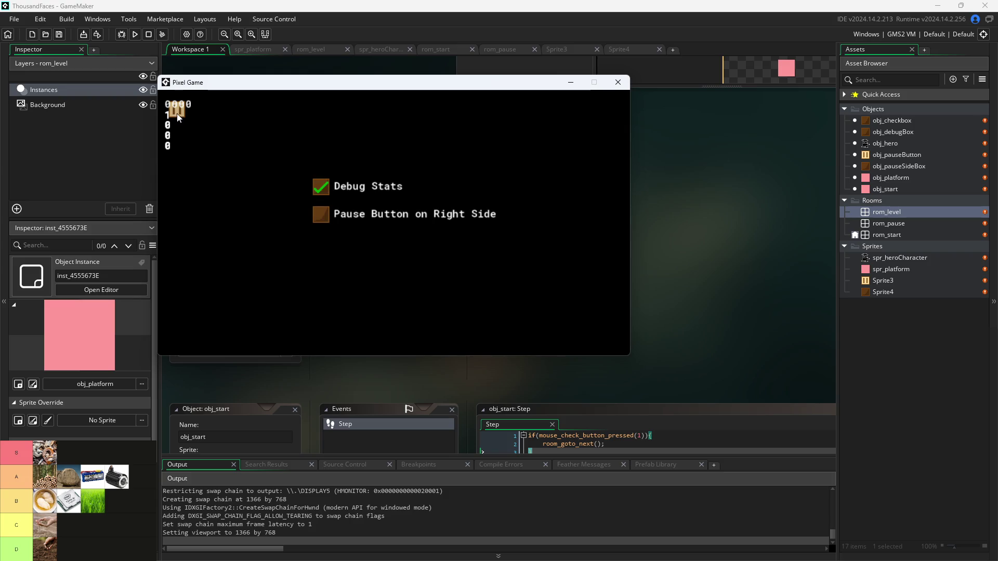
# - Close the running Pixel Game and open the obj_debugBox object editor
pyautogui.click(617, 82)
pyautogui.click(888, 132)
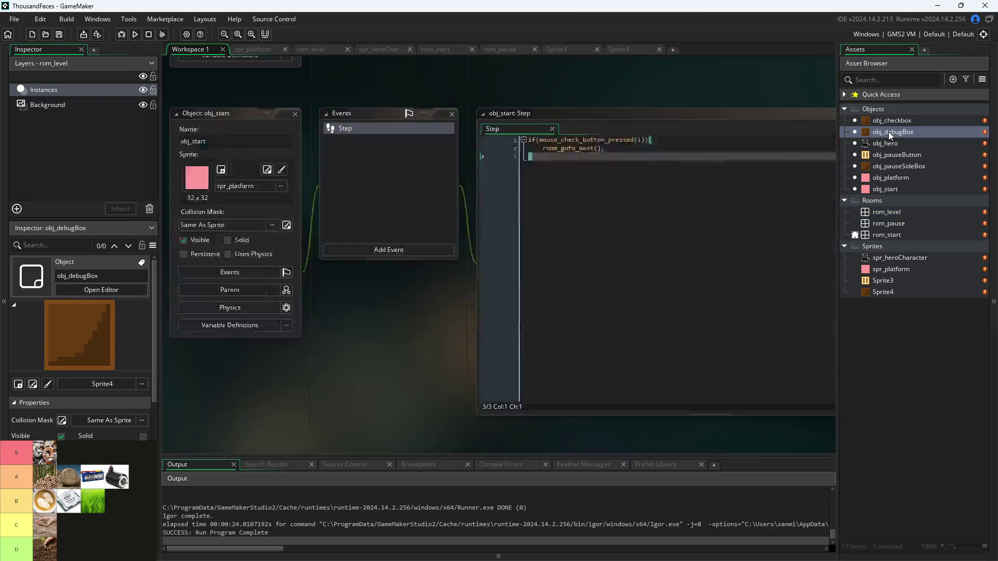
pyautogui.doubleClick(888, 132)
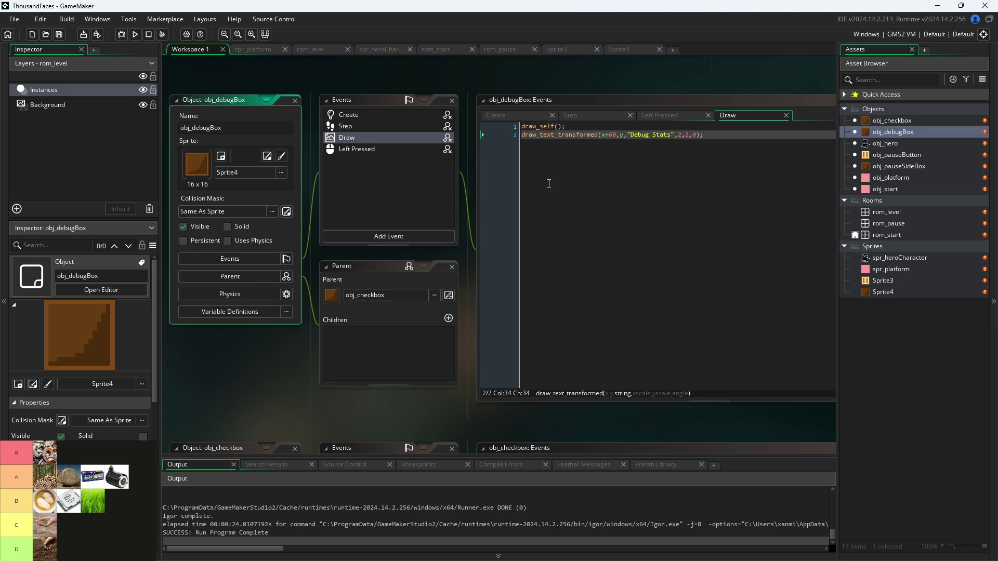
# - Review obj_debugBox's Step code around the image_index=3 line
pyautogui.click(605, 113)
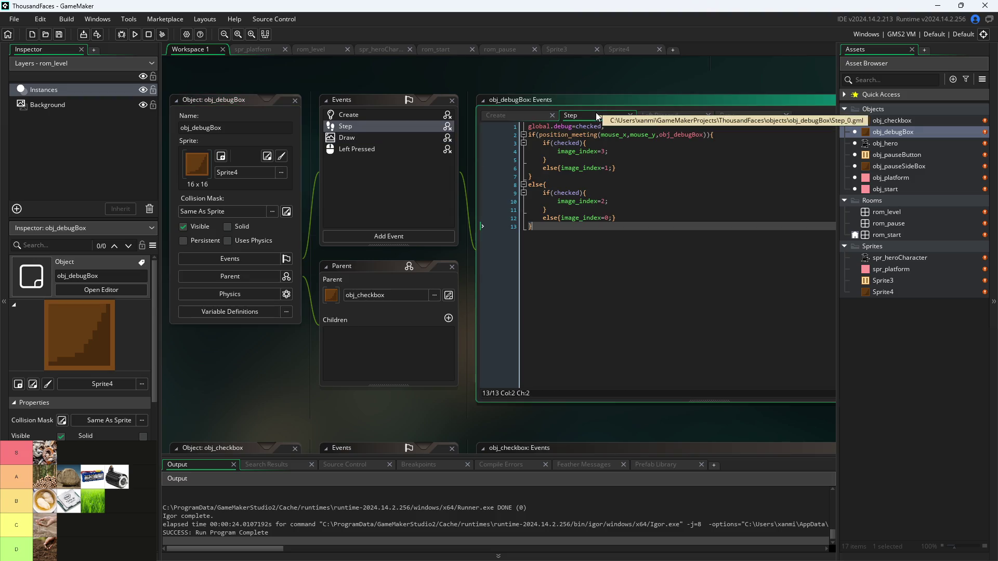
pyautogui.click(607, 151)
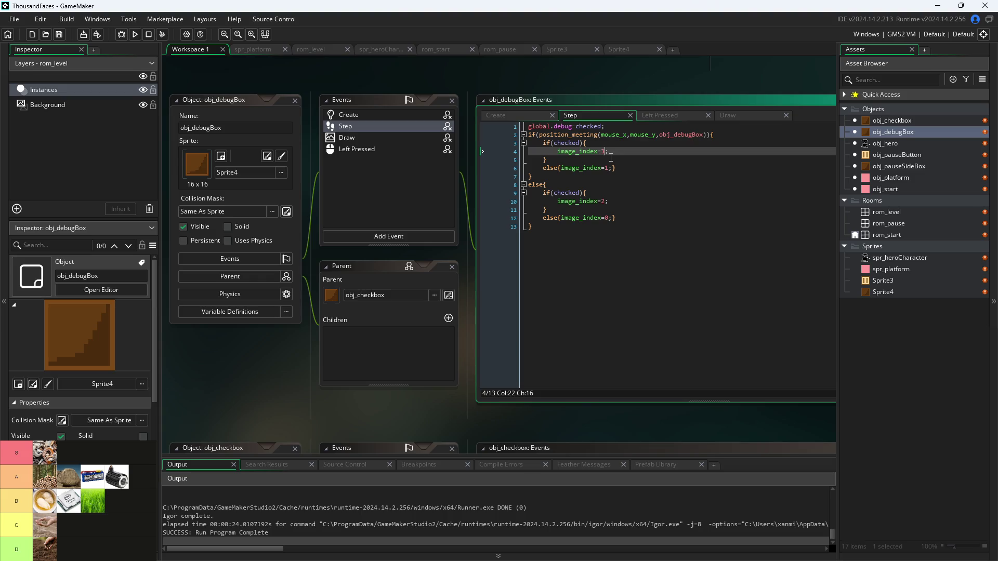
pyautogui.click(558, 151)
# - In obj_pauseSideBox's Step code, change line 2's obj_debugBox to obj_pauseSideBox and save
pyautogui.doubleClick(894, 120)
pyautogui.doubleClick(908, 166)
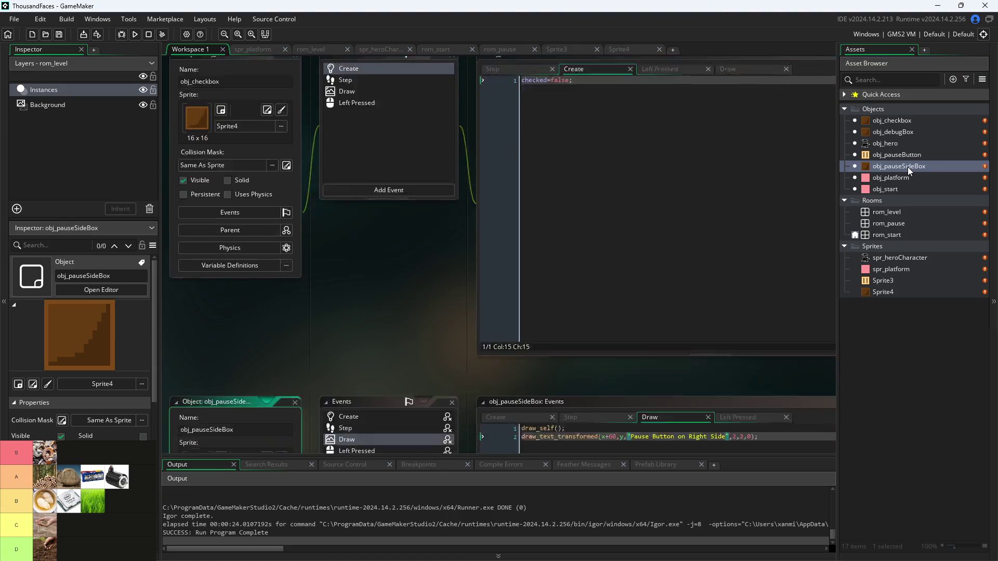
pyautogui.click(591, 113)
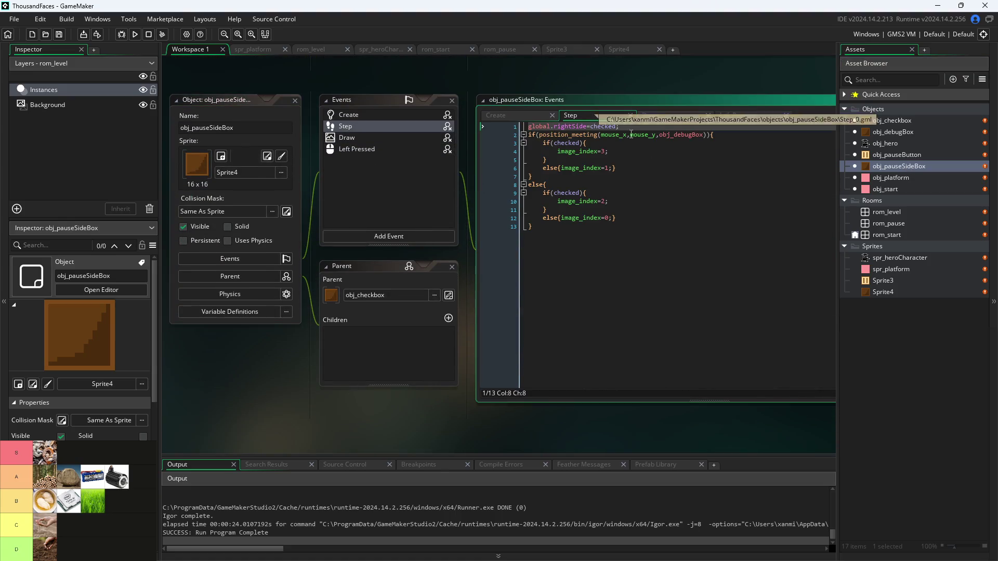
pyautogui.click(676, 136)
pyautogui.moveTo(697, 138); pyautogui.dragTo(701, 137)
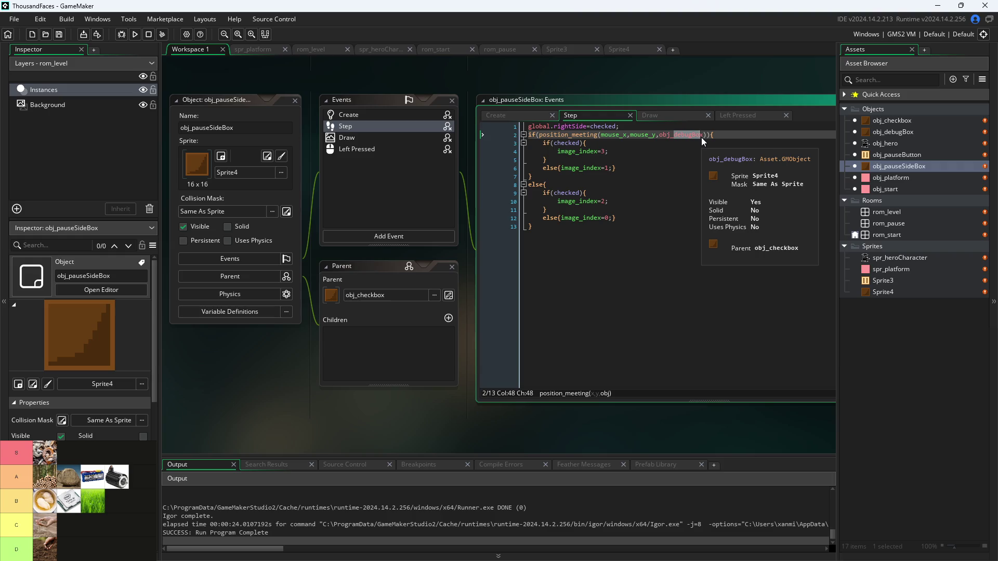
pyautogui.write('paus')
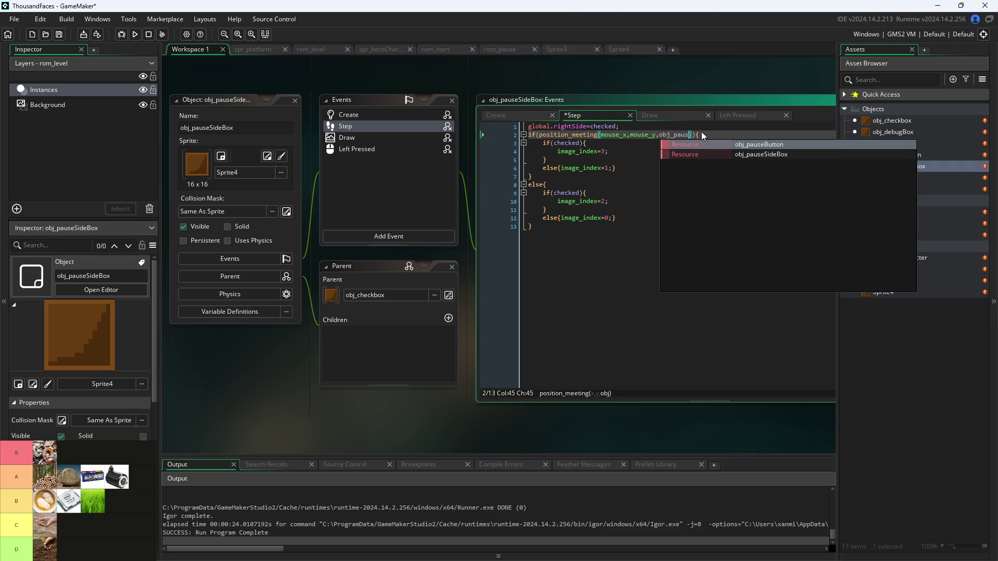
pyautogui.press('Down')
pyautogui.press('Return')
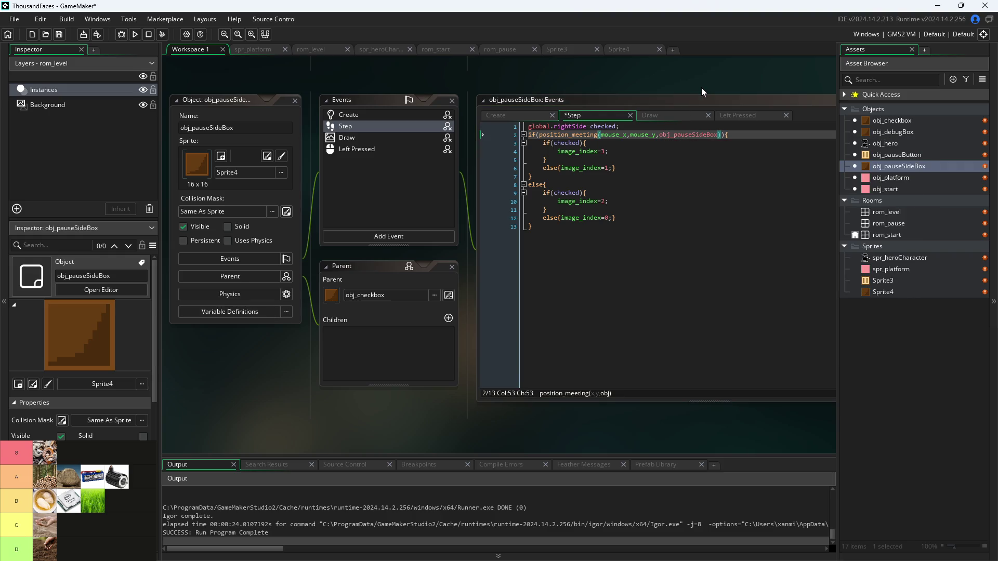
pyautogui.hotkey('ctrl', 's')
# - Run the game and enable Debug Stats and Pause Button on Right Side from the pause menu
pyautogui.click(135, 34)
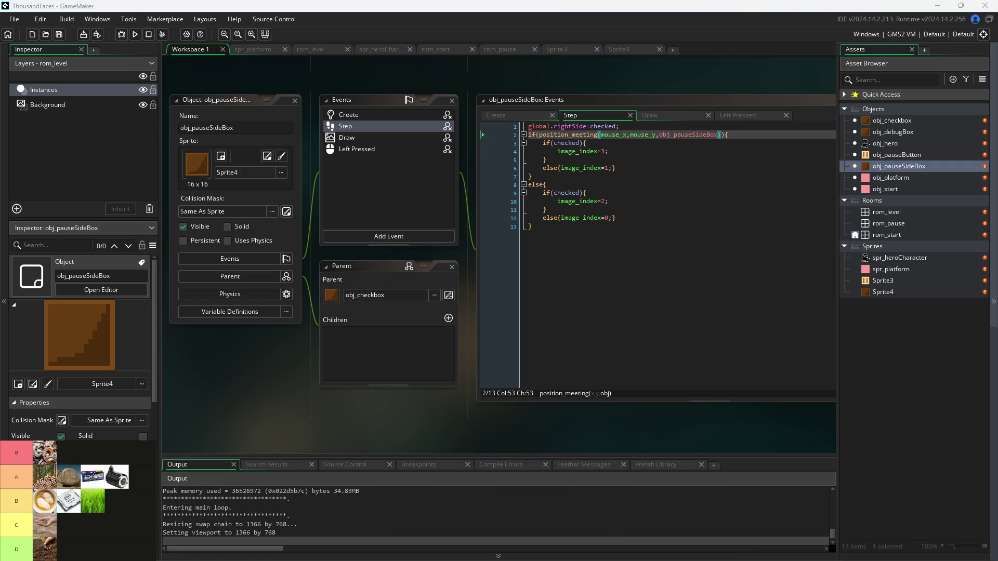
pyautogui.click(393, 225)
pyautogui.click(155, 131)
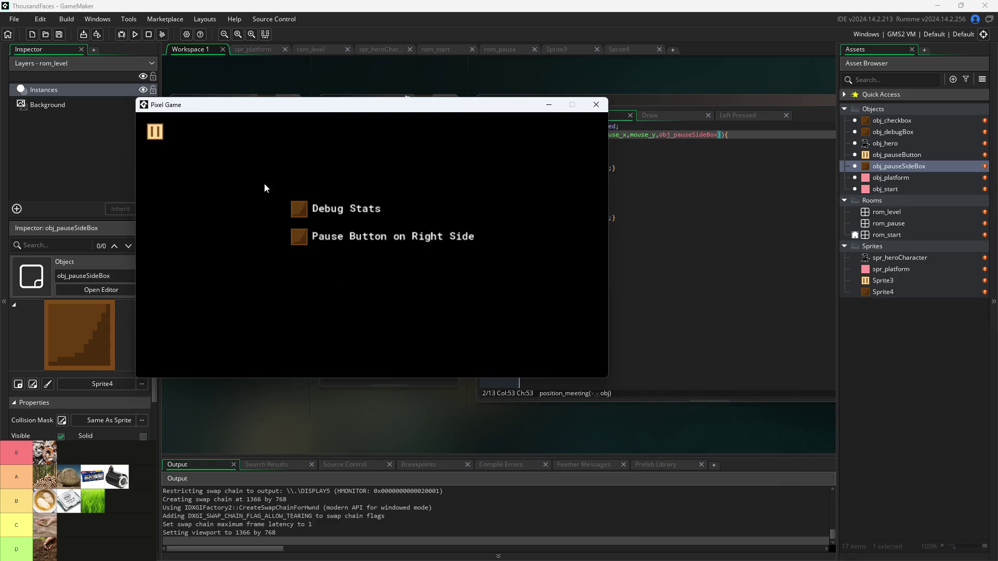
pyautogui.click(299, 237)
pyautogui.click(299, 210)
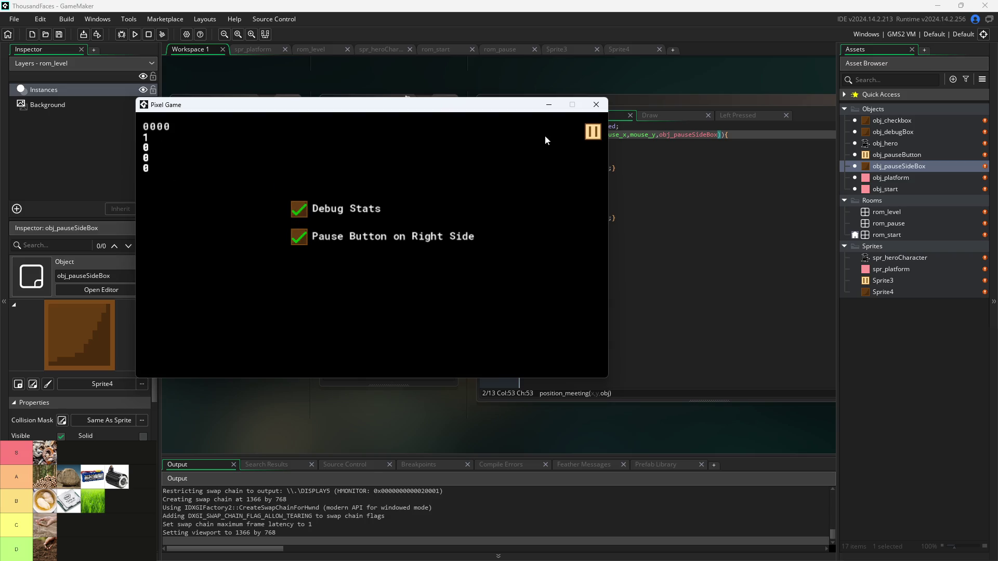
pyautogui.click(593, 132)
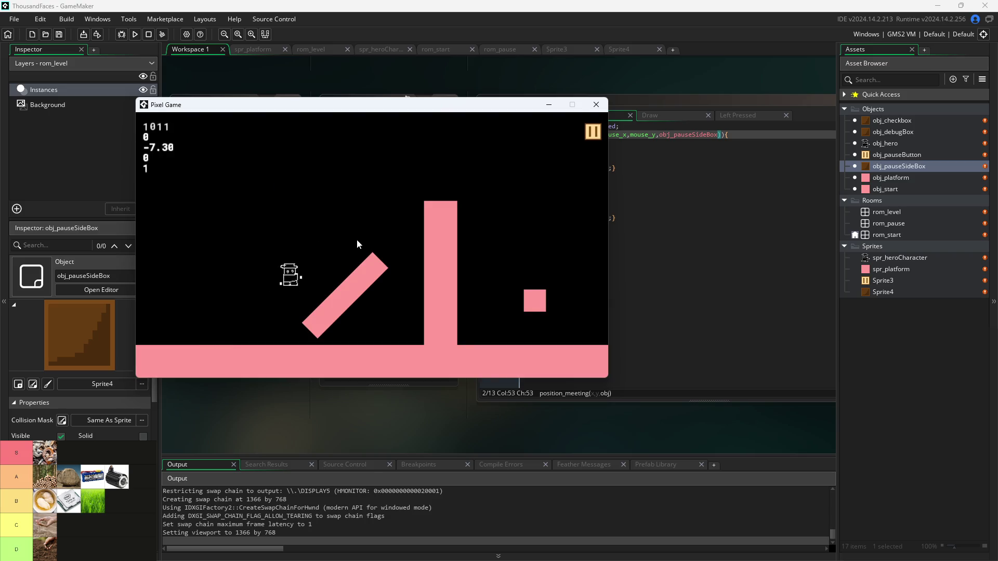
# - Play the level, jumping the hero left and right onto the tall pillar
pyautogui.press('Left')
pyautogui.press('space')
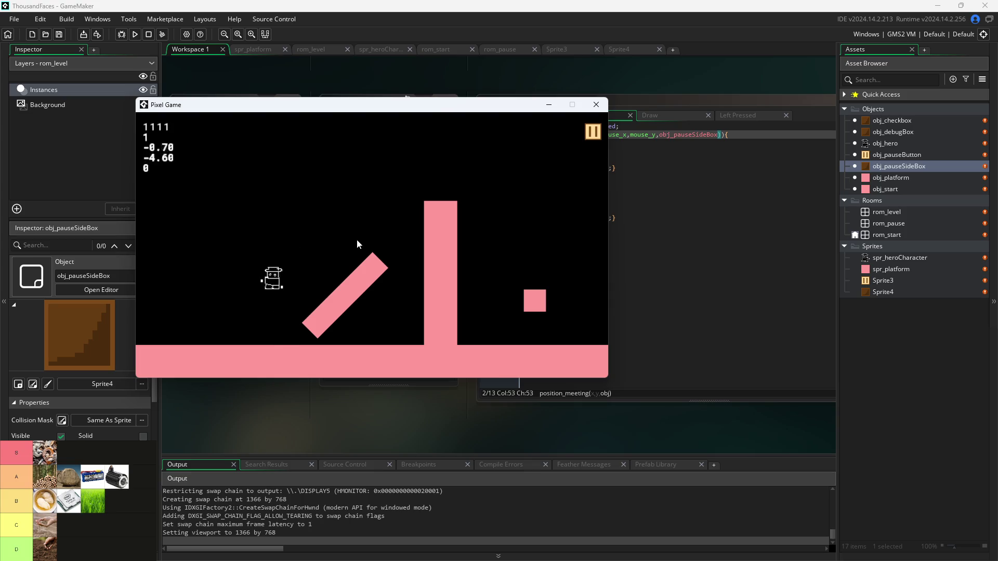
pyautogui.press('Right')
pyautogui.press('Left')
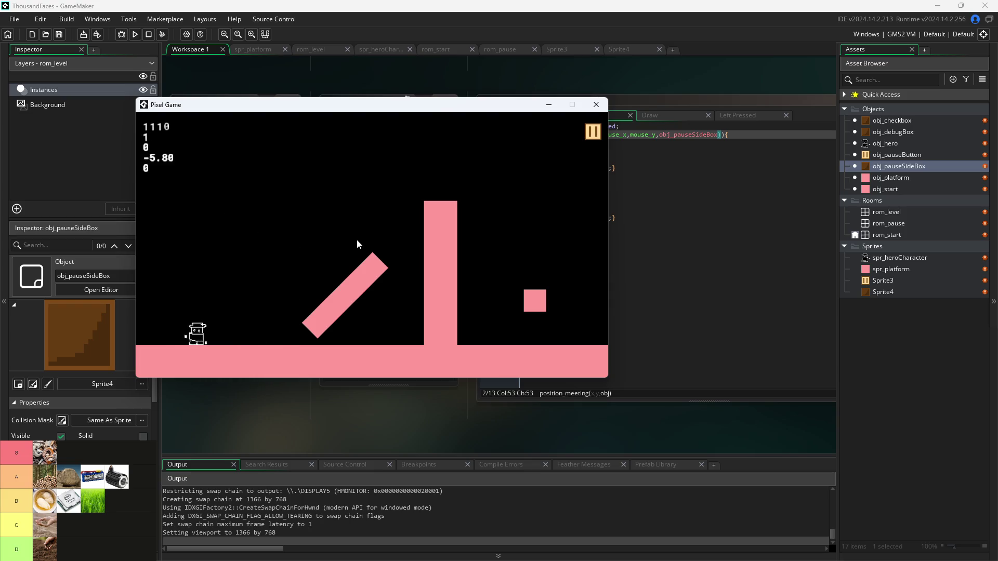
pyautogui.press('Right')
pyautogui.press('space')
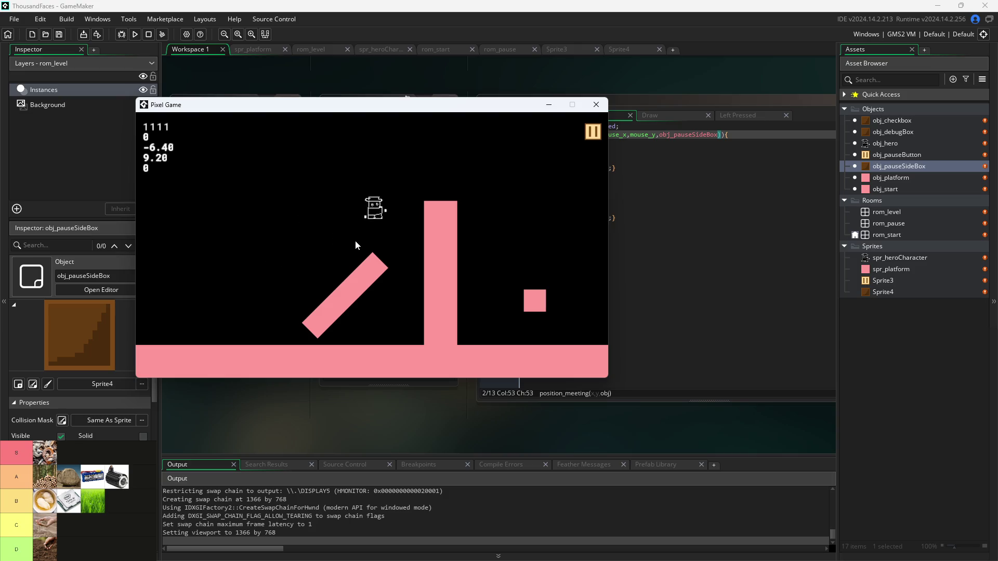
pyautogui.press('Left')
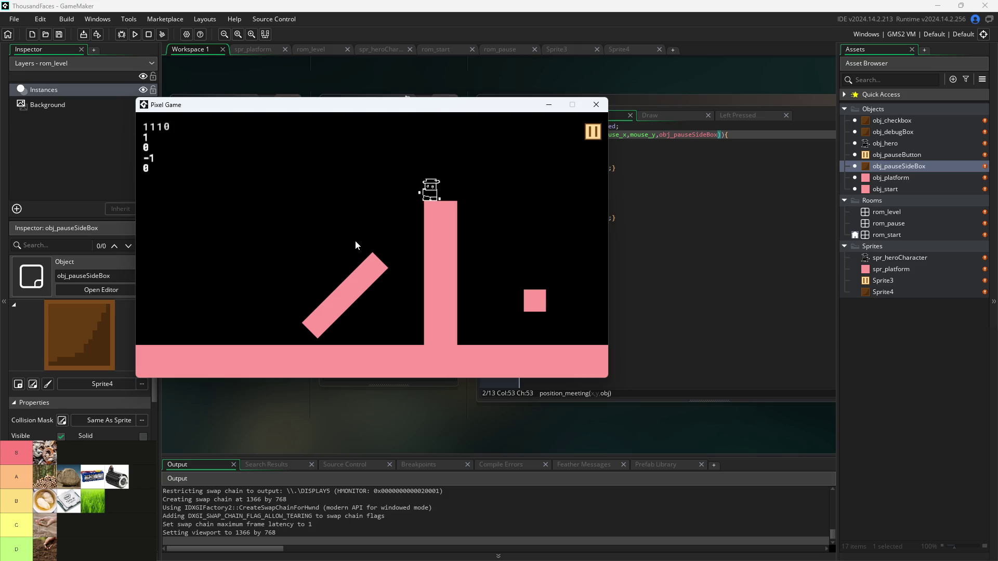
pyautogui.press('Left')
pyautogui.press('space')
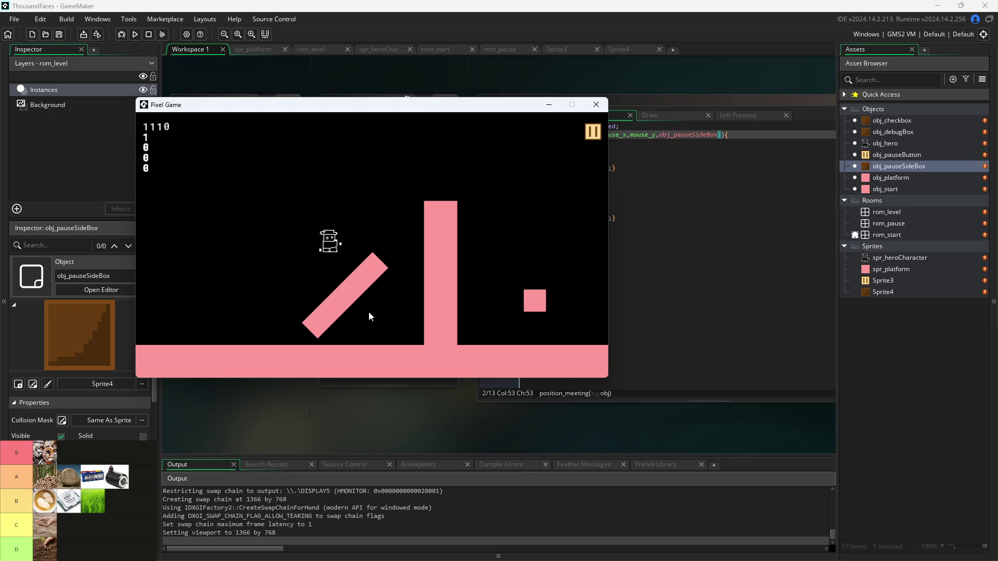
# - Close the game, then flatten rom_level's diagonal platform and raise it to (480, 448)
pyautogui.click(596, 104)
pyautogui.doubleClick(887, 212)
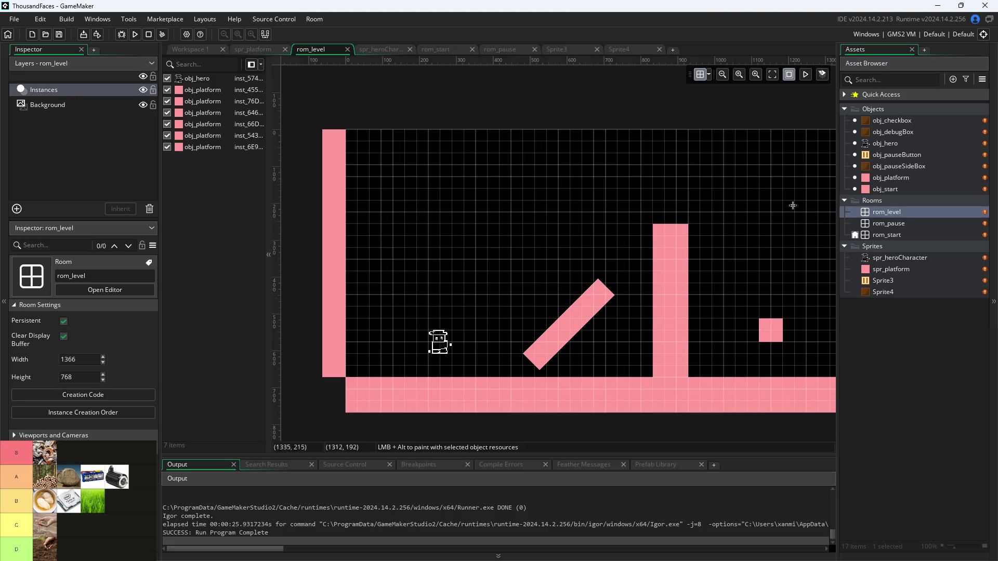
pyautogui.click(584, 327)
pyautogui.click(83, 228)
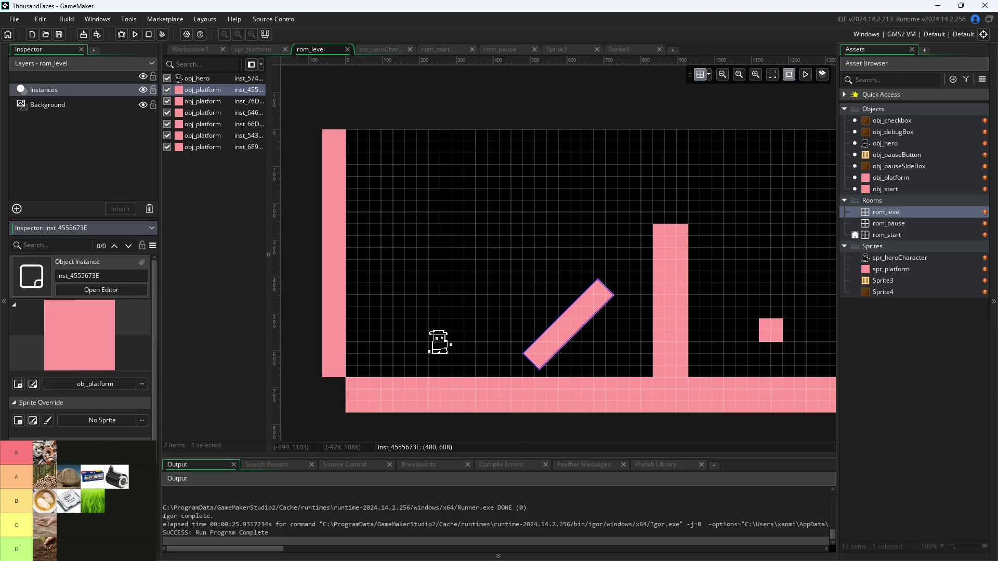
pyautogui.hotkey('ctrl', 'z')
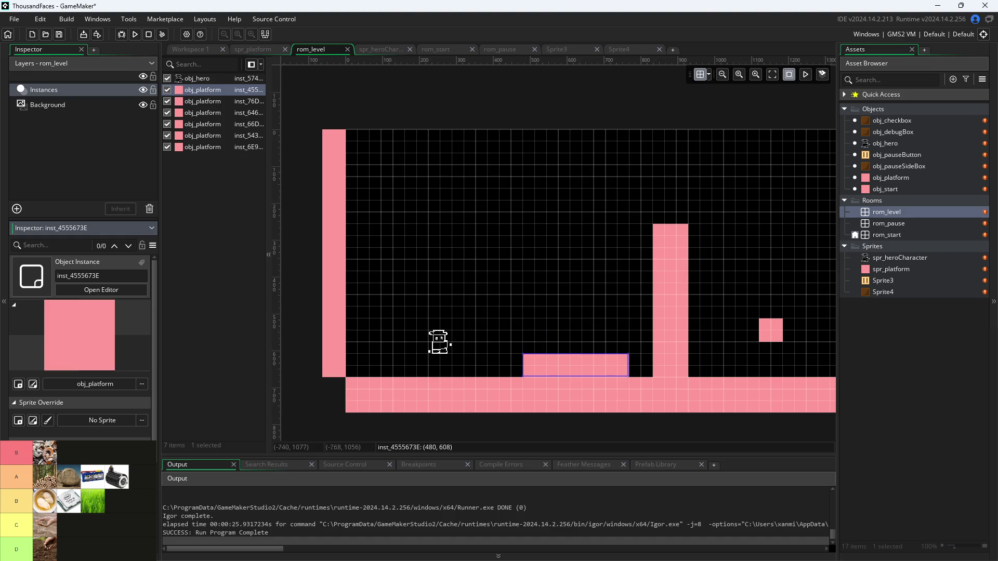
pyautogui.moveTo(595, 368); pyautogui.dragTo(595, 310)
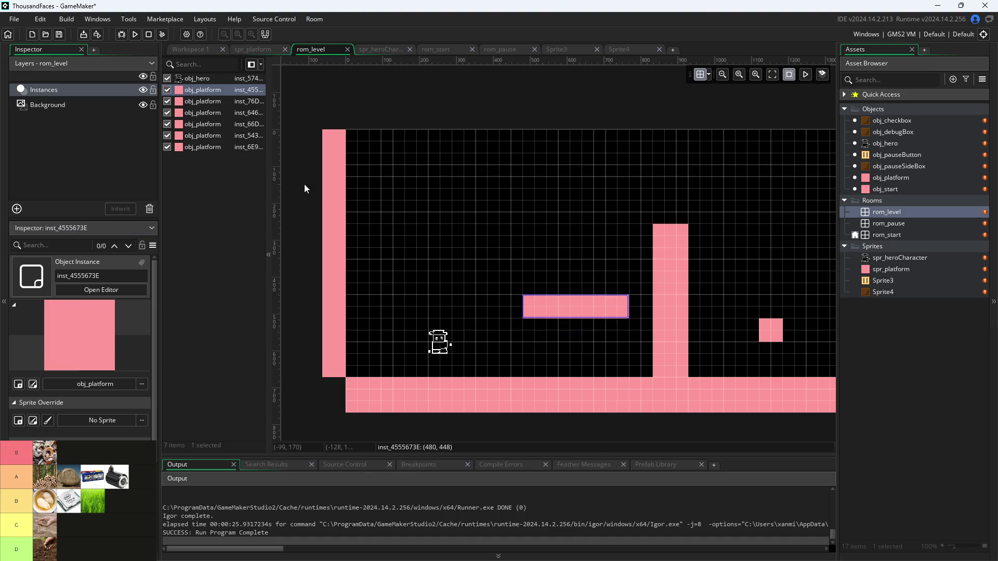
pyautogui.click(202, 49)
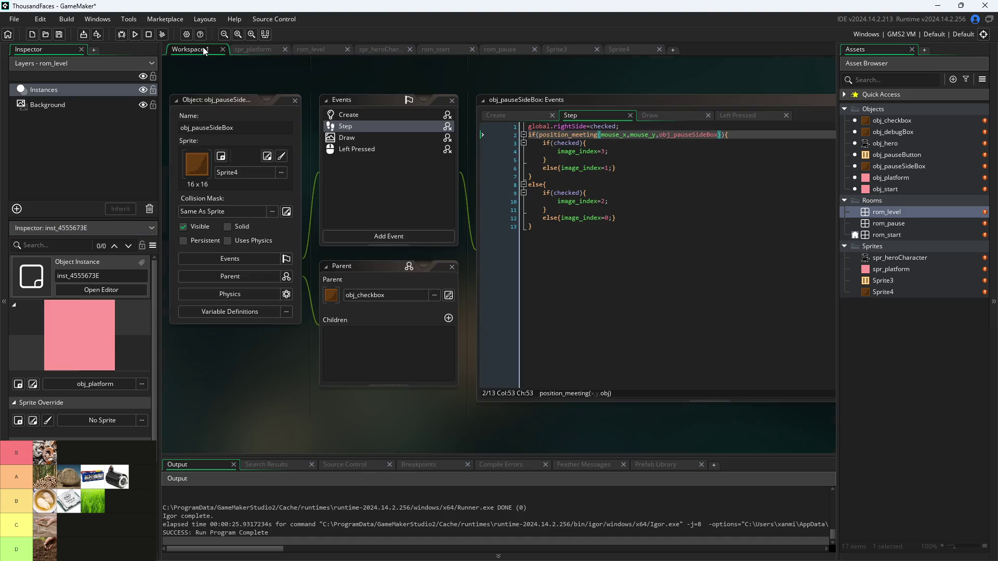
# - Test-run the level, jumping the hero onto the new flat ledge, then close the game
pyautogui.click(134, 34)
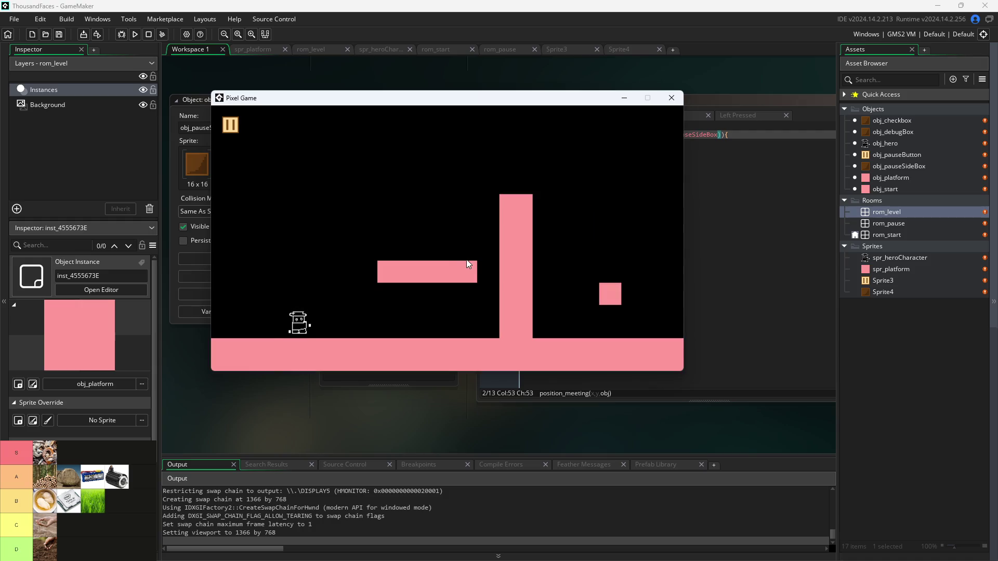
pyautogui.press('Right')
pyautogui.press('space')
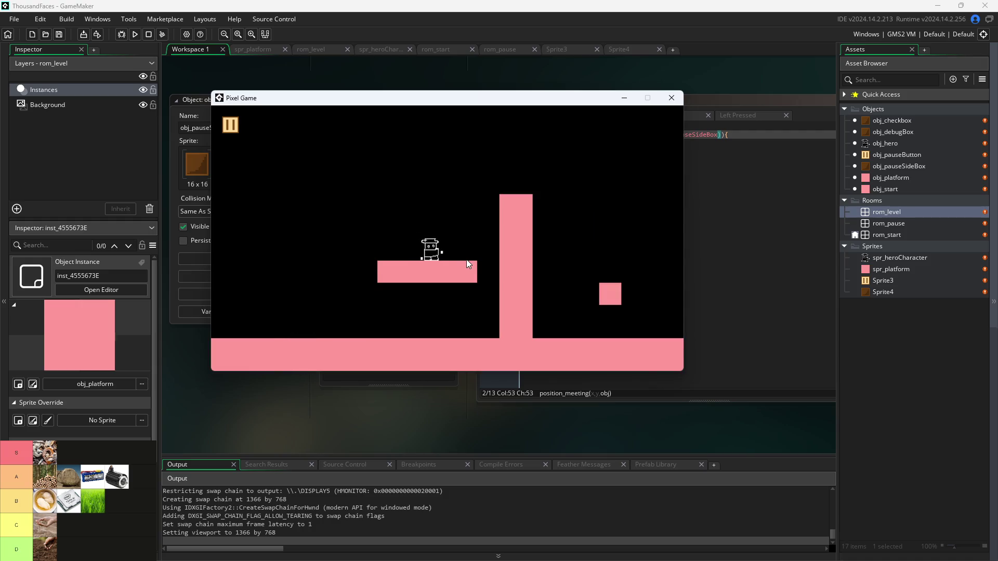
pyautogui.press('space')
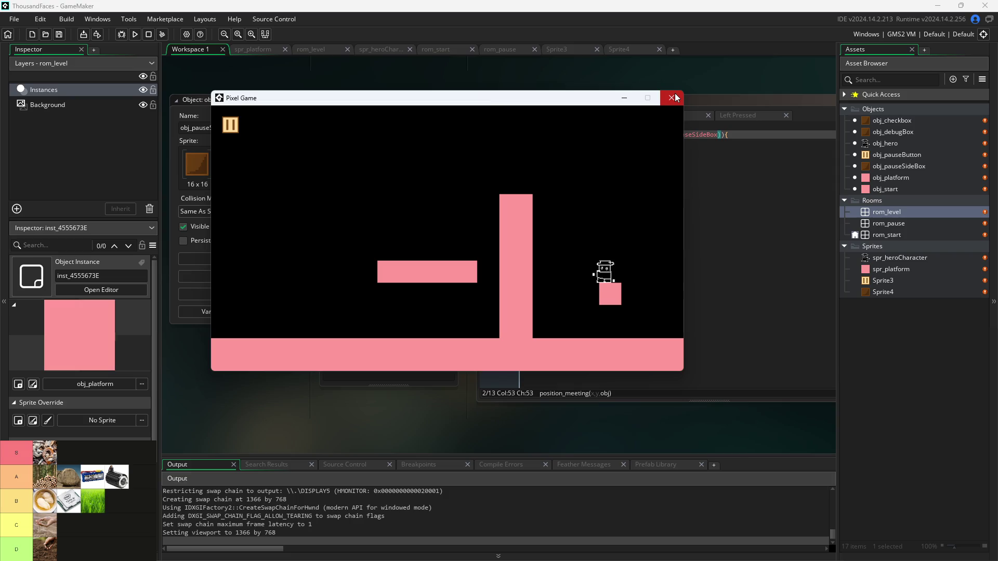
pyautogui.press('Left')
pyautogui.press('space')
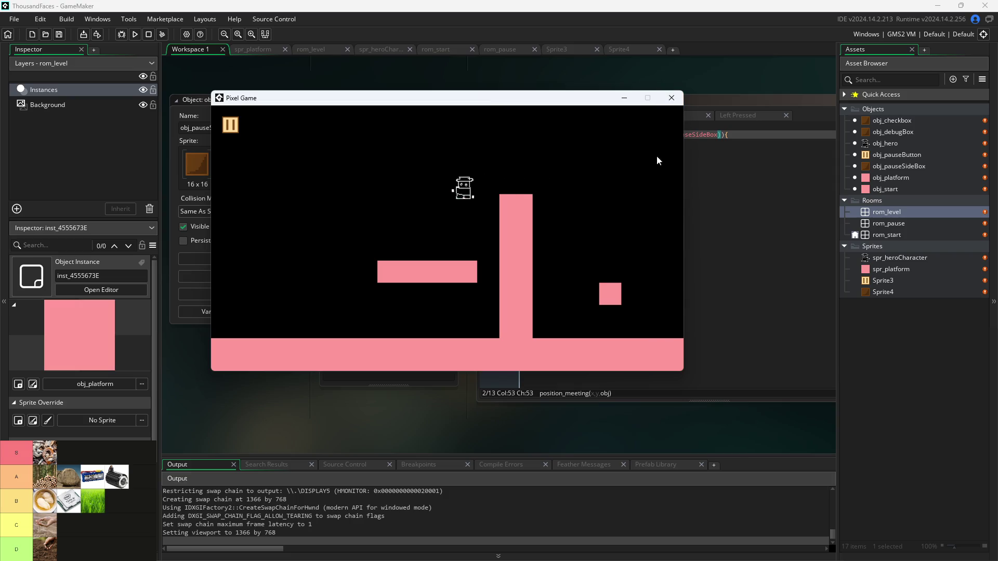
pyautogui.click(672, 99)
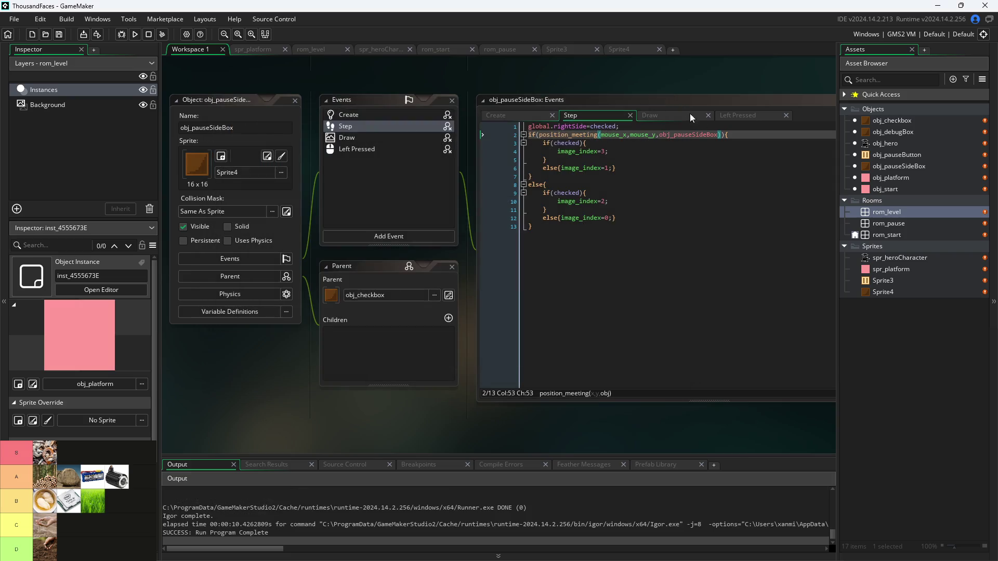
# - Open rom_level, then reposition and narrow the floating platform
pyautogui.doubleClick(885, 178)
pyautogui.doubleClick(883, 213)
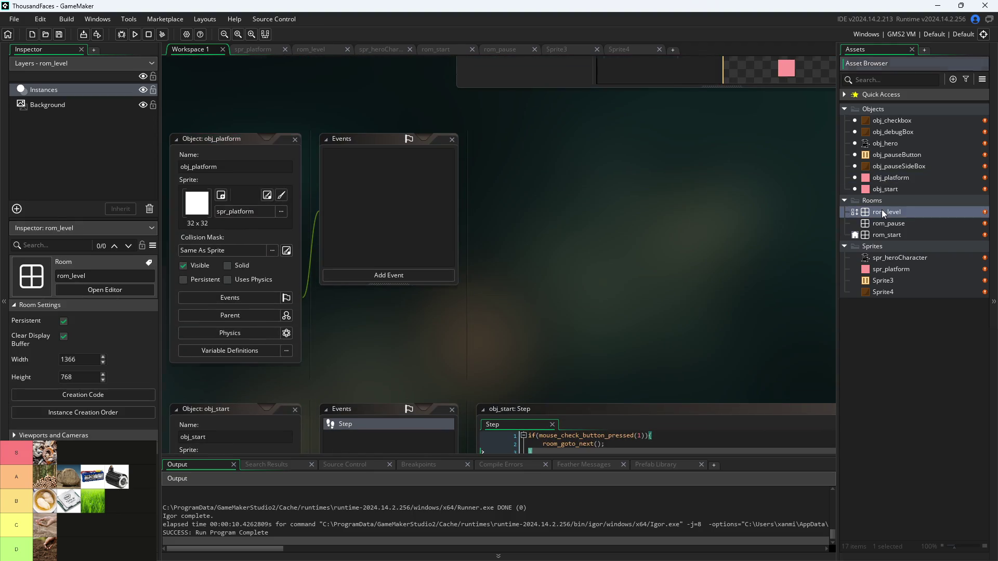
pyautogui.moveTo(592, 315); pyautogui.dragTo(438, 207)
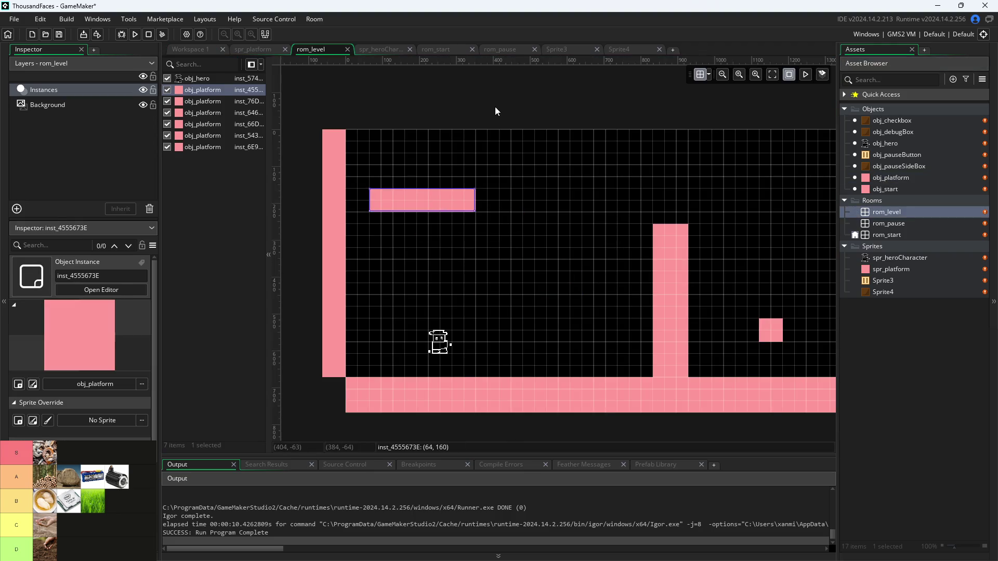
pyautogui.click(495, 107)
pyautogui.click(419, 202)
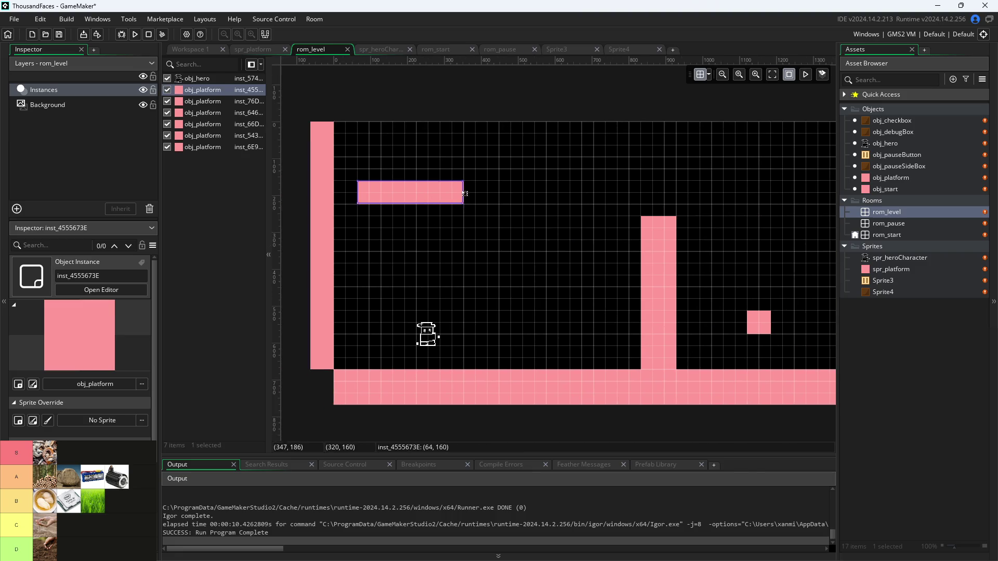
pyautogui.moveTo(465, 190)
pyautogui.mouseDown()
pyautogui.moveTo(417, 190)
pyautogui.moveTo(400, 205)
pyautogui.mouseUp()
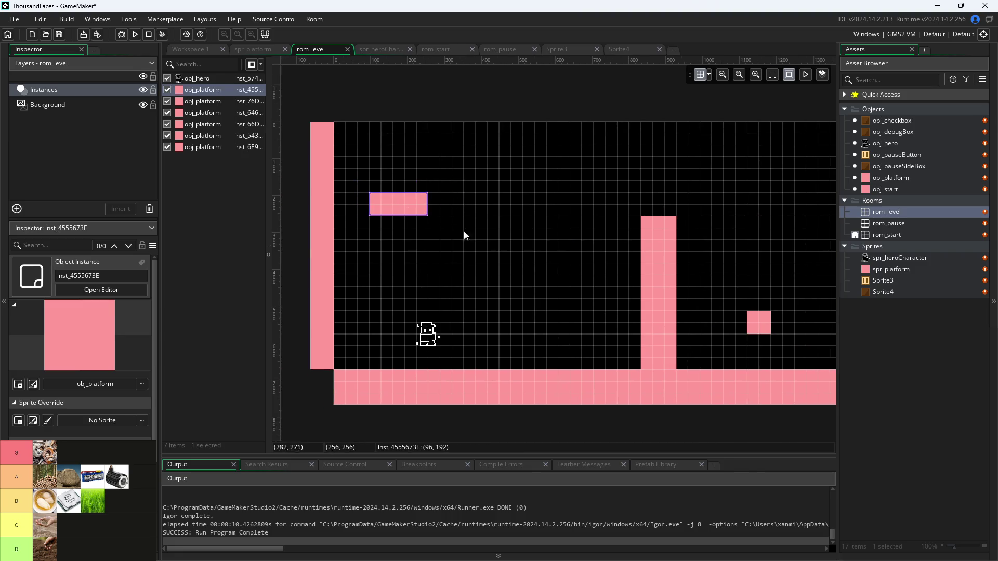
# - Reposition the tall pillar and extend it upward so it starts at (800, 160)
pyautogui.click(649, 278)
pyautogui.moveTo(650, 278); pyautogui.dragTo(496, 276)
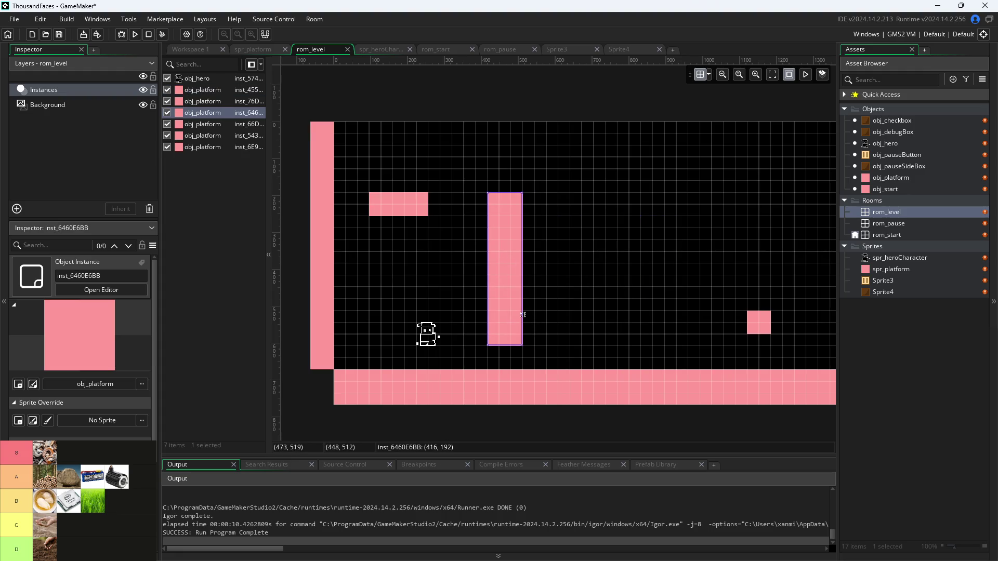
pyautogui.moveTo(522, 315)
pyautogui.mouseDown()
pyautogui.moveTo(658, 316)
pyautogui.moveTo(656, 290)
pyautogui.mouseUp()
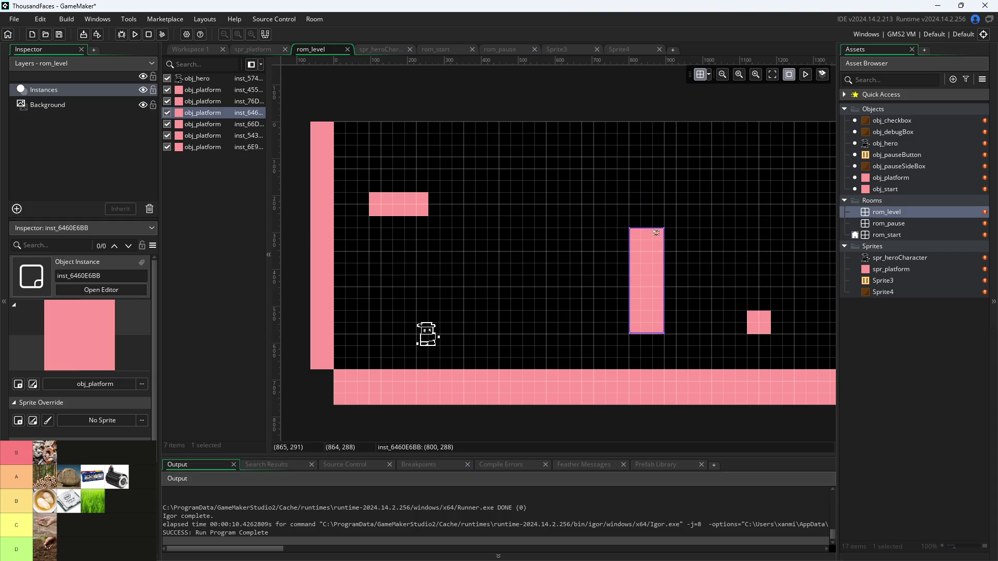
pyautogui.moveTo(650, 228); pyautogui.dragTo(653, 181)
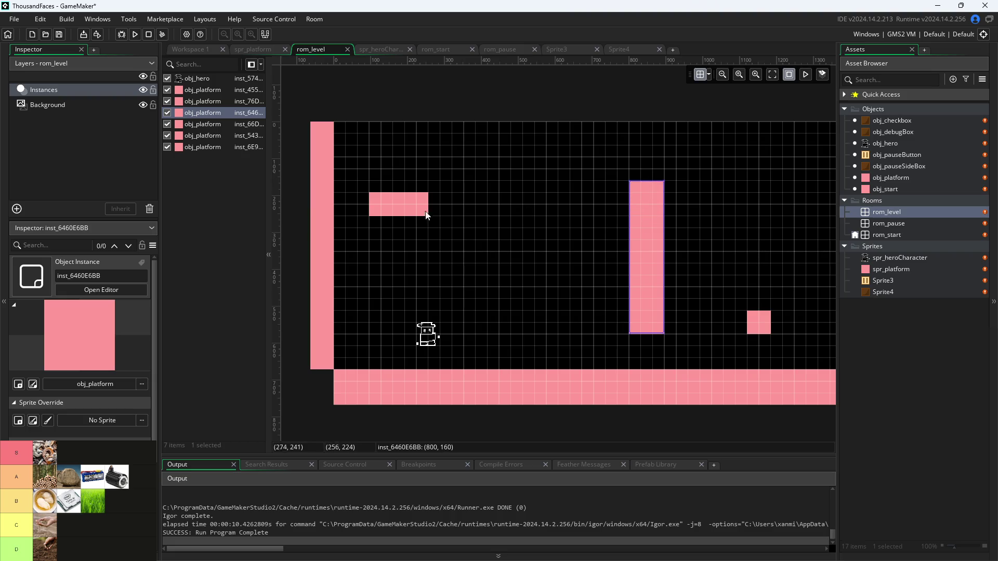
# - Push the short ledge against the left wall at (32, 192) and select the small square
pyautogui.moveTo(426, 216); pyautogui.dragTo(385, 214)
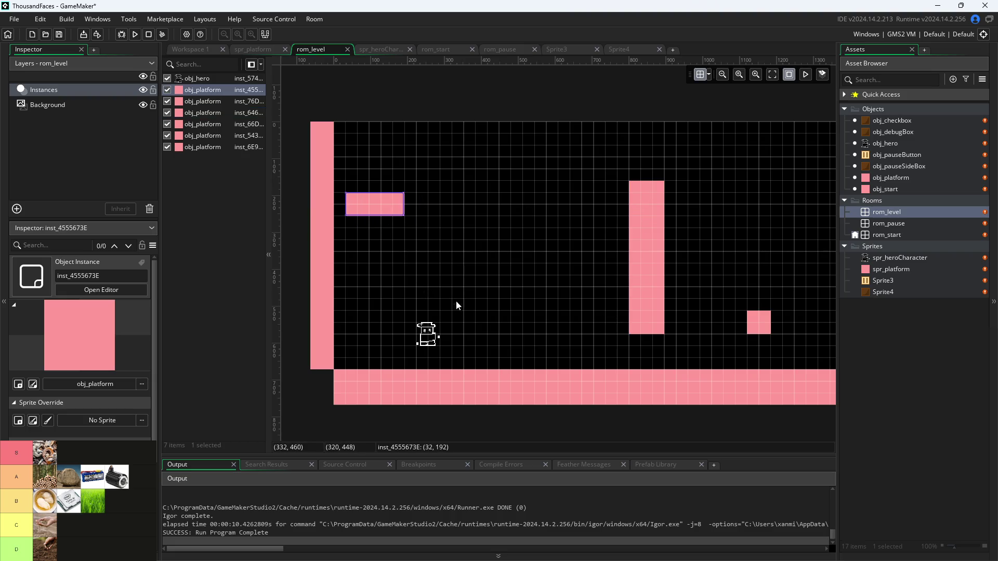
pyautogui.hscroll(3, 716, 263)
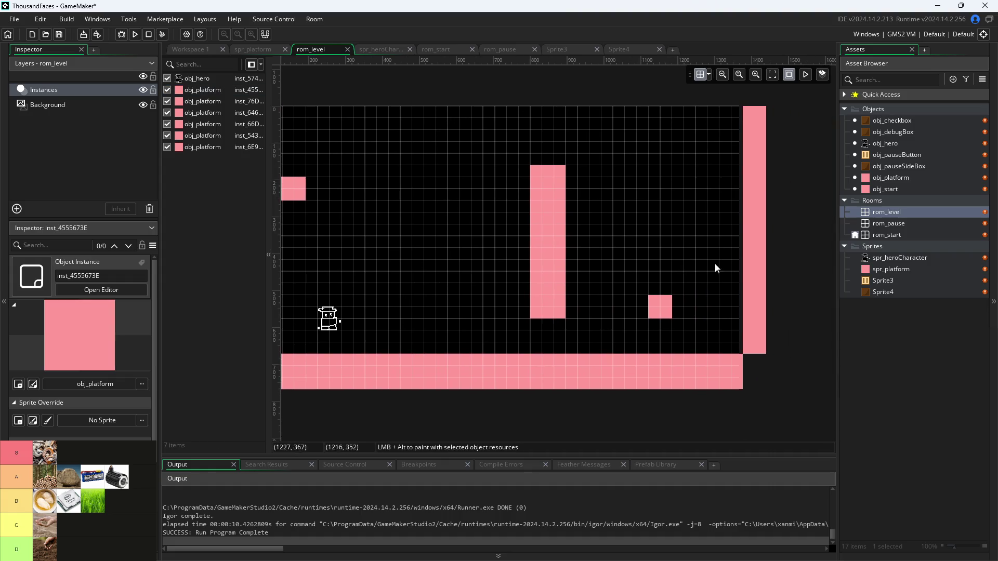
pyautogui.click(663, 315)
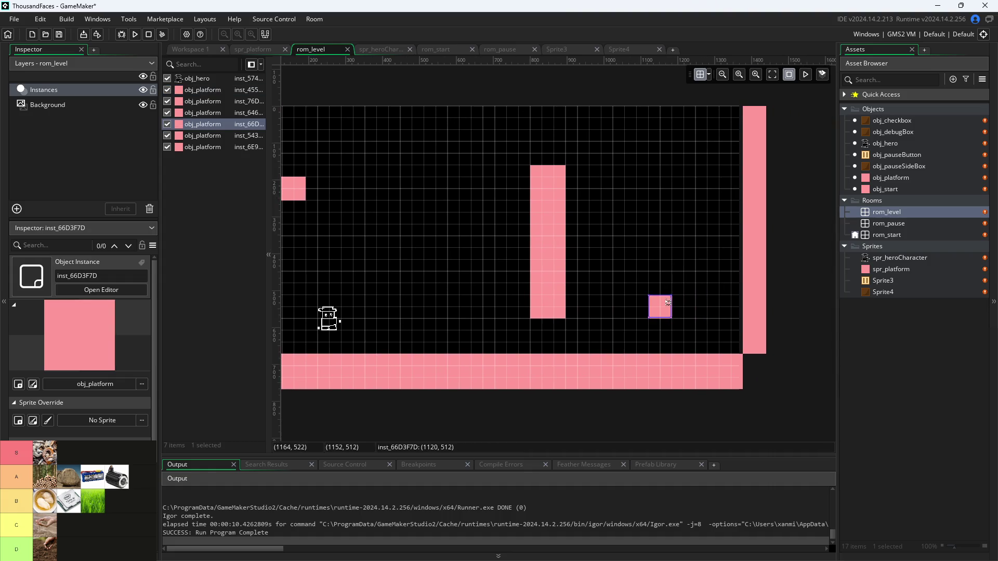
pyautogui.scroll(-2, 466, 170)
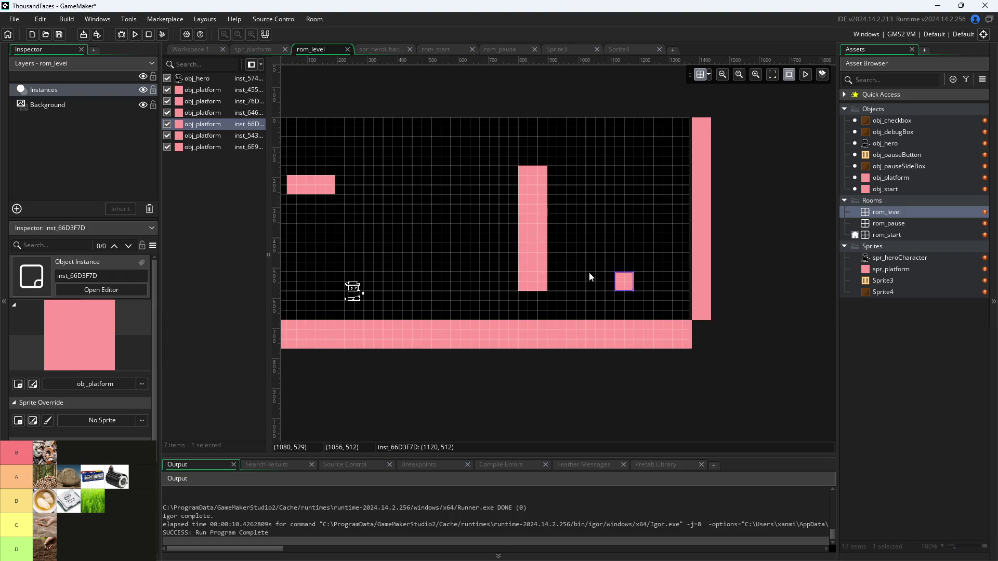
# - Add new platform blocks, placing the small square at (320, 128) and the left ledge at (0, 192)
pyautogui.scroll(-3, 454, 158)
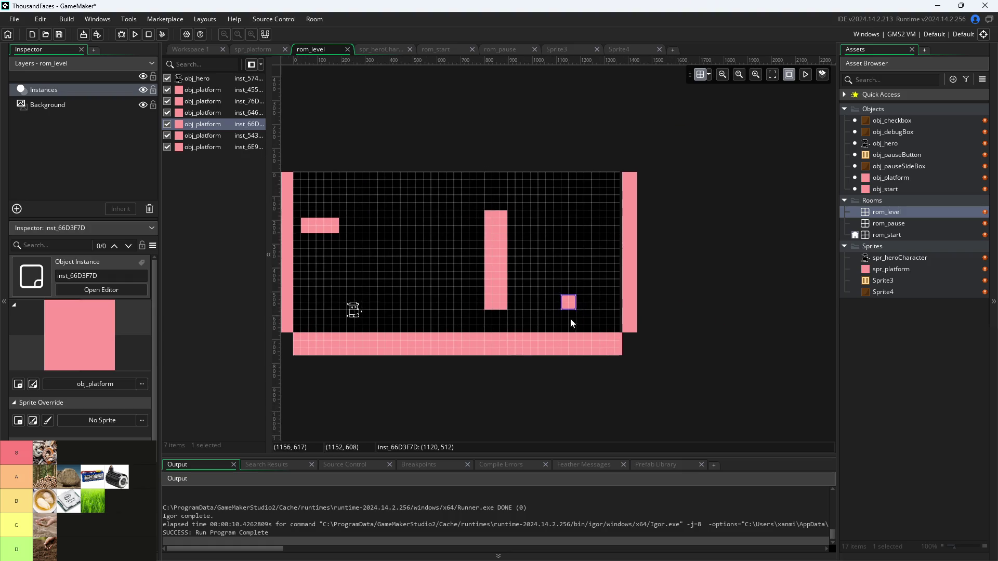
pyautogui.moveTo(576, 306)
pyautogui.mouseDown()
pyautogui.moveTo(564, 261)
pyautogui.moveTo(584, 317)
pyautogui.moveTo(592, 258)
pyautogui.moveTo(600, 266)
pyautogui.mouseUp()
pyautogui.keyDown('alt'); pyautogui.click(581, 314); pyautogui.keyUp('alt')
pyautogui.keyDown('alt'); pyautogui.click(596, 268); pyautogui.keyUp('alt')
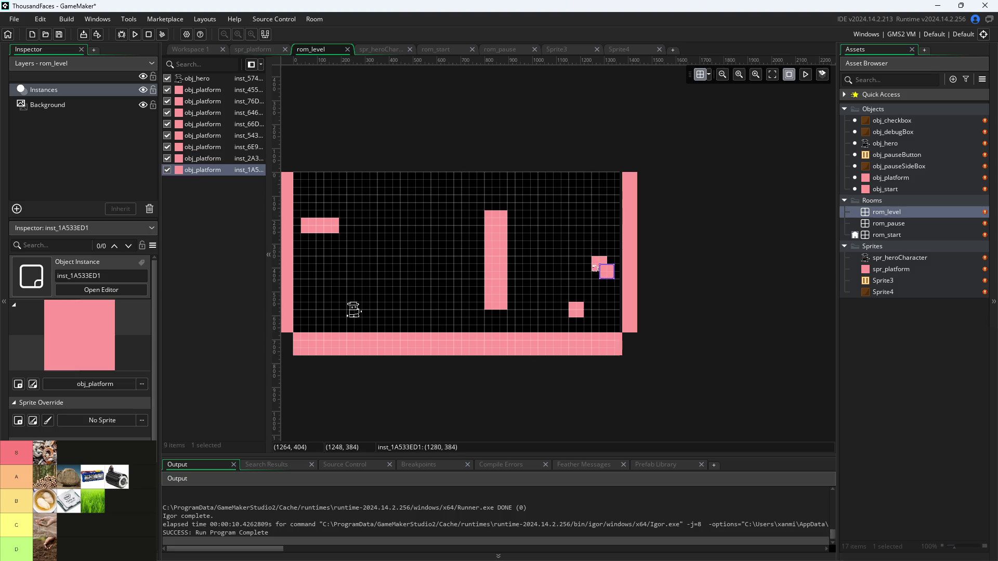
pyautogui.moveTo(611, 275); pyautogui.dragTo(540, 237)
pyautogui.moveTo(575, 310); pyautogui.dragTo(570, 311)
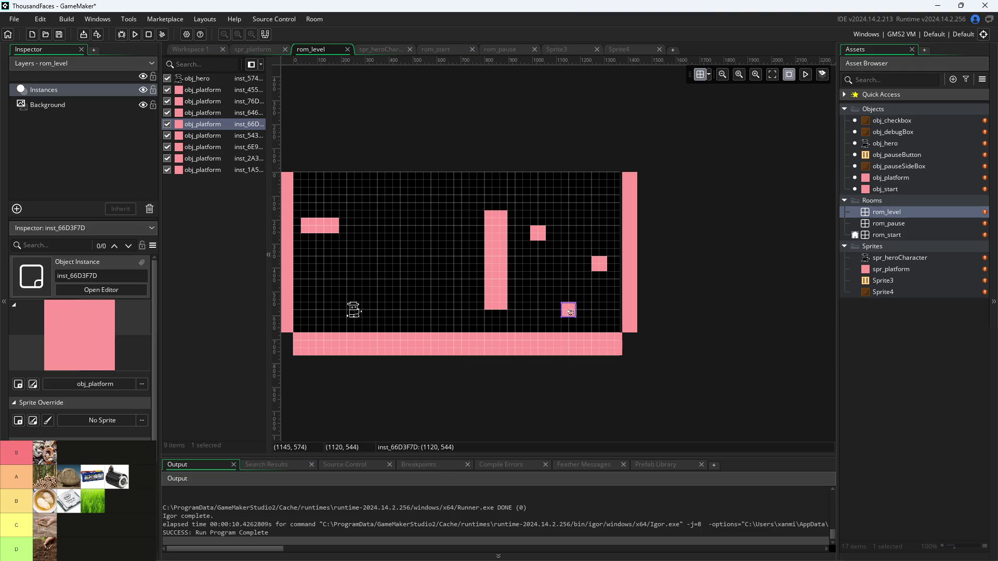
pyautogui.keyDown('alt'); pyautogui.click(550, 243); pyautogui.keyUp('alt')
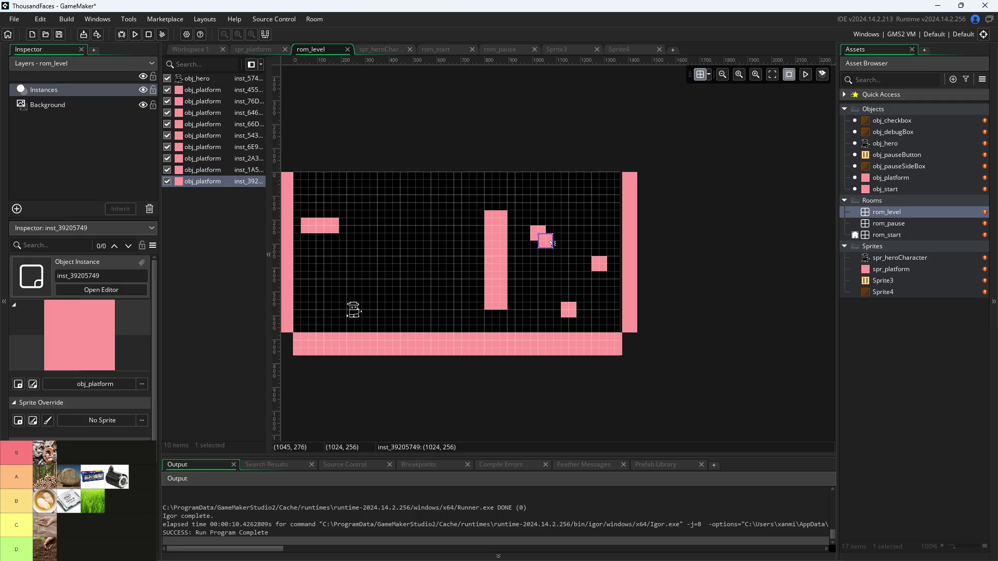
pyautogui.moveTo(551, 246)
pyautogui.mouseDown()
pyautogui.moveTo(445, 234)
pyautogui.moveTo(384, 213)
pyautogui.moveTo(319, 230)
pyautogui.mouseUp()
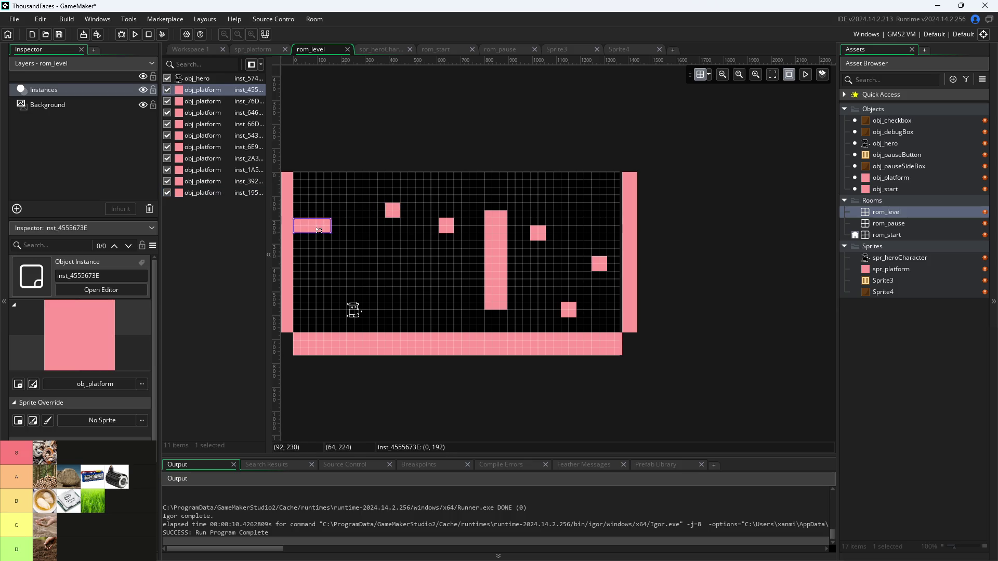
pyautogui.moveTo(389, 210); pyautogui.dragTo(379, 213)
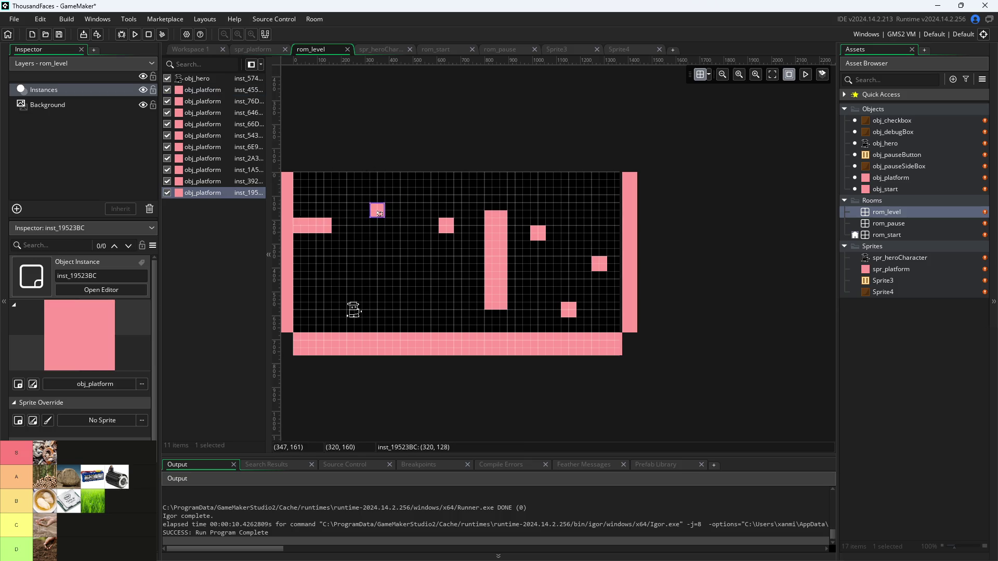
pyautogui.click(370, 191)
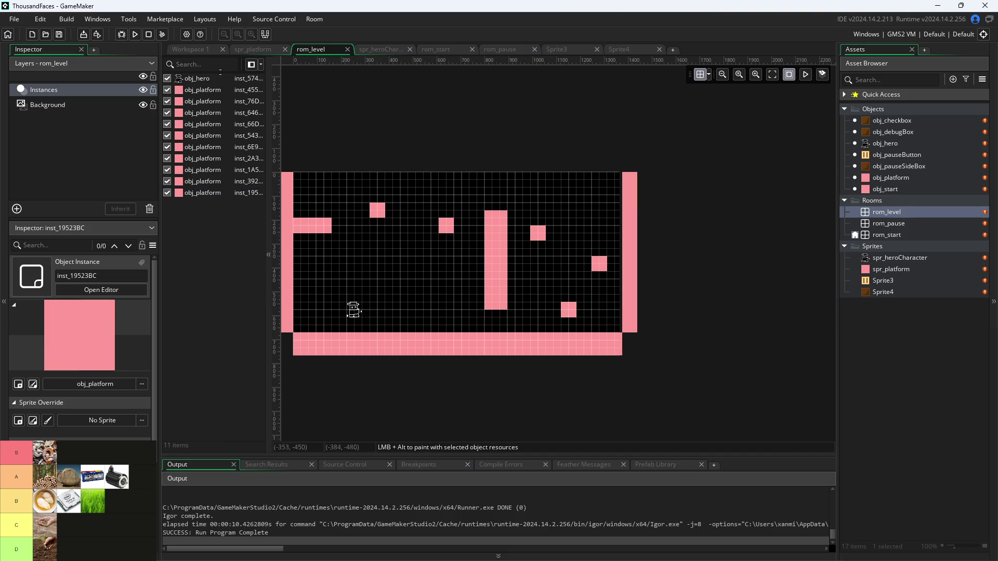
# - Run the game from Workspace 1 and start the rearranged level
pyautogui.click(201, 48)
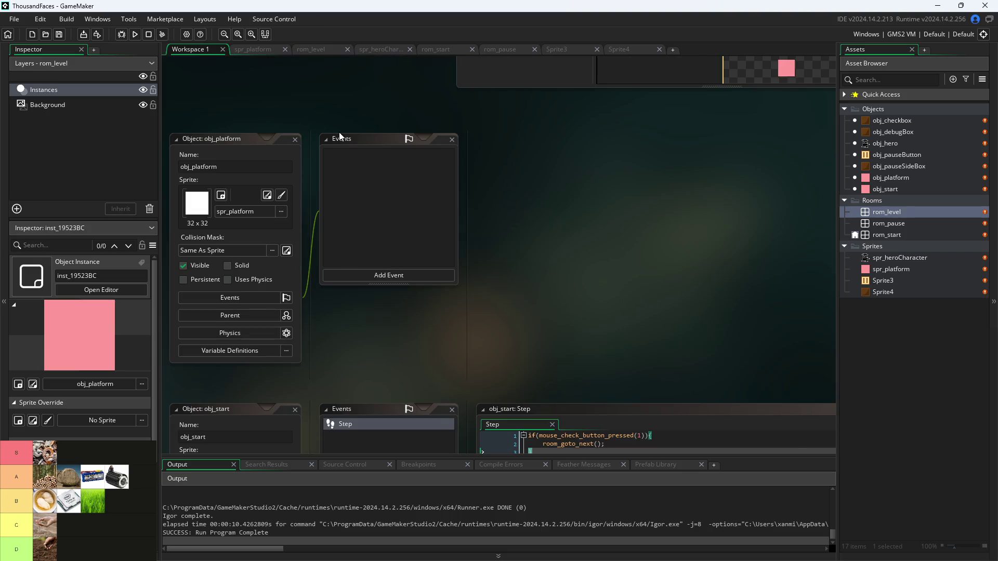
pyautogui.click(139, 36)
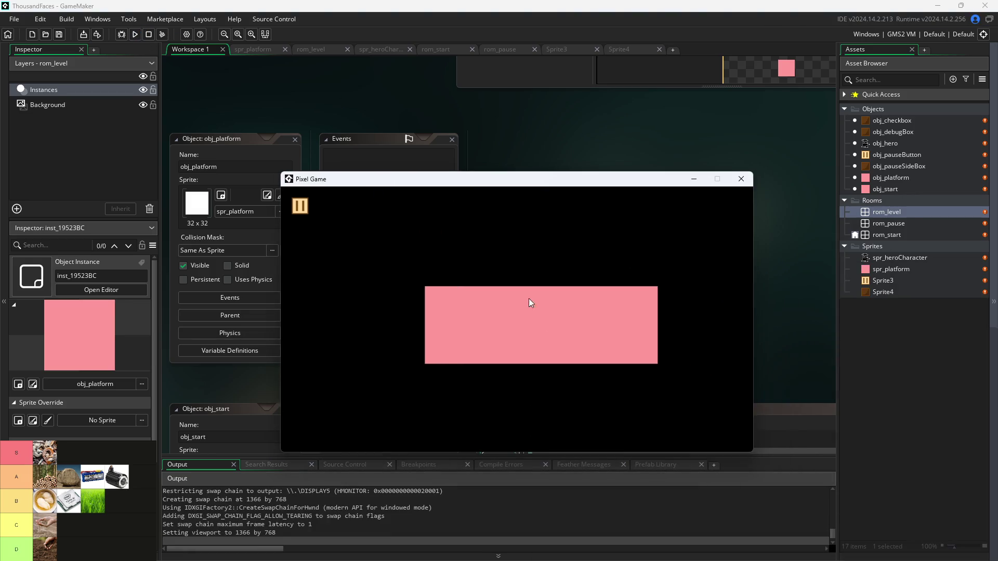
pyautogui.click(530, 298)
# - Run and jump the hero with arrows and space across the pink platforms and tall pillar
pyautogui.press('Right')
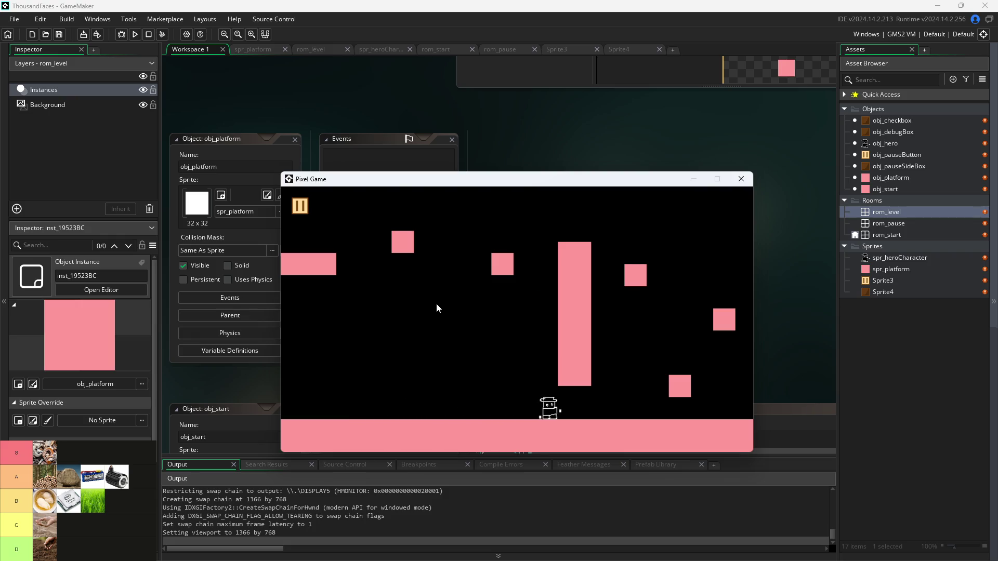
pyautogui.press('space')
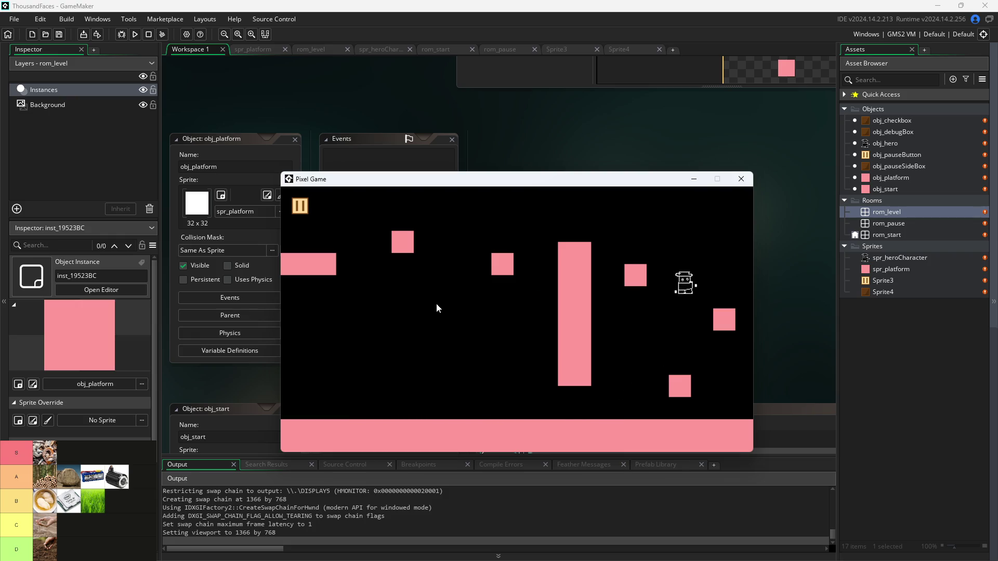
pyautogui.press('Right')
pyautogui.press('Left')
pyautogui.press('Right')
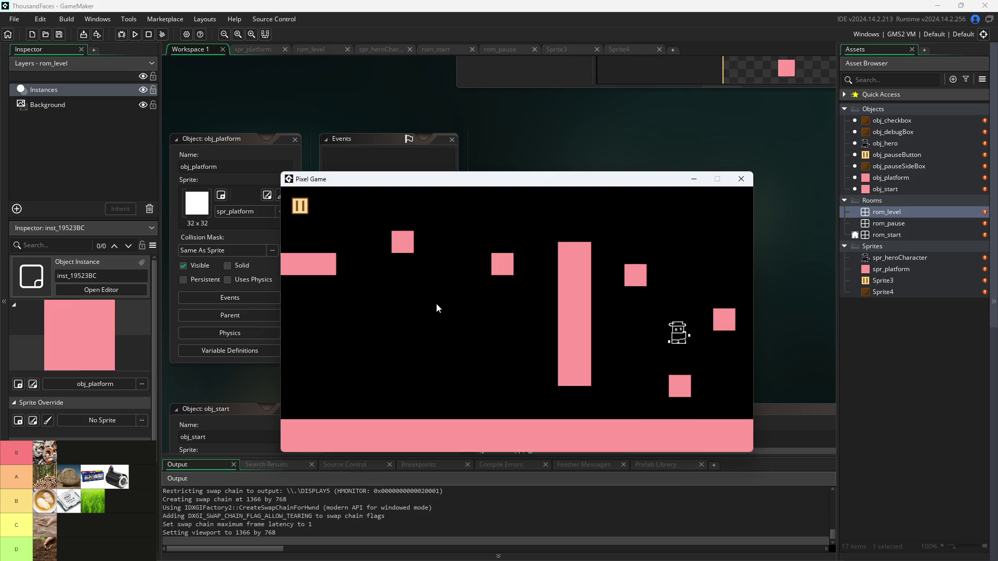
pyautogui.press('space')
pyautogui.press('Left')
pyautogui.press('Right')
pyautogui.press('space')
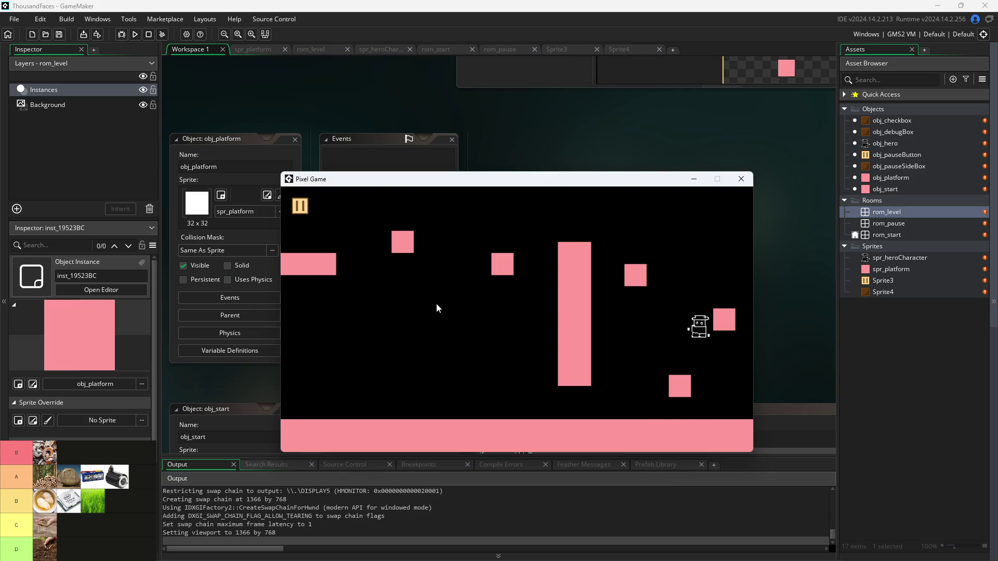
pyautogui.press('Left')
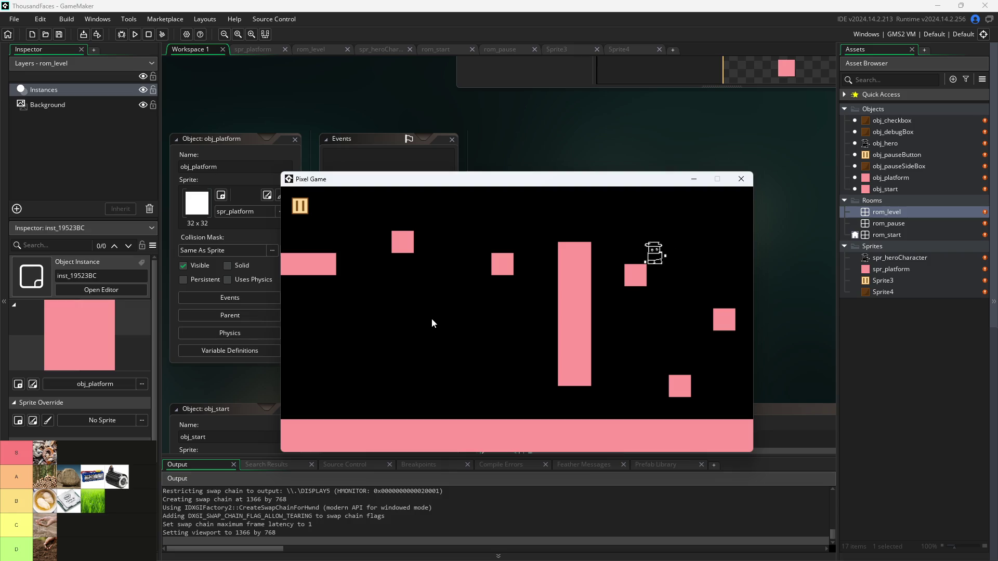
pyautogui.press('space')
pyautogui.press('Left')
pyautogui.press('Right')
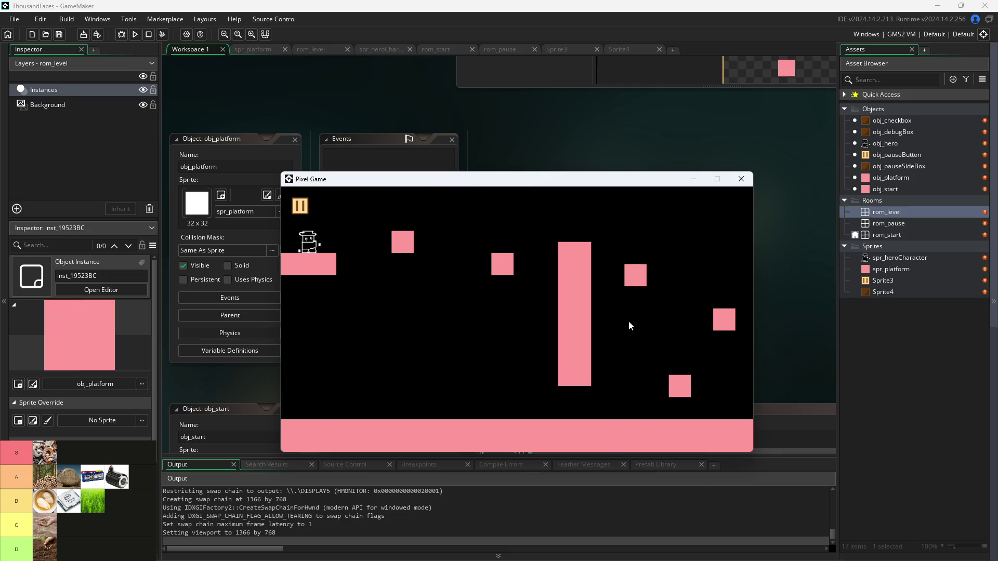
pyautogui.press('space')
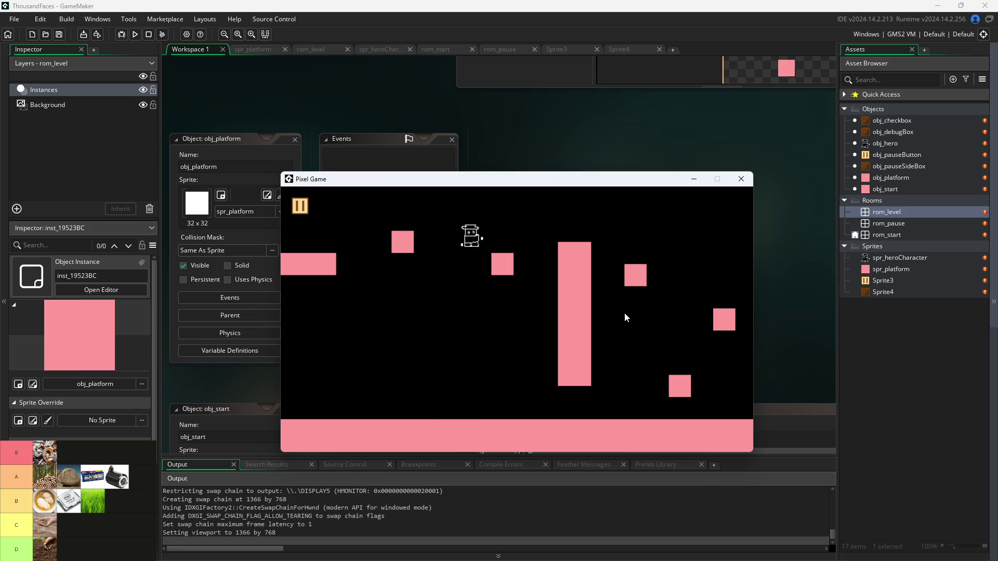
pyautogui.press('space')
pyautogui.press('Left')
pyautogui.press('Right')
pyautogui.press('space')
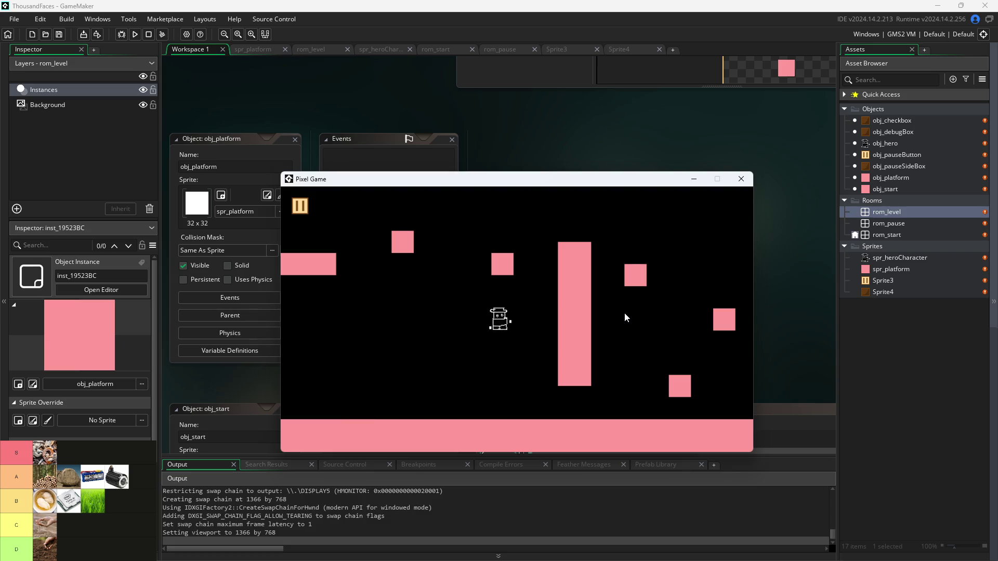
pyautogui.press('Right')
pyautogui.press('space')
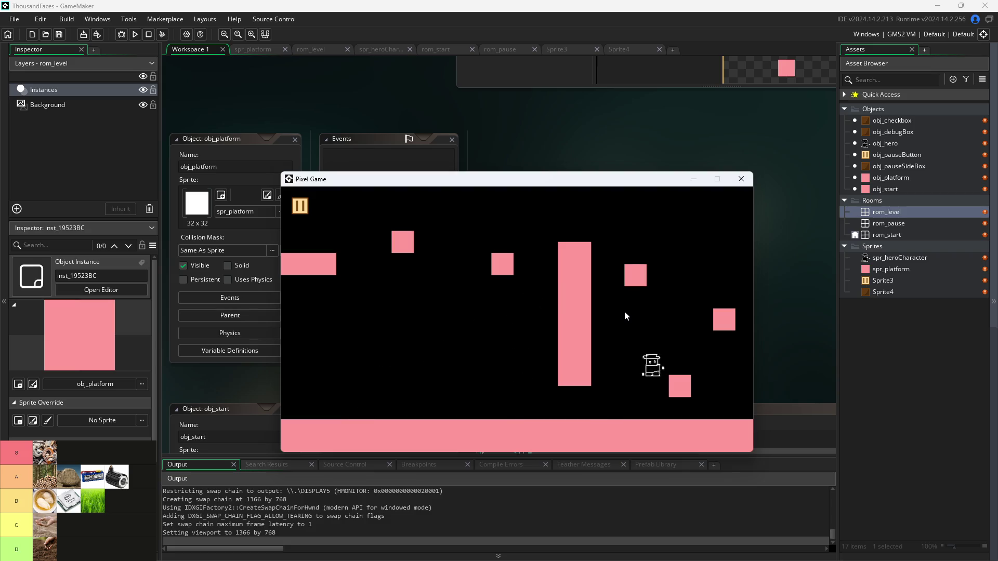
pyautogui.press('space')
pyautogui.press('Left')
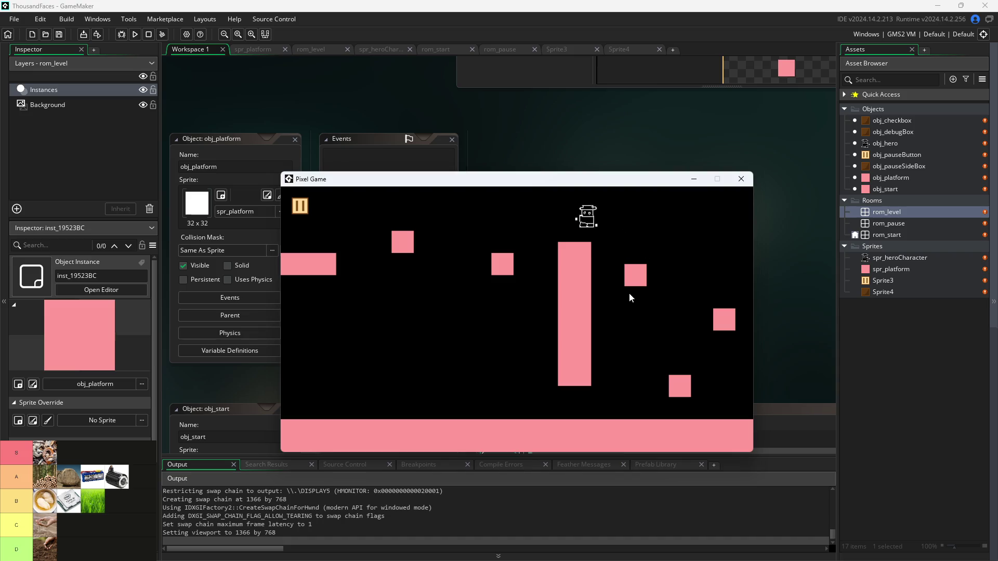
pyautogui.press('space')
pyautogui.press('space')
pyautogui.press('Right')
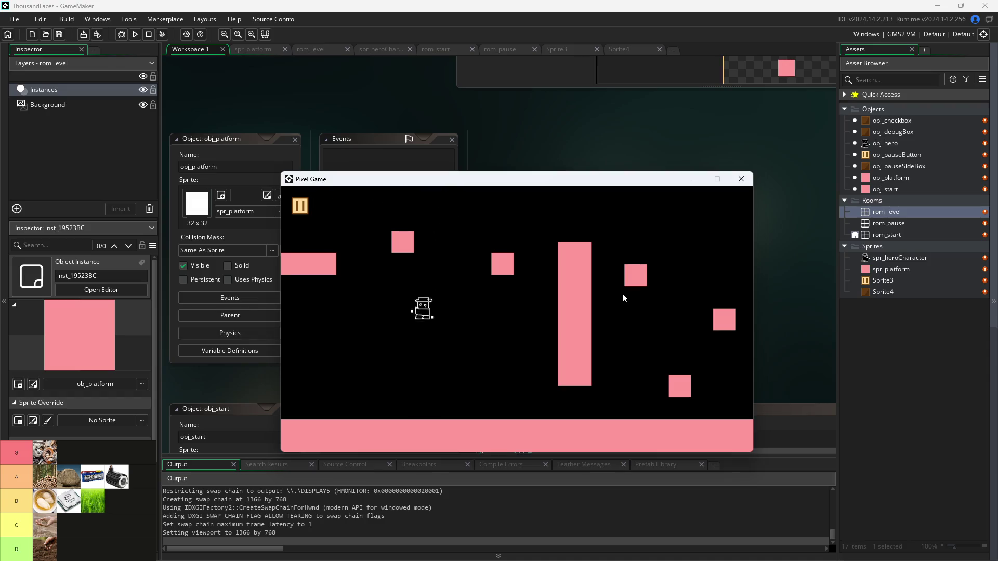
pyautogui.press('Right')
pyautogui.press('space')
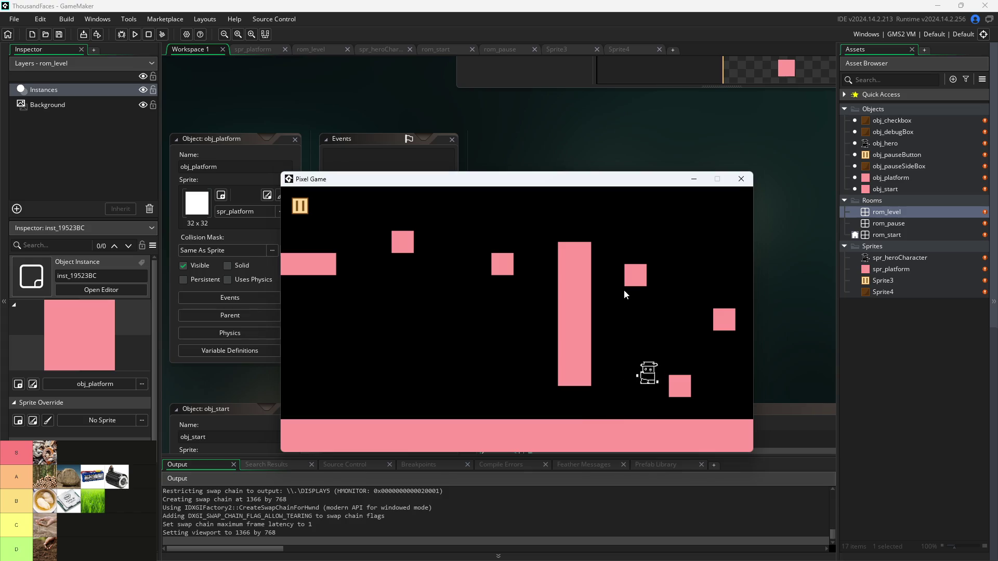
pyautogui.press('space')
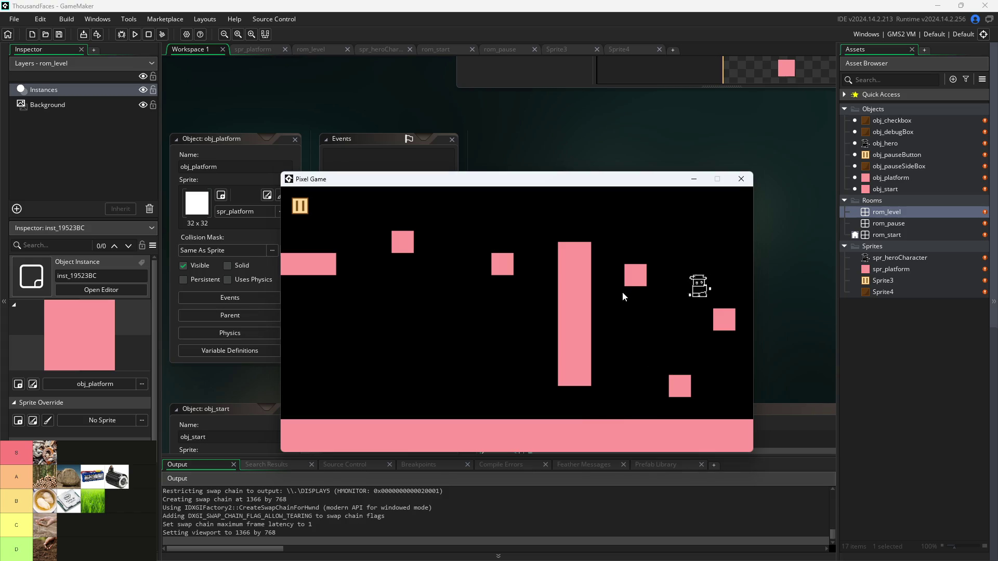
pyautogui.press('space')
pyautogui.press('space')
pyautogui.press('Left')
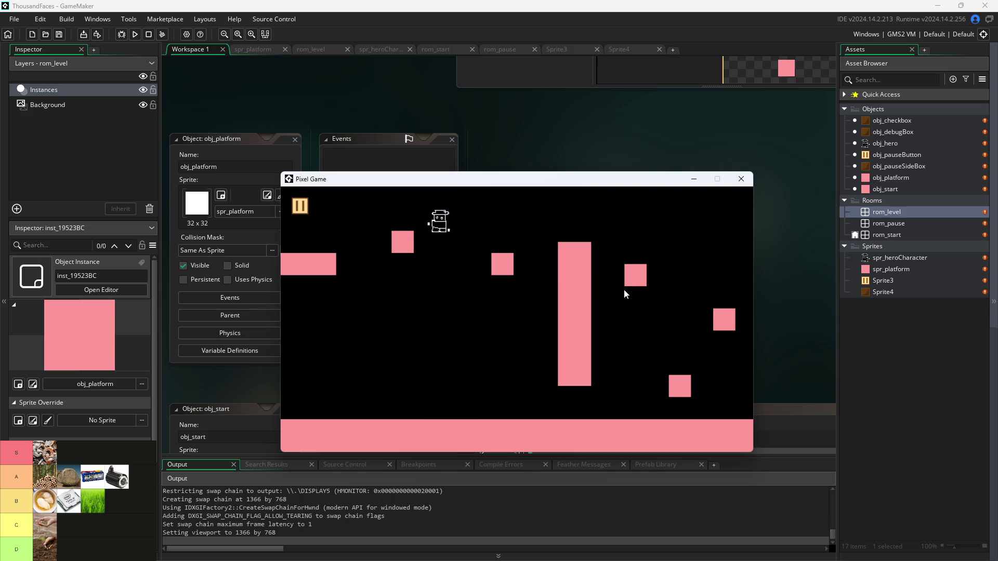
pyautogui.press('Right')
pyautogui.press('space')
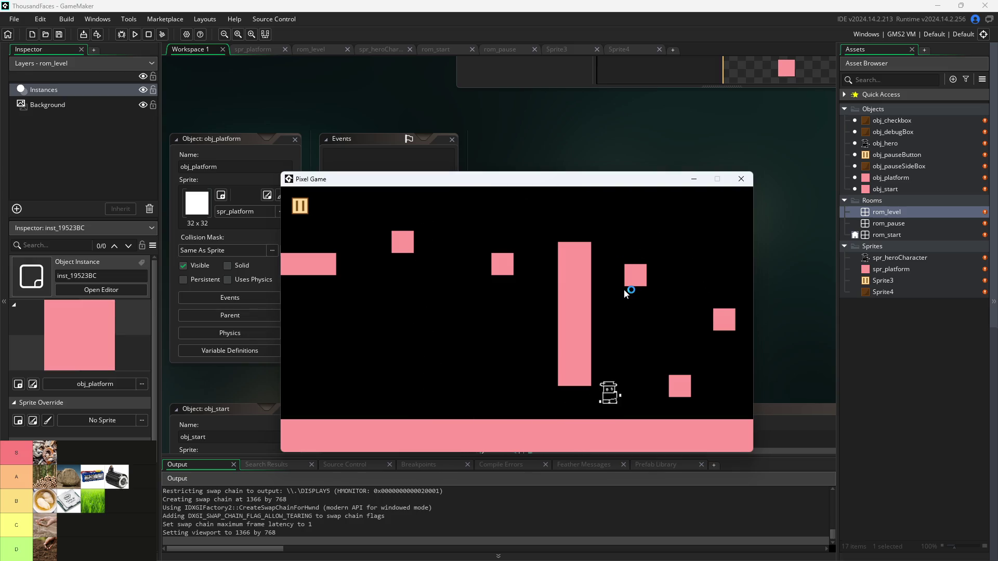
pyautogui.press('space')
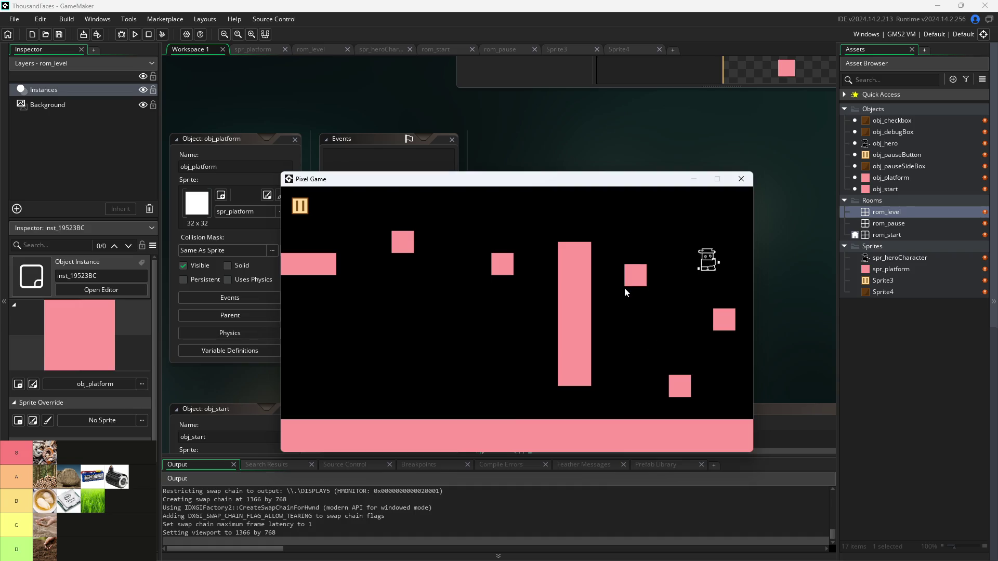
pyautogui.press('space')
pyautogui.press('Left')
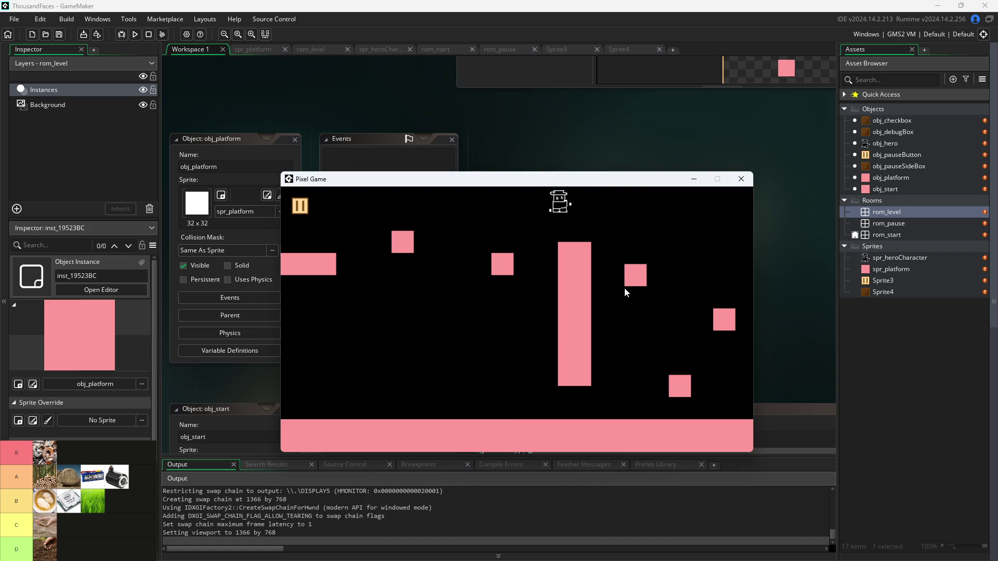
pyautogui.press('space')
pyautogui.press('space')
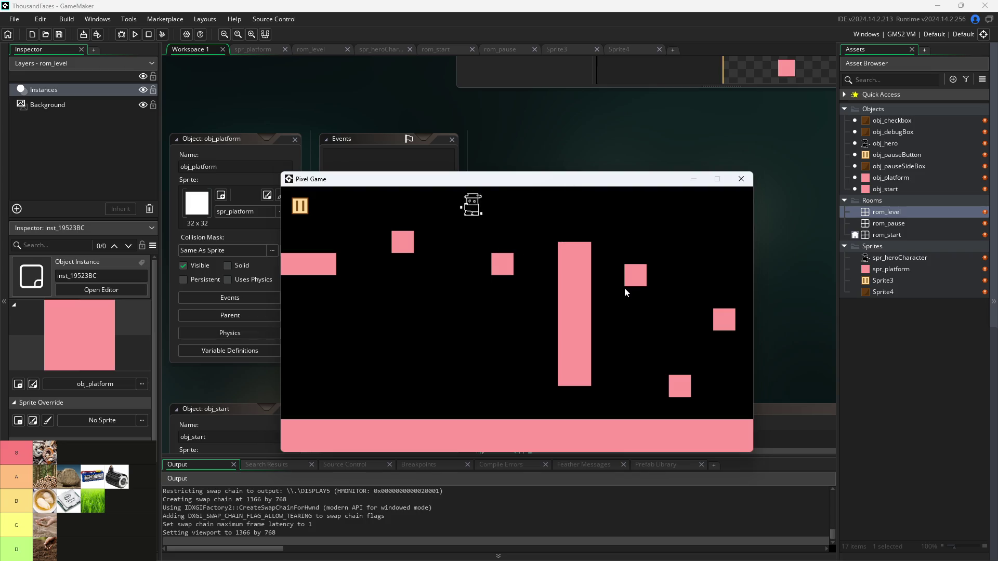
pyautogui.press('Right')
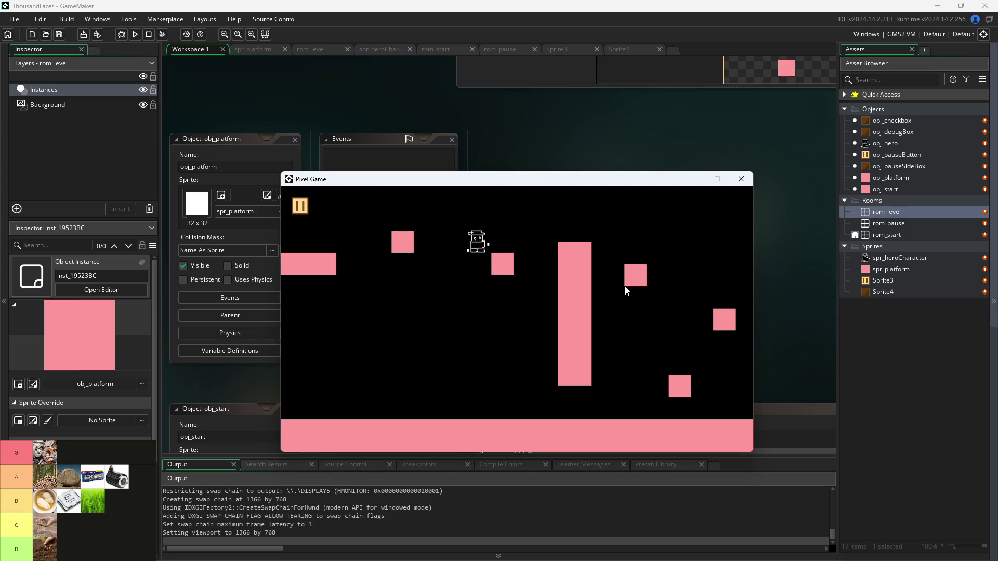
pyautogui.press('space')
pyautogui.press('space')
pyautogui.press('Left')
pyautogui.press('Right')
pyautogui.press('space')
pyautogui.press('Left')
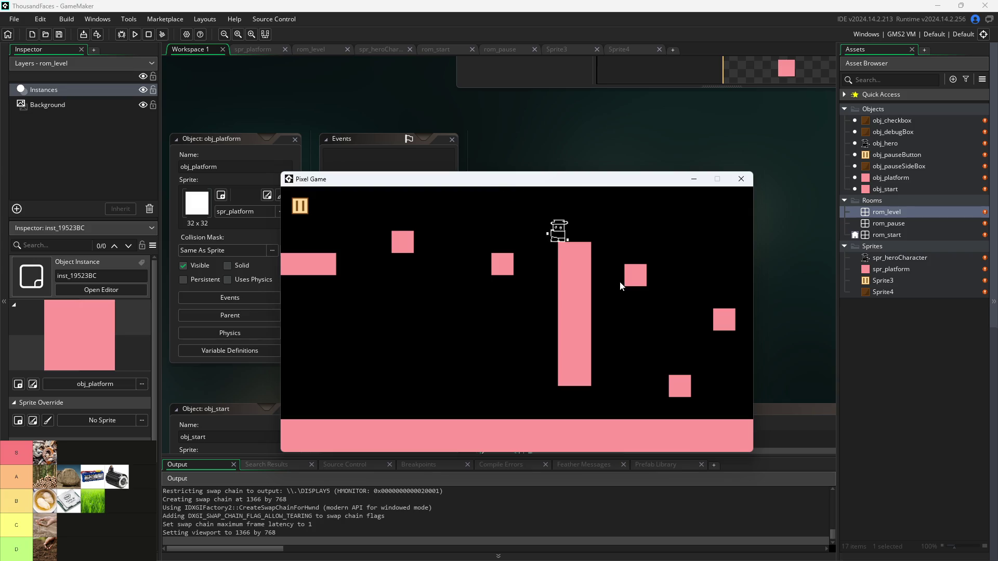
pyautogui.press('space')
pyautogui.press('Right')
pyautogui.press('space')
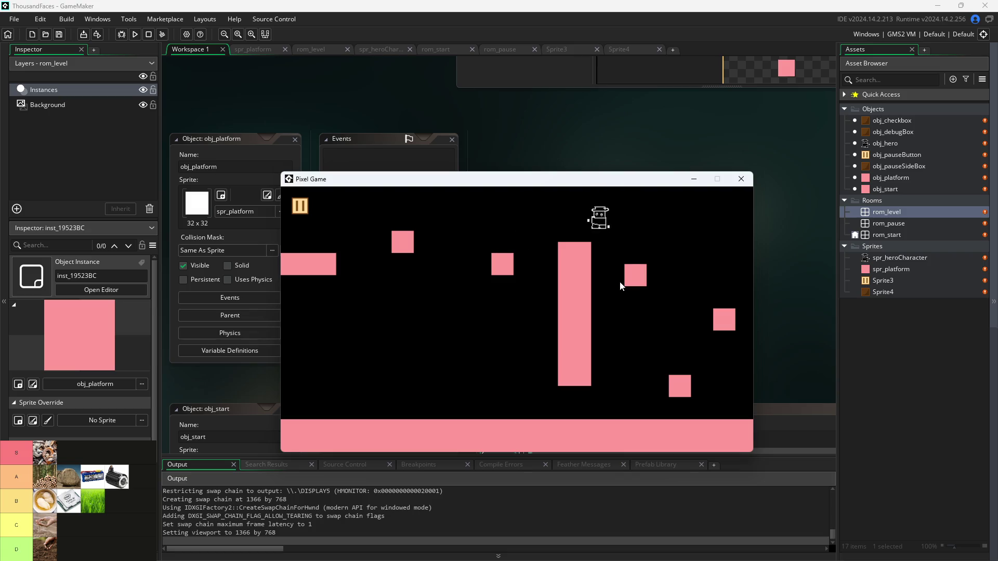
pyautogui.press('Left')
pyautogui.press('space')
pyautogui.press('space')
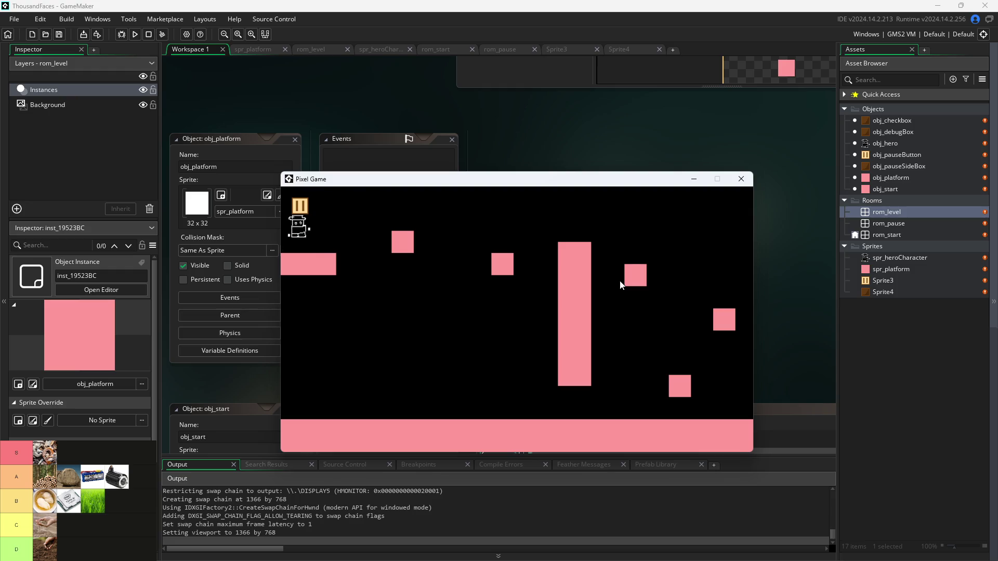
pyautogui.press('Right')
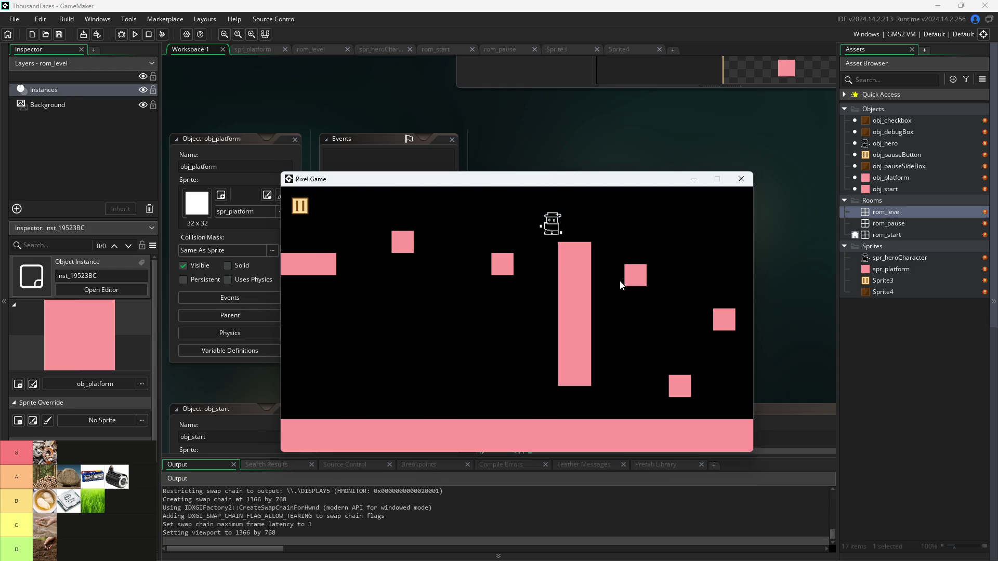
pyautogui.press('Left')
pyautogui.press('Right')
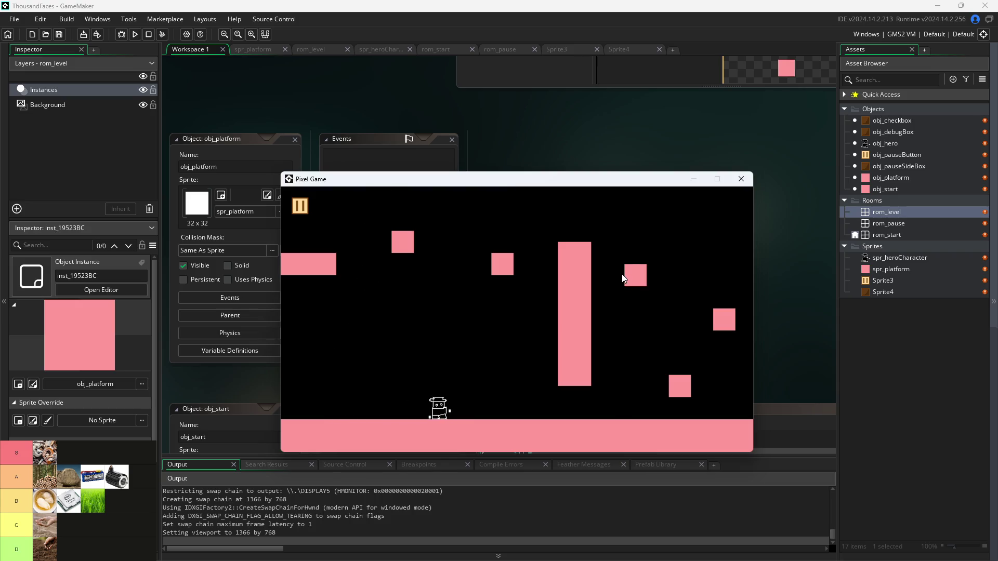
# - Keep playing with Up-arrow jumps, hopping between the column, low platform and top of screen
pyautogui.press('Up')
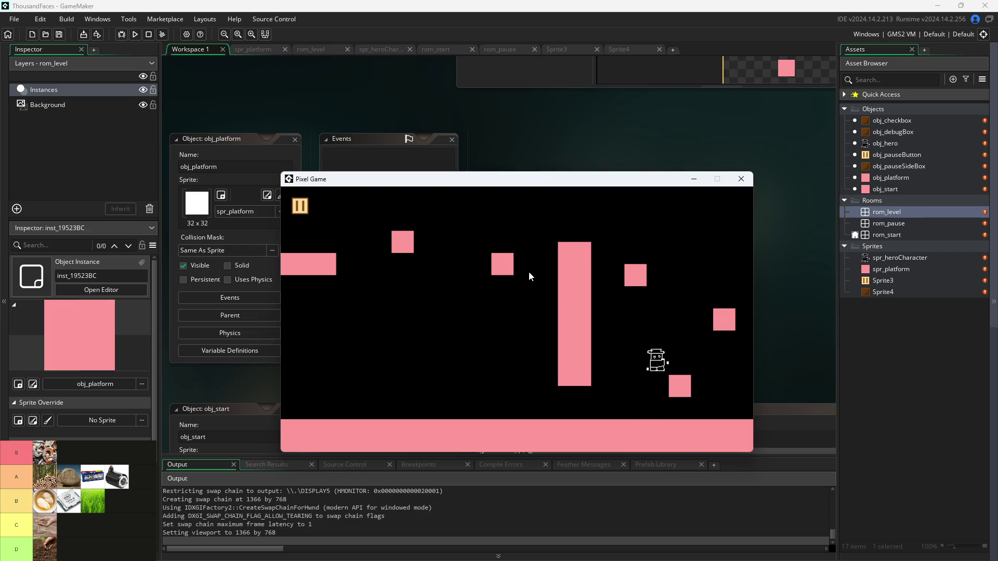
pyautogui.press('Up')
pyautogui.press('Left')
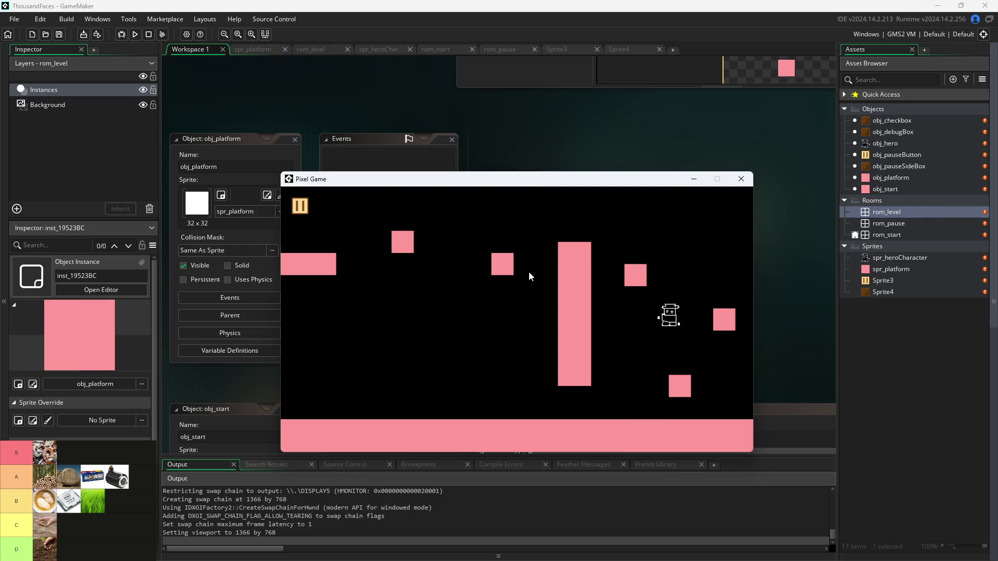
pyautogui.press('Right')
pyautogui.press('Up')
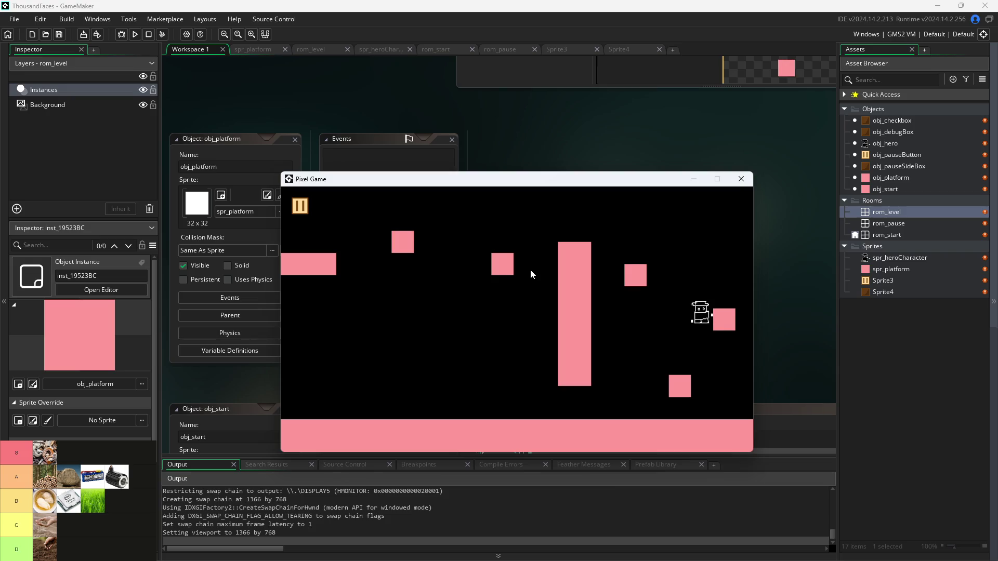
pyautogui.press('Up')
pyautogui.press('Up')
pyautogui.press('Left')
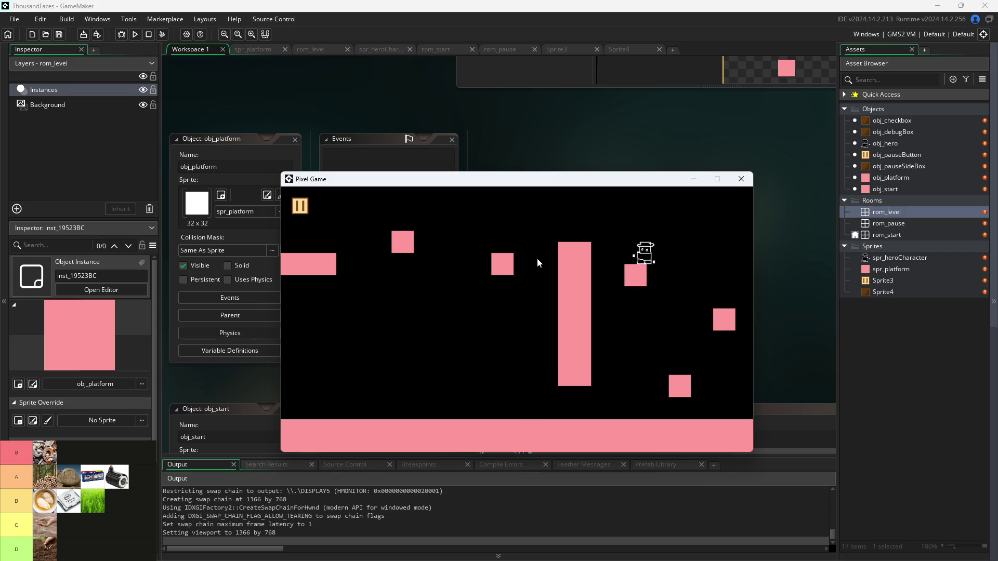
pyautogui.press('Up')
pyautogui.press('Left')
pyautogui.press('Up')
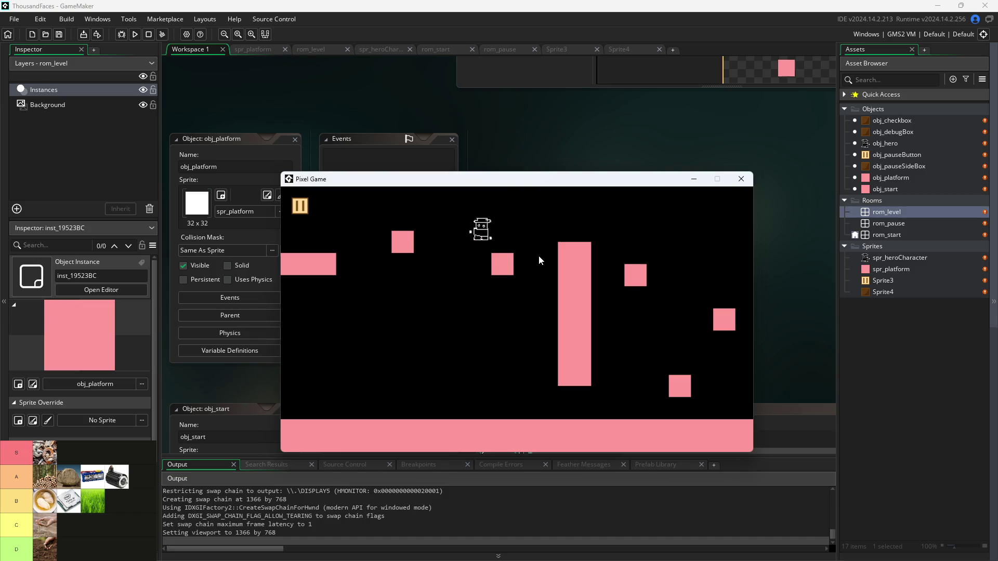
pyautogui.press('Up')
pyautogui.press('Right')
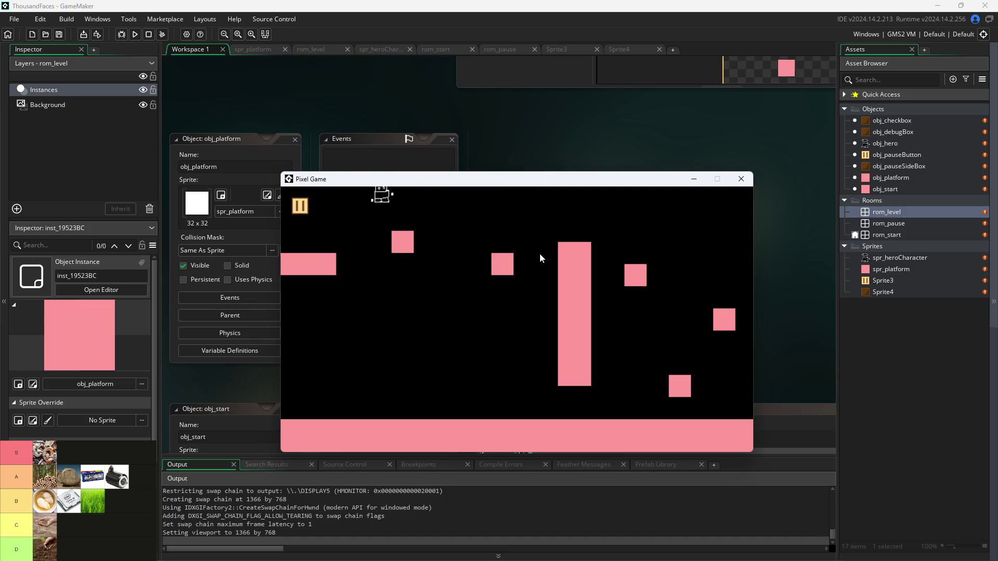
pyautogui.press('Up')
pyautogui.press('Up')
pyautogui.press('Left')
pyautogui.press('Right')
pyautogui.press('Up')
pyautogui.press('Left')
pyautogui.press('Up')
pyautogui.press('Right')
pyautogui.press('Up')
pyautogui.press('Left')
pyautogui.press('Up')
pyautogui.press('Up')
pyautogui.press('Right')
pyautogui.press('Up')
pyautogui.press('Left')
pyautogui.press('Up')
pyautogui.press('Right')
pyautogui.press('Up')
pyautogui.press('Left')
pyautogui.press('Up')
pyautogui.press('Right')
pyautogui.press('Up')
pyautogui.press('Left')
pyautogui.press('Up')
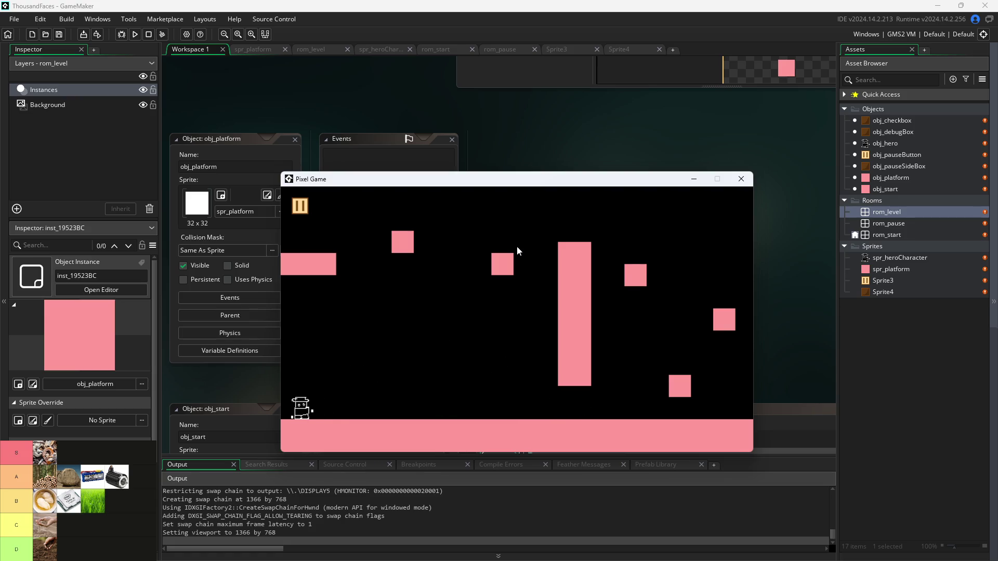
pyautogui.press('Right')
pyautogui.press('Up')
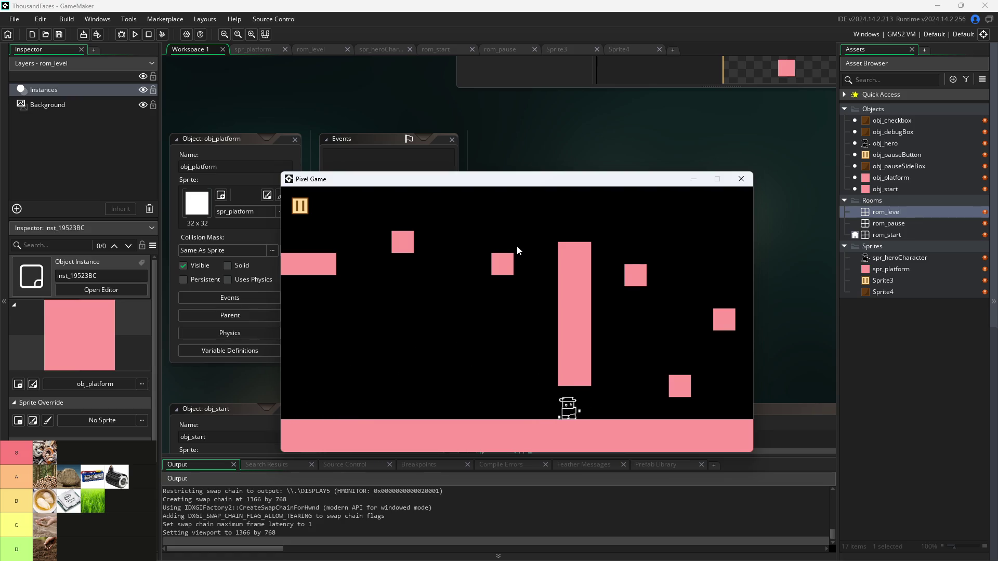
pyautogui.press('Right')
pyautogui.press('Up')
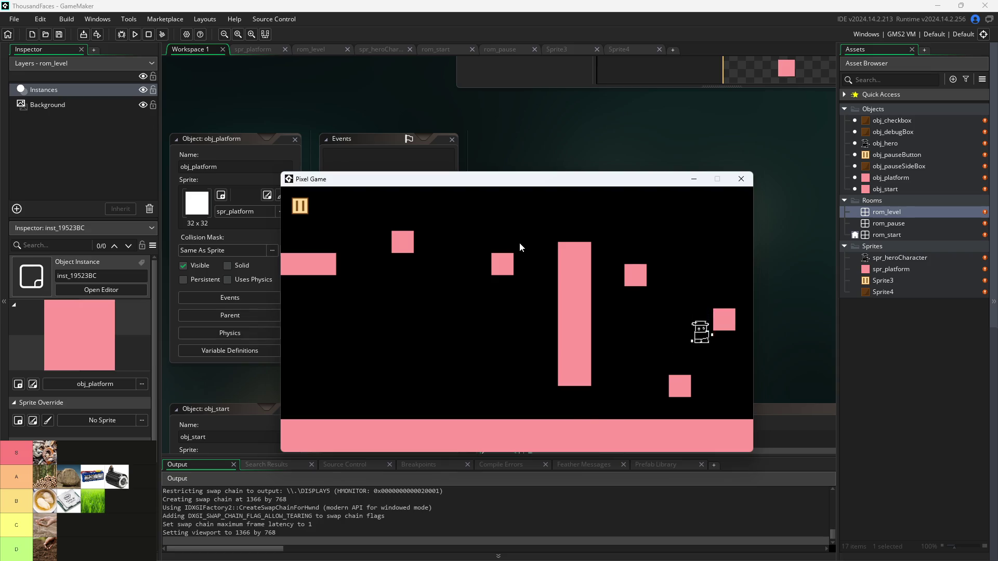
pyautogui.press('Up')
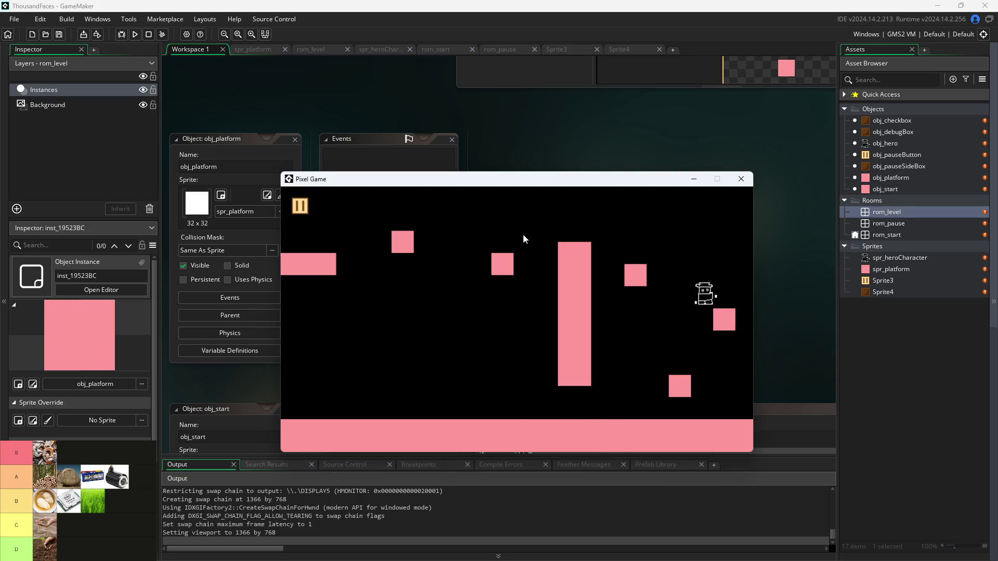
pyautogui.press('Left')
pyautogui.press('Up')
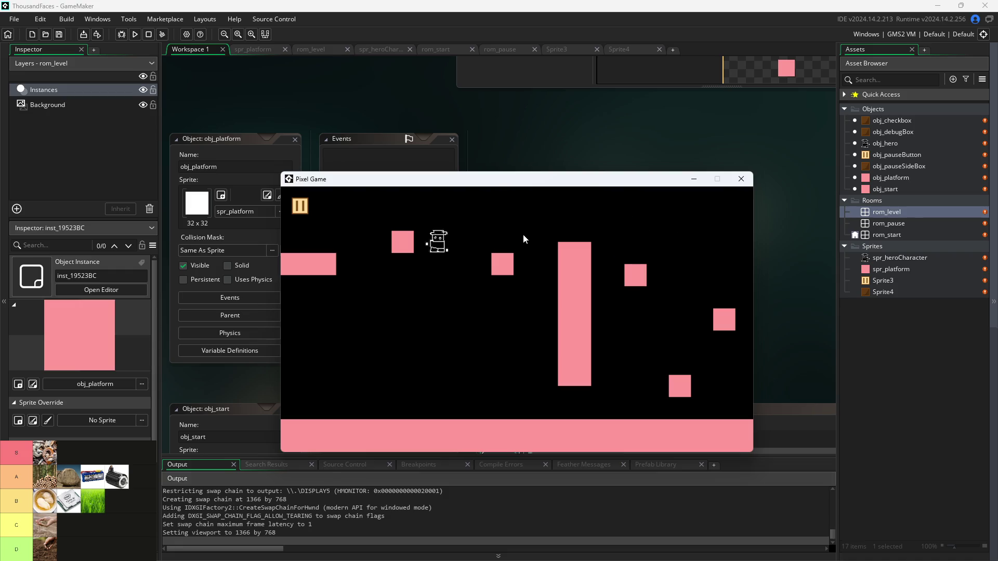
pyautogui.press('Right')
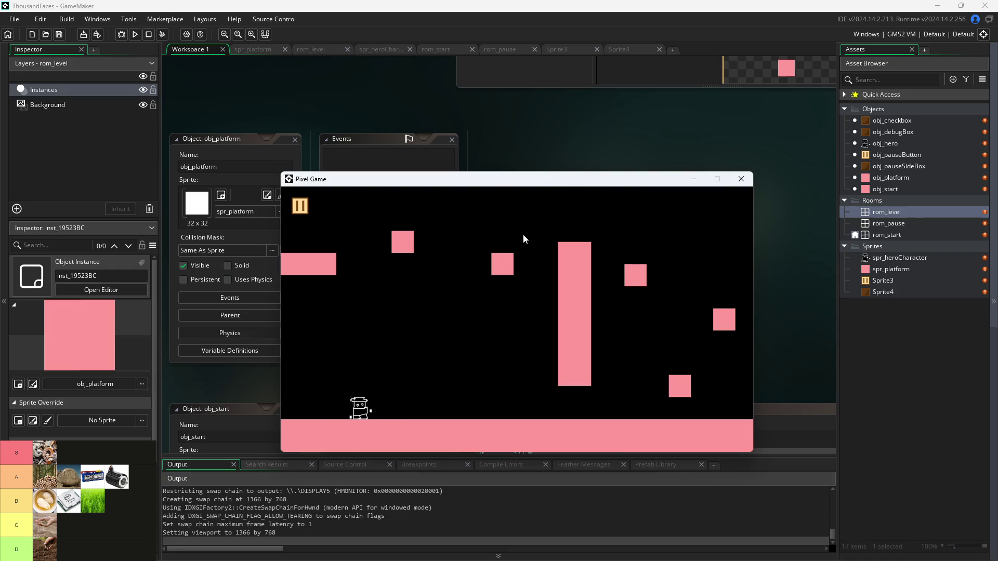
pyautogui.press('Up')
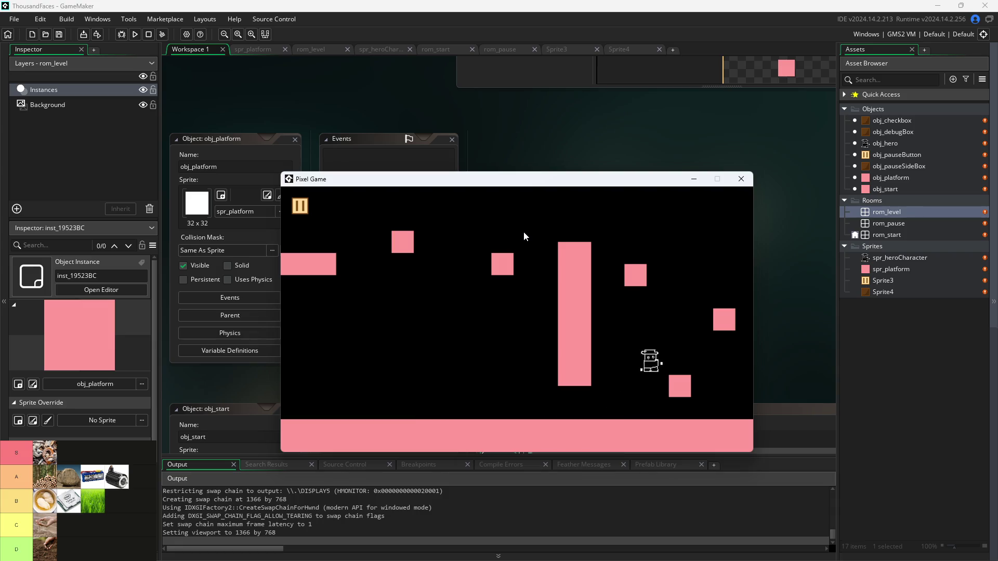
pyautogui.press('Left')
pyautogui.press('Up')
pyautogui.press('Right')
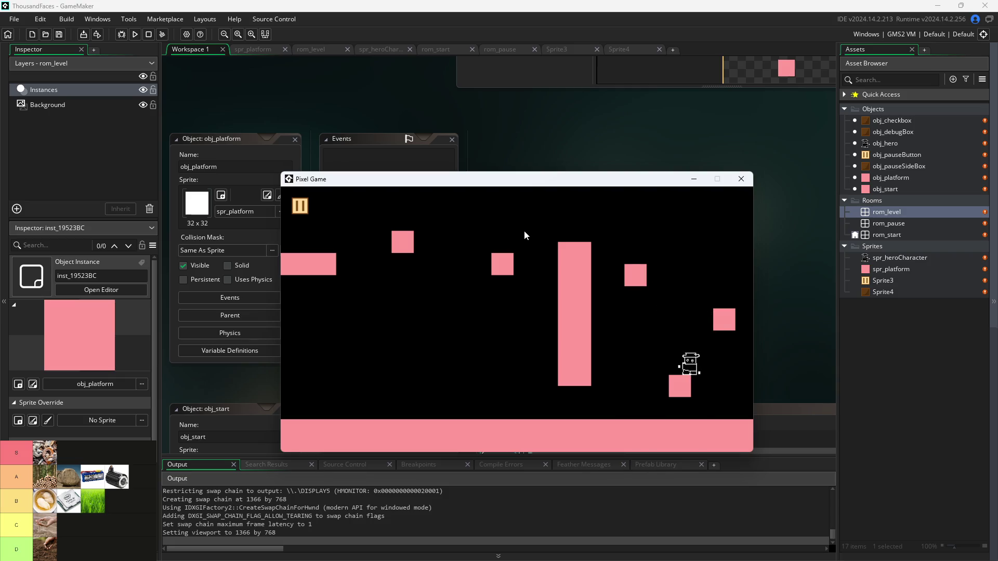
pyautogui.press('Left')
pyautogui.press('Up')
pyautogui.press('Right')
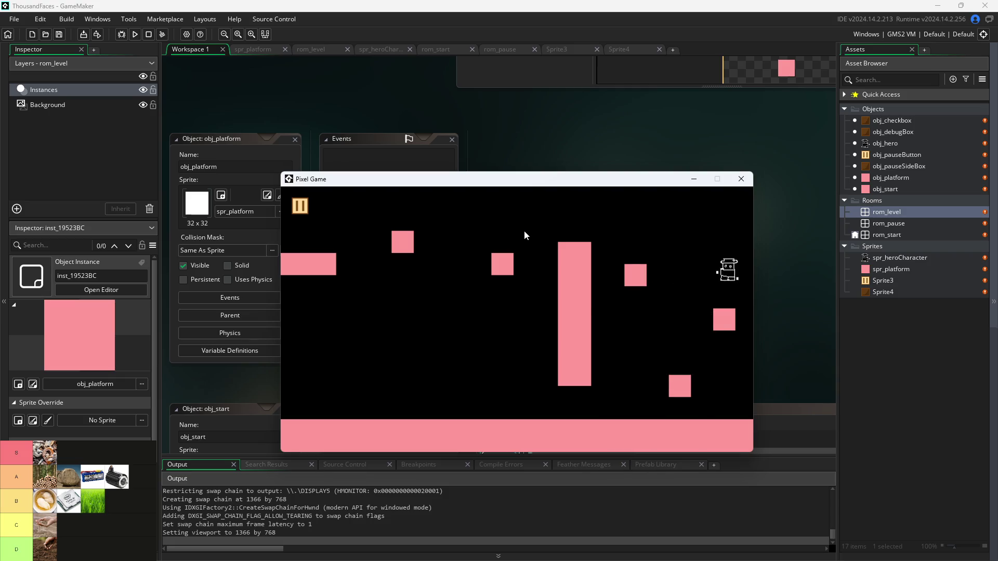
pyautogui.press('Left')
pyautogui.press('Up')
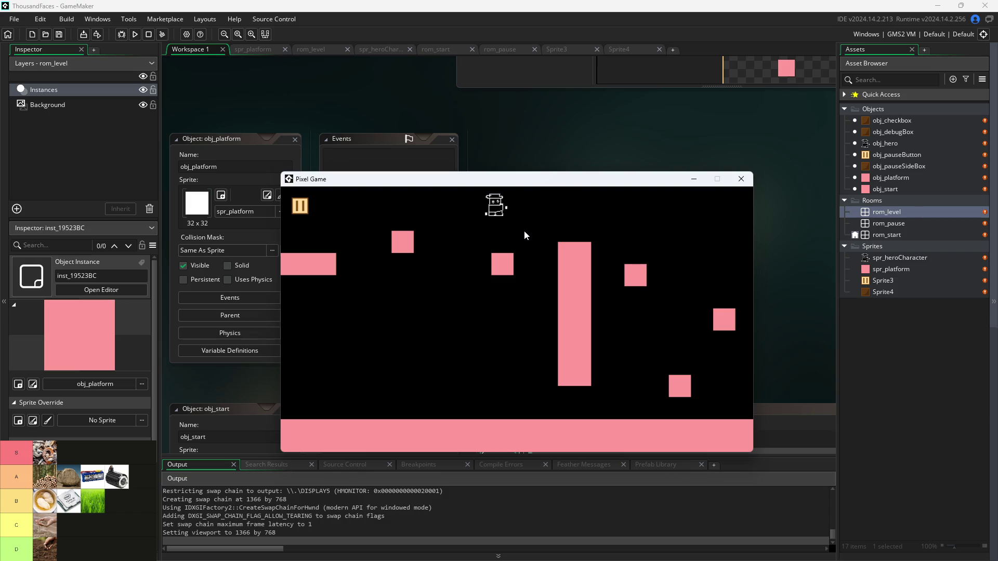
# - Pause the game, enable Pause Button on Right Side, and jump the hero onto the tall pillar
pyautogui.click(298, 205)
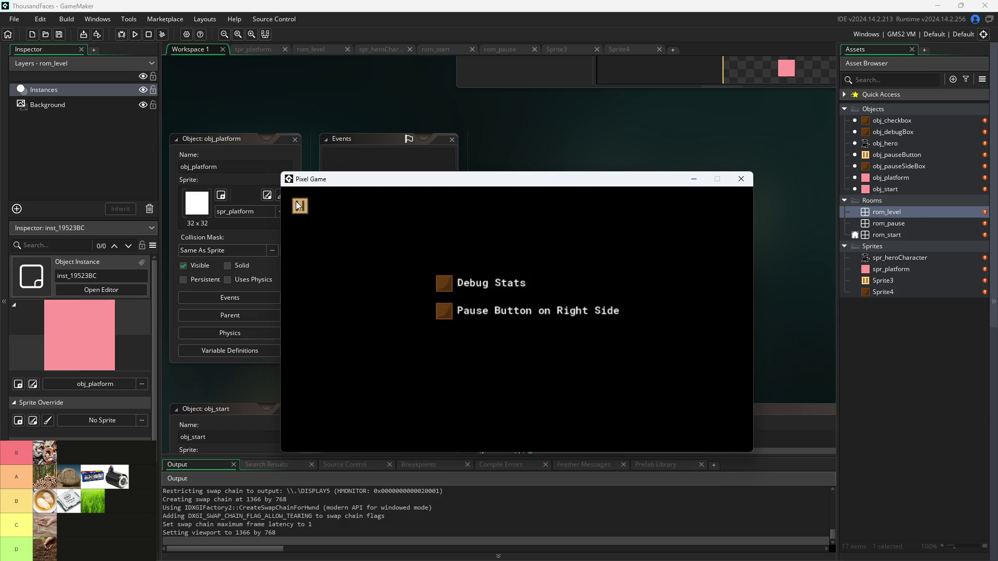
pyautogui.click(443, 313)
pyautogui.press('Right')
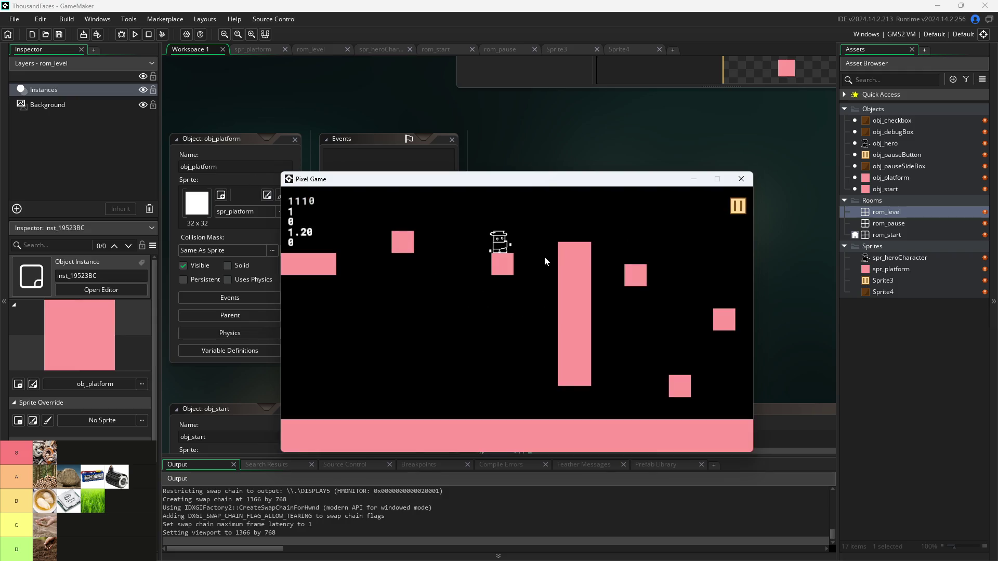
pyautogui.press('space')
# - Pause again, turn off the right-side pause button and Debug Stats, and resume
pyautogui.click(738, 206)
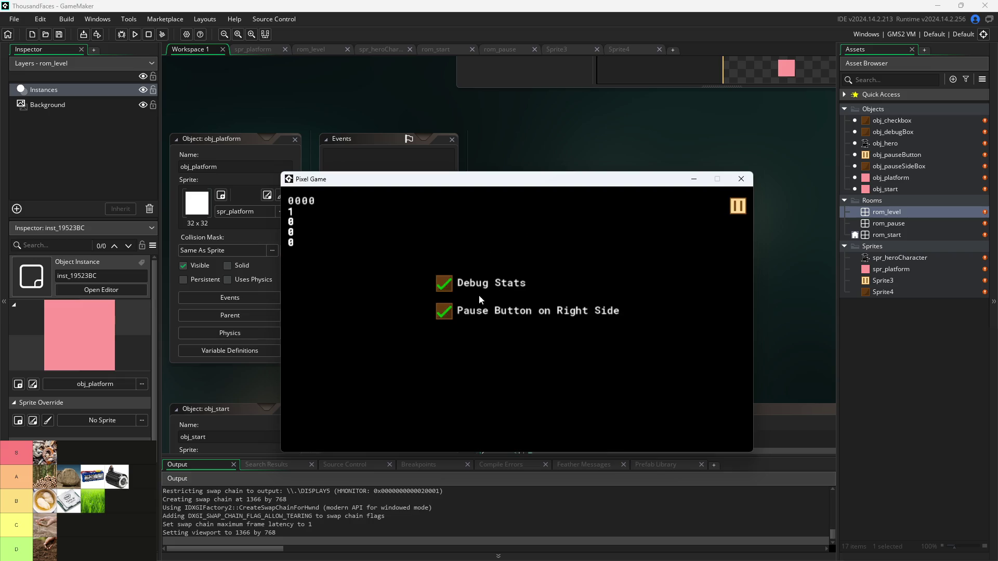
pyautogui.click(445, 313)
pyautogui.click(448, 281)
pyautogui.click(300, 206)
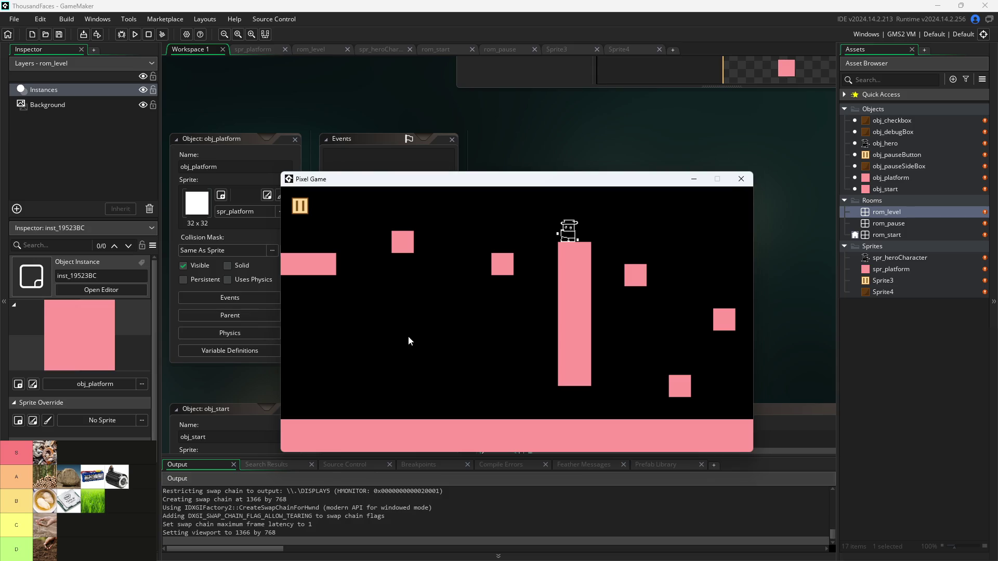
# - Jump the hero across the platforms toward the top centre, then pause and resume once more
pyautogui.press('Left')
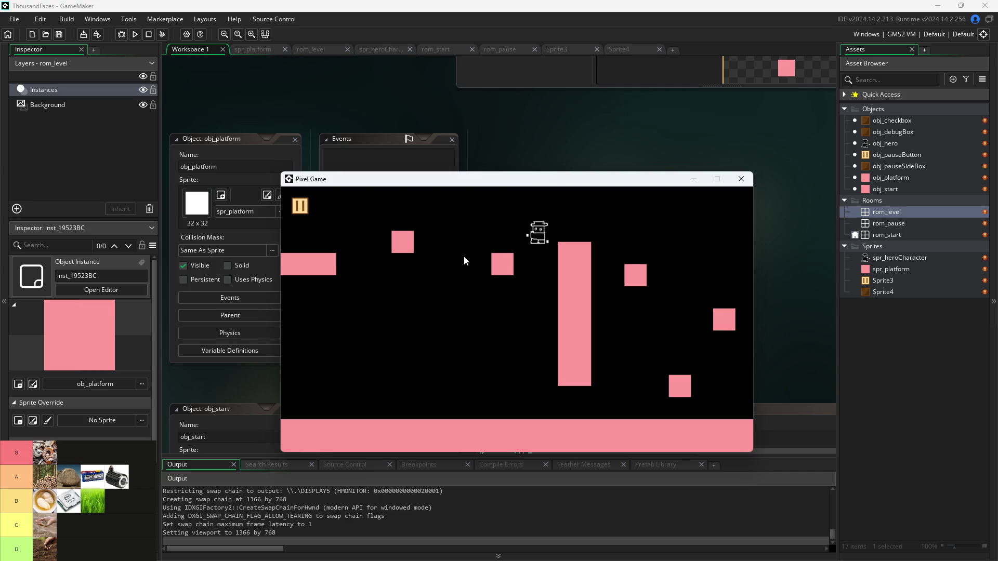
pyautogui.press('Up')
pyautogui.press('Up')
pyautogui.press('Right')
pyautogui.press('Up')
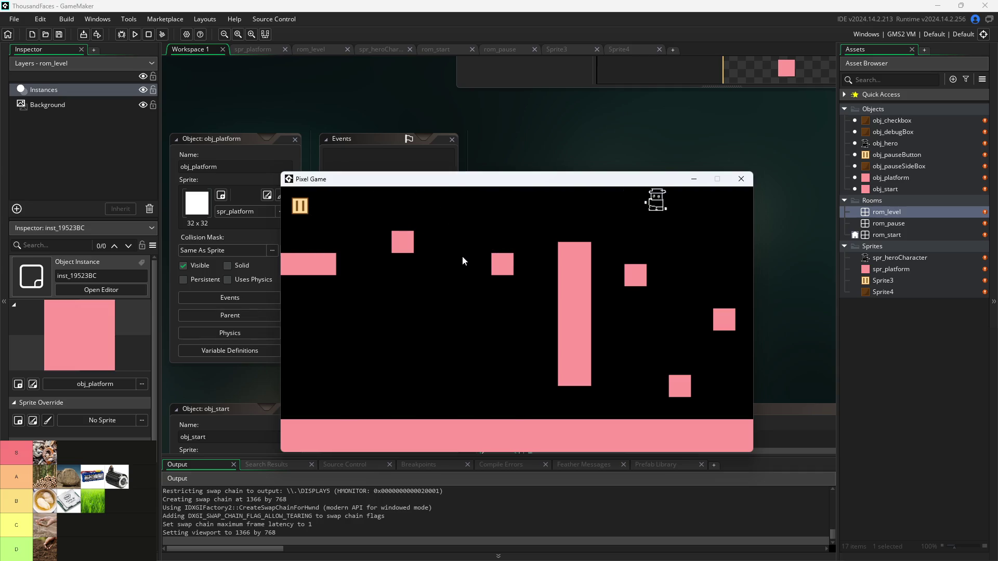
pyautogui.press('Up')
pyautogui.press('Left')
pyautogui.press('Up')
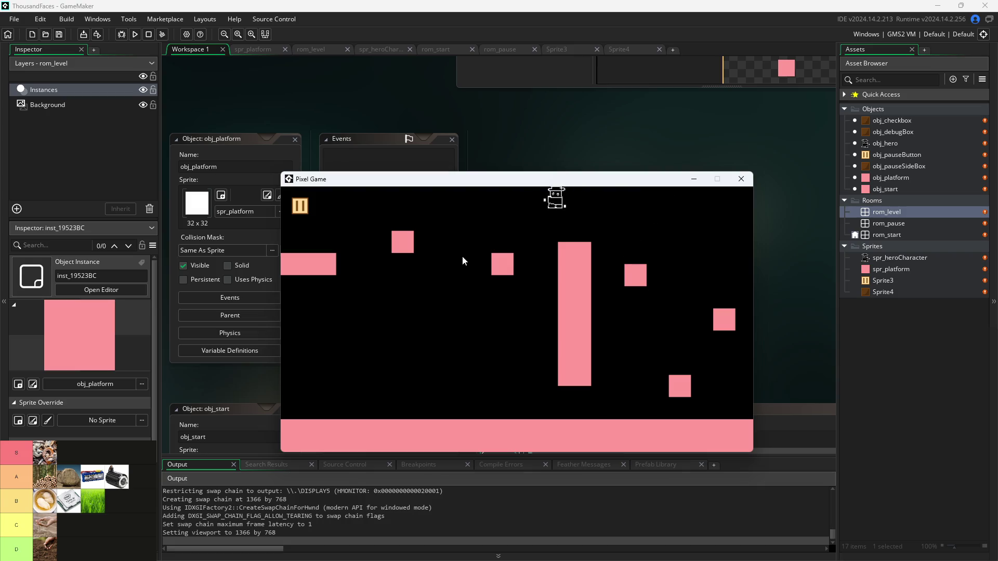
pyautogui.press('Up')
pyautogui.press('Left')
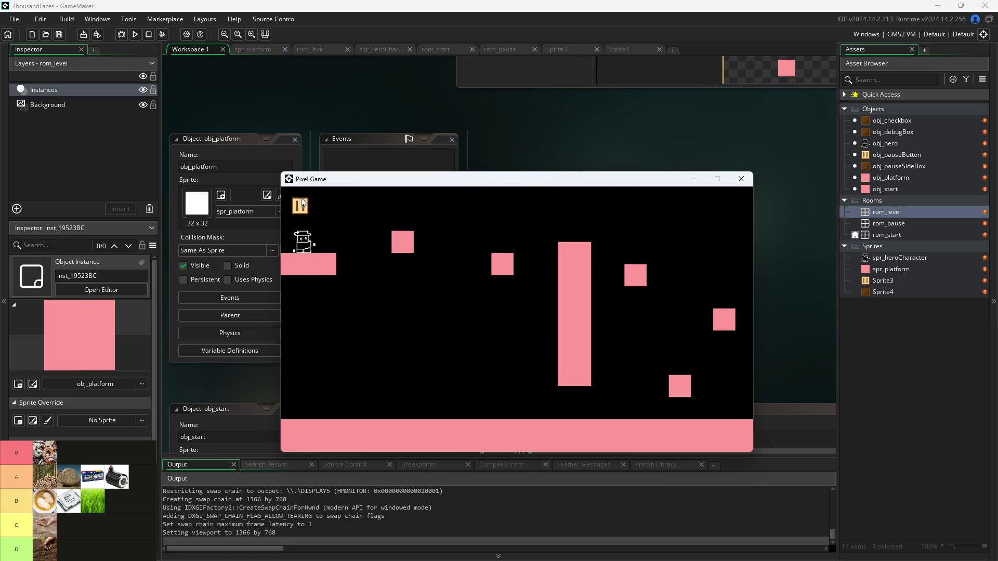
pyautogui.click(300, 207)
pyautogui.click(302, 213)
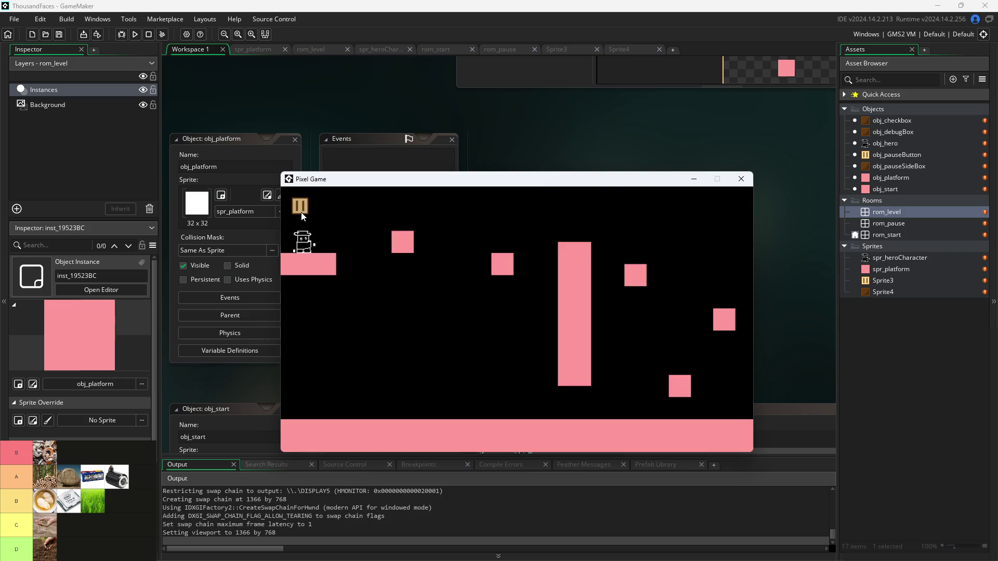
# - Close the game window and open obj_pauseSideBox's Step code
pyautogui.click(738, 182)
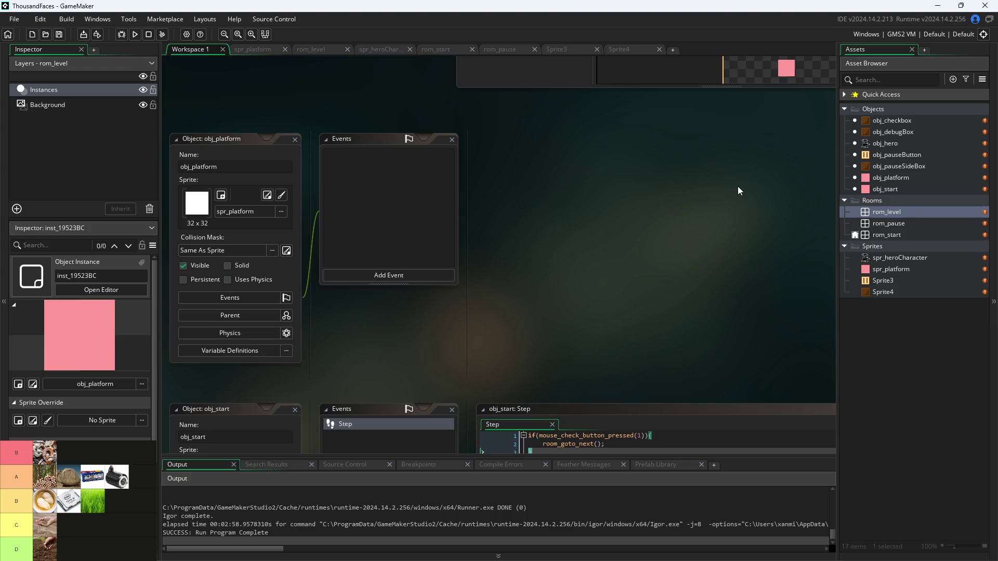
pyautogui.doubleClick(891, 166)
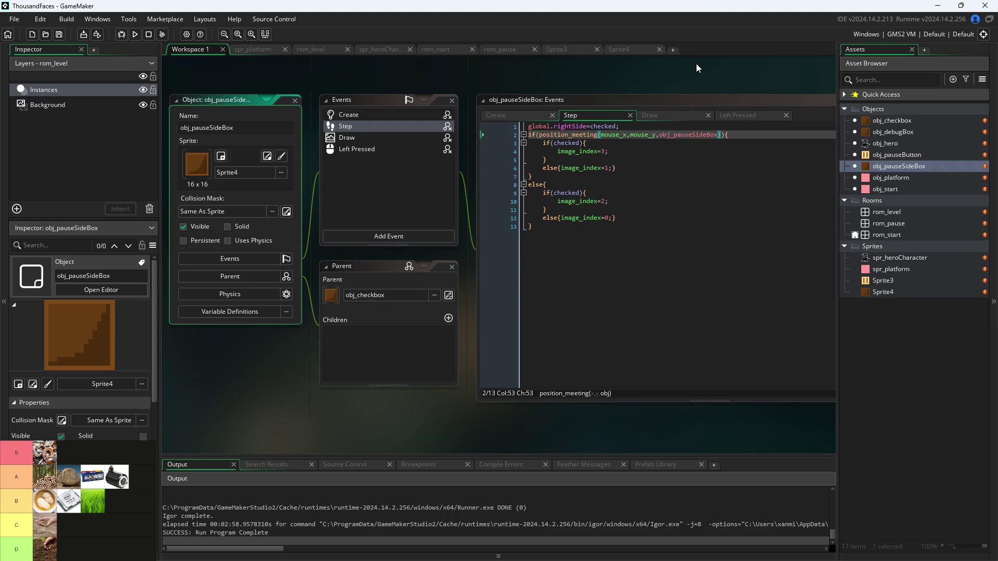
pyautogui.scroll(3, 701, 76)
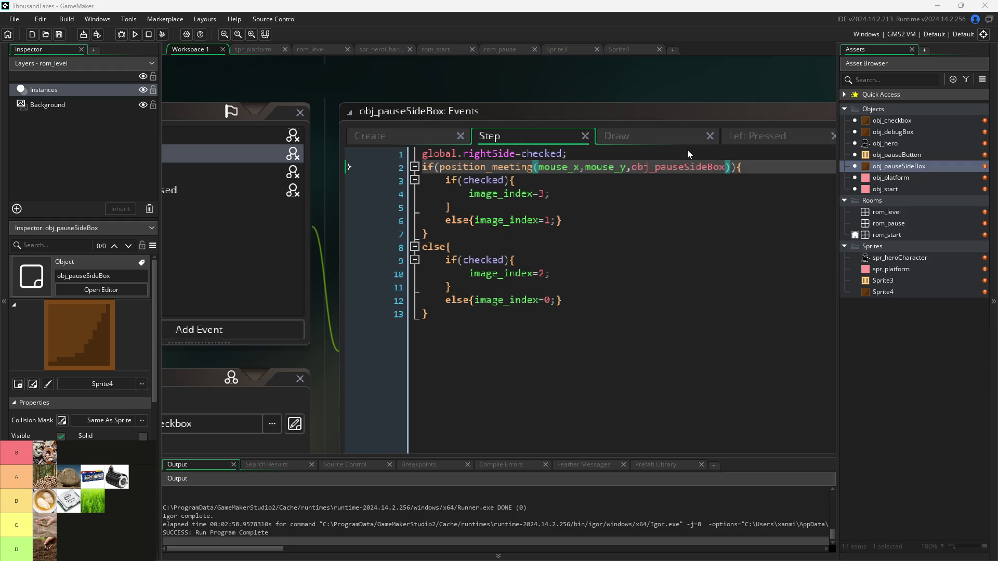
pyautogui.scroll(-1, 562, 70)
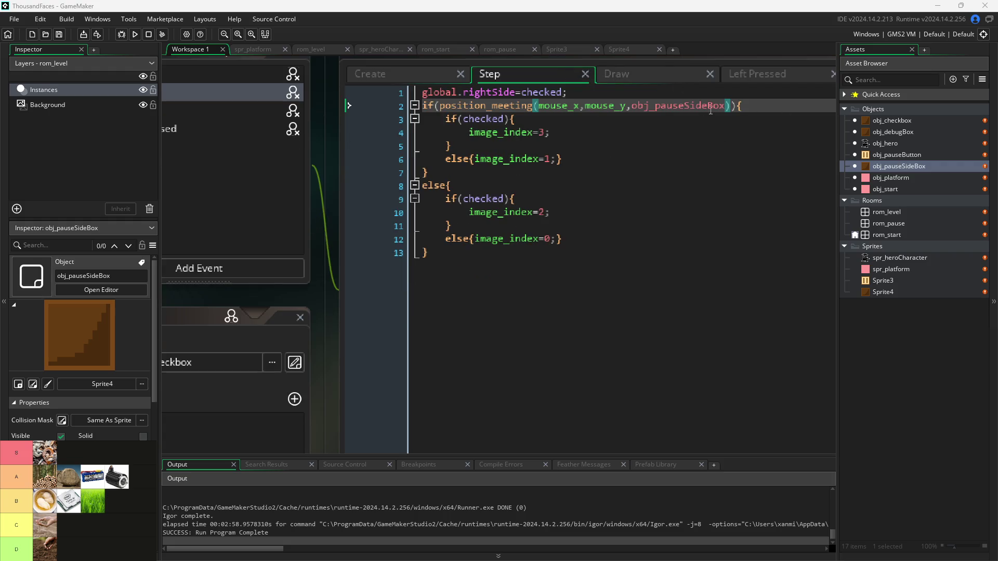
# - Replace obj_pauseSideBox with self in the position_meeting check, then open obj_debugBox's Step code
pyautogui.moveTo(724, 106); pyautogui.dragTo(667, 105)
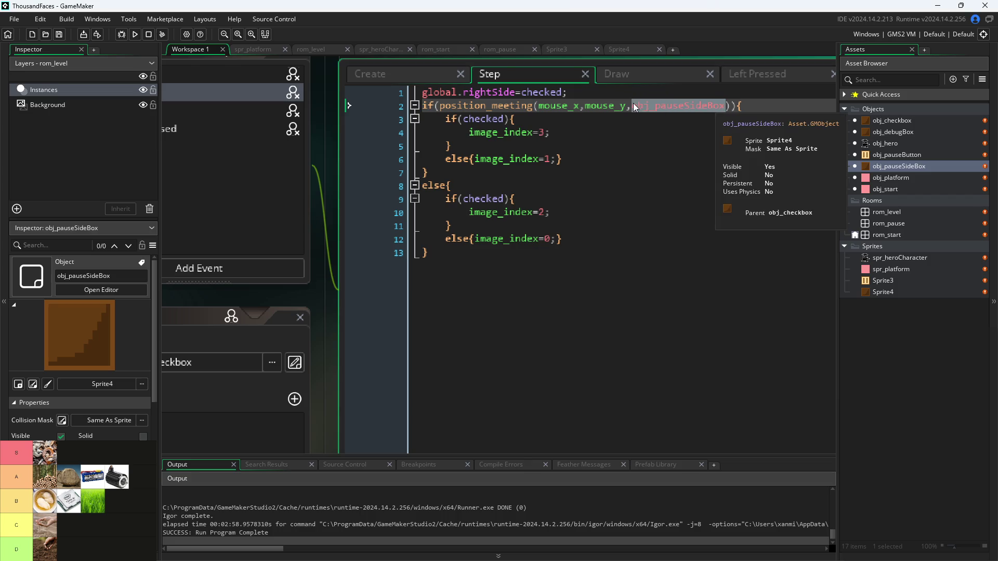
pyautogui.write('self')
pyautogui.click(761, 120)
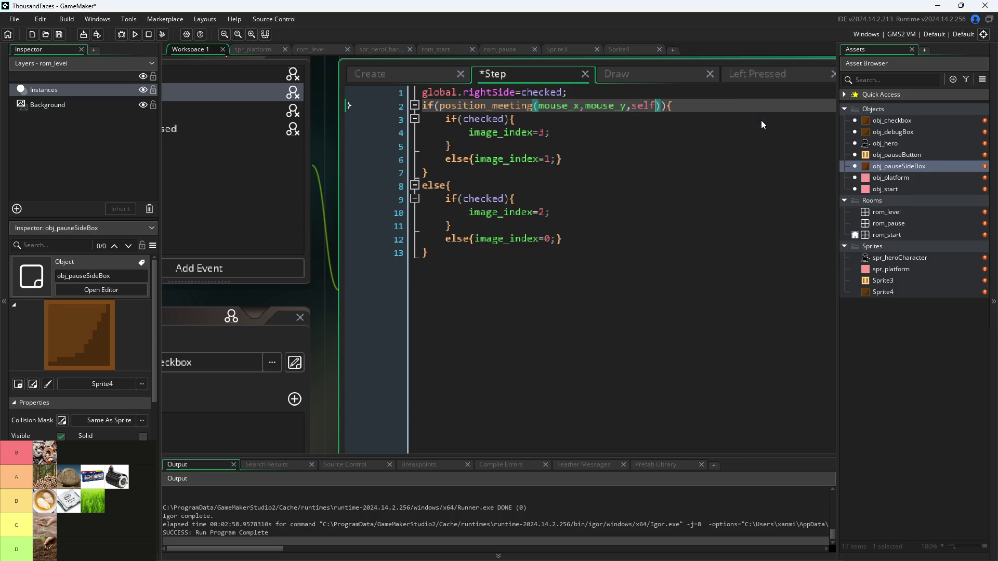
pyautogui.click(887, 141)
pyautogui.doubleClick(887, 132)
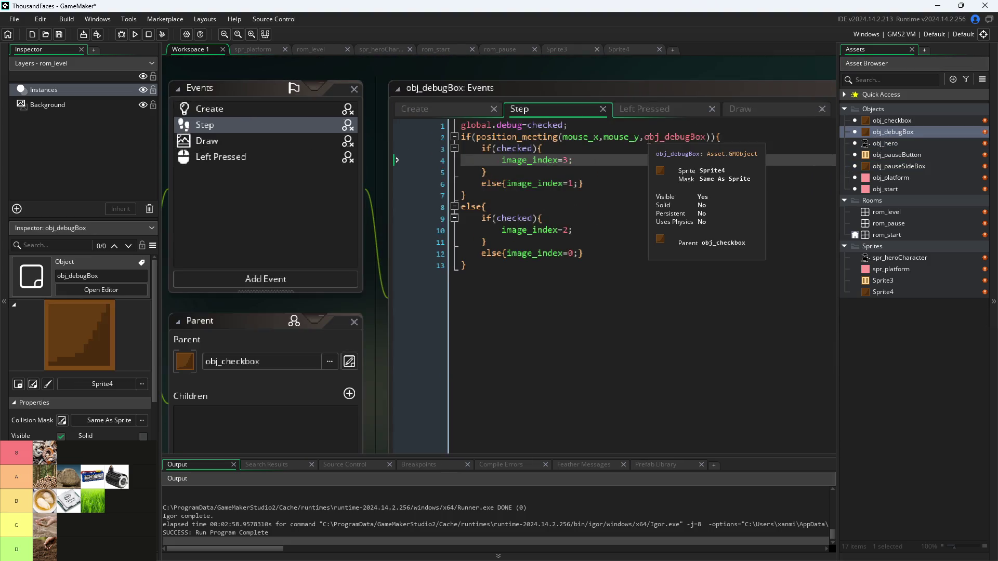
# - Replace obj_debugBox with self in the visible position_meeting check
pyautogui.scroll(1, 698, 130)
pyautogui.moveTo(645, 137); pyautogui.dragTo(703, 138)
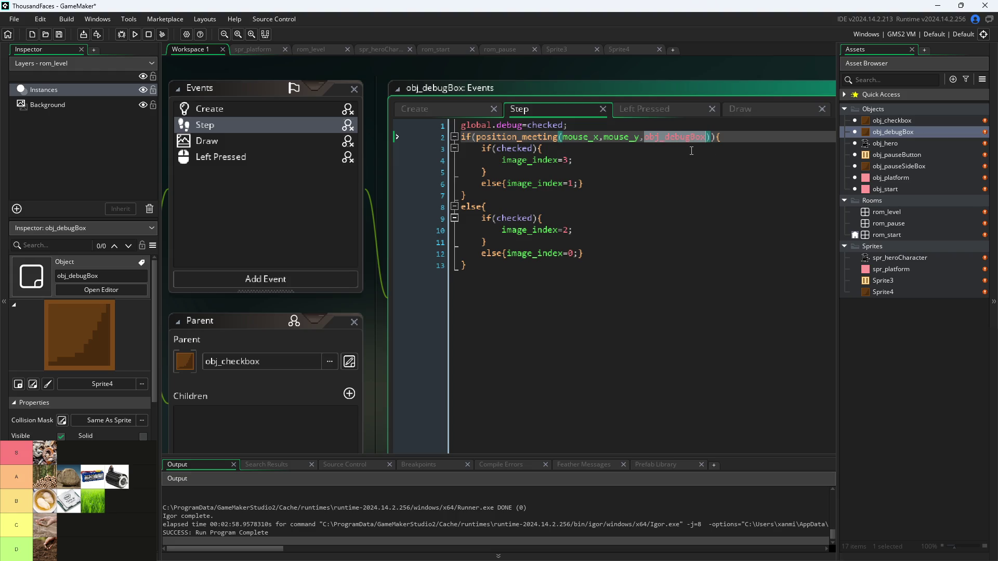
pyautogui.write('self')
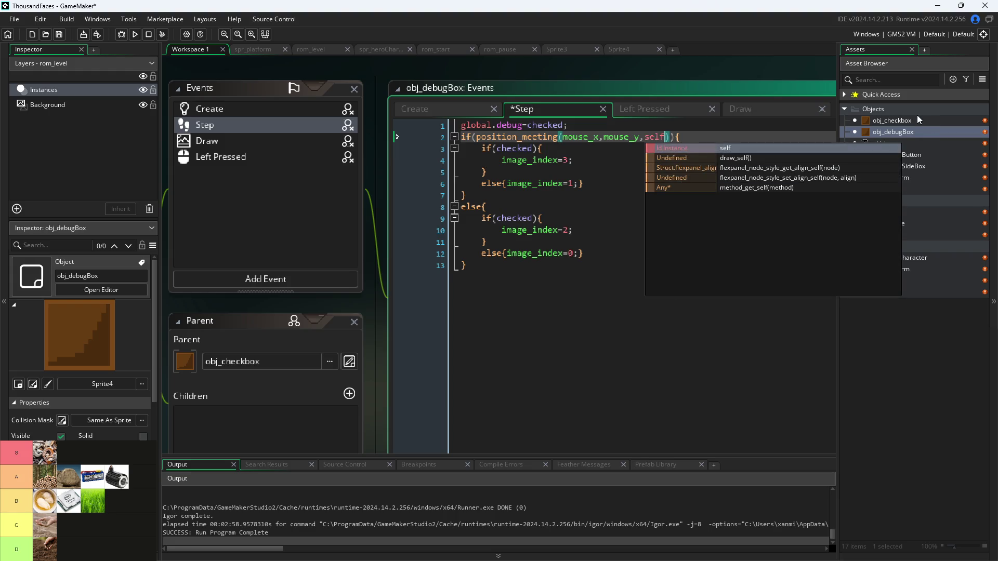
# - Open obj_checkbox's events and look through its Left Pressed, Draw and Step code
pyautogui.doubleClick(909, 121)
pyautogui.scroll(1, 656, 166)
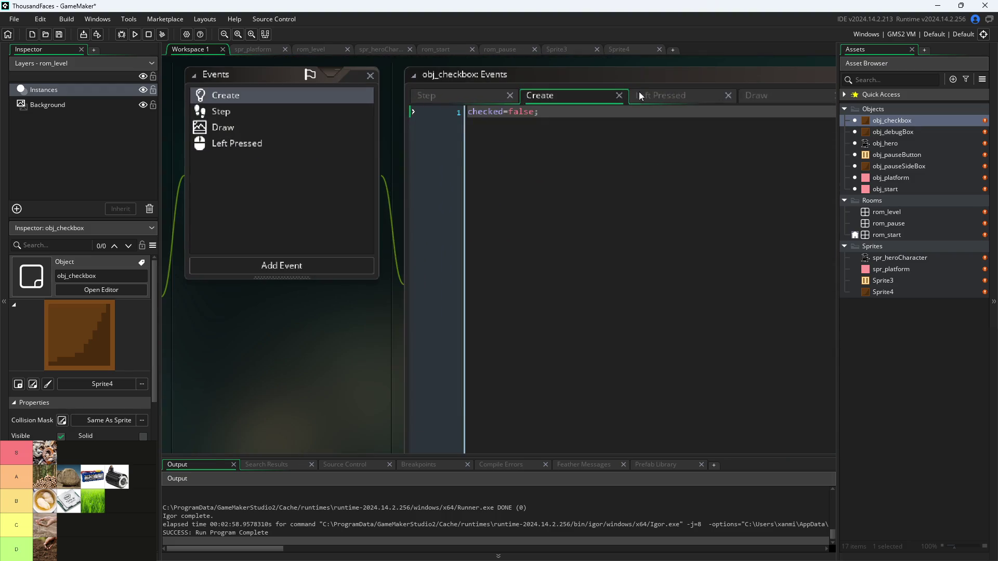
pyautogui.click(643, 91)
pyautogui.click(759, 95)
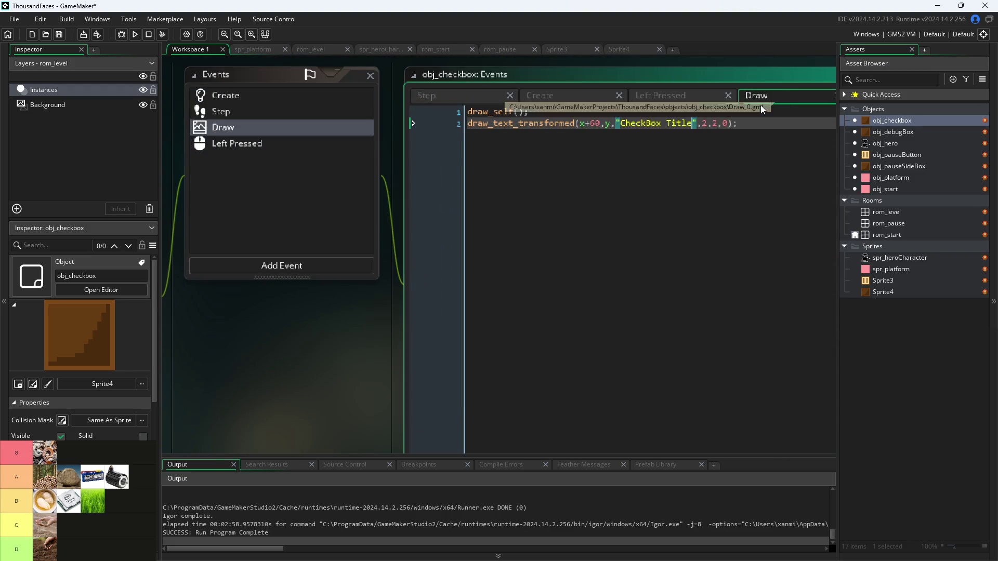
pyautogui.click(481, 95)
# - In obj_checkbox's Step code, change position_meeting's obj_debugBox argument to self and save
pyautogui.click(661, 114)
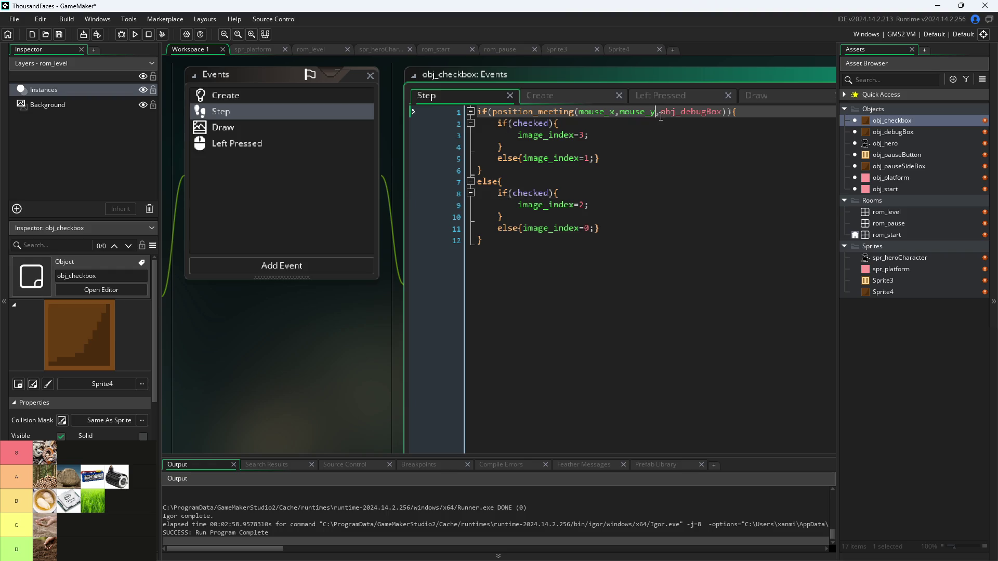
pyautogui.doubleClick(676, 113)
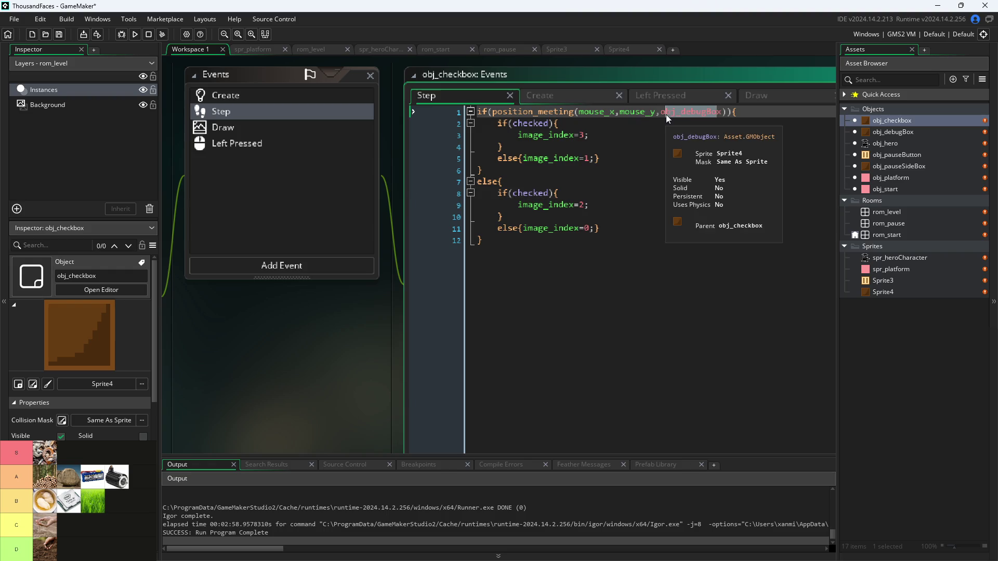
pyautogui.press('BackSpace')
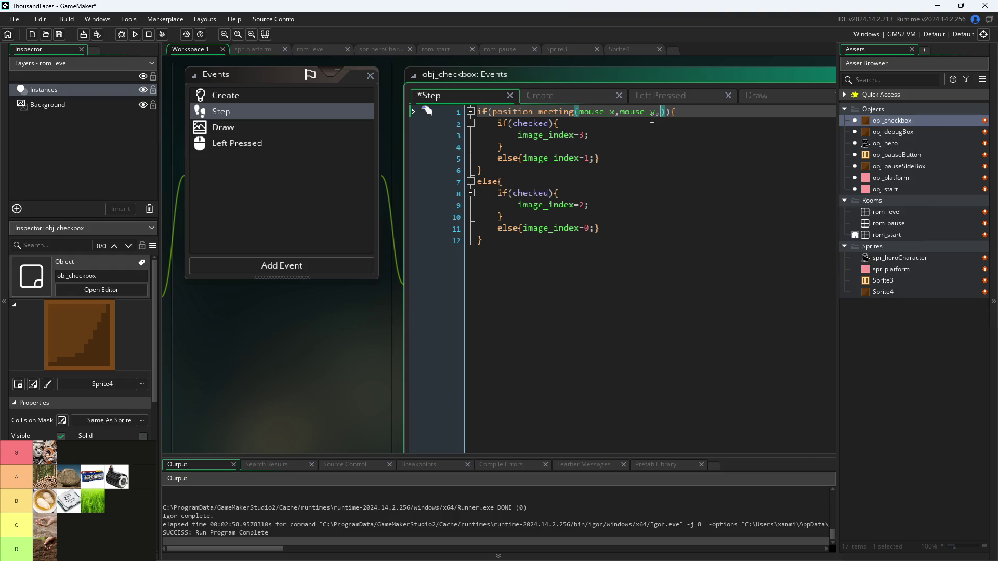
pyautogui.write('self')
pyautogui.hotkey('ctrl', 's')
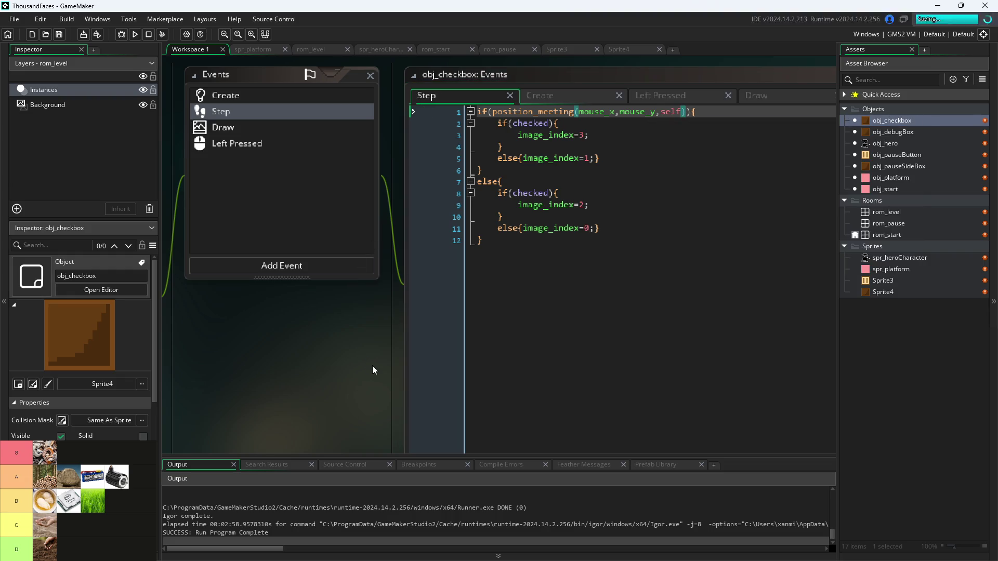
# - Review obj_checkbox's Create, Left Pressed and Draw event code, ending on Draw
pyautogui.click(566, 97)
pyautogui.click(720, 97)
pyautogui.click(758, 101)
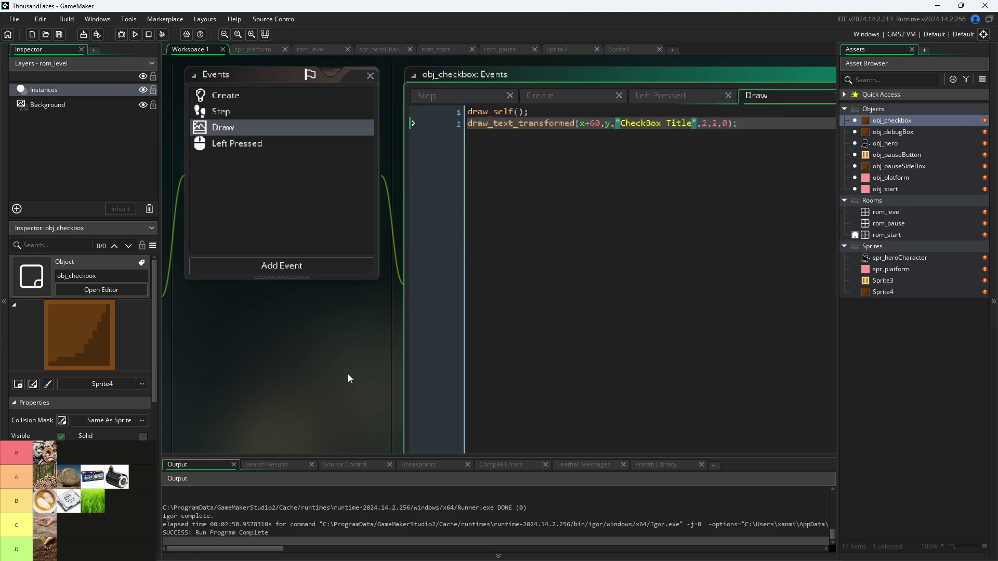
pyautogui.hscroll(-2, 312, 388)
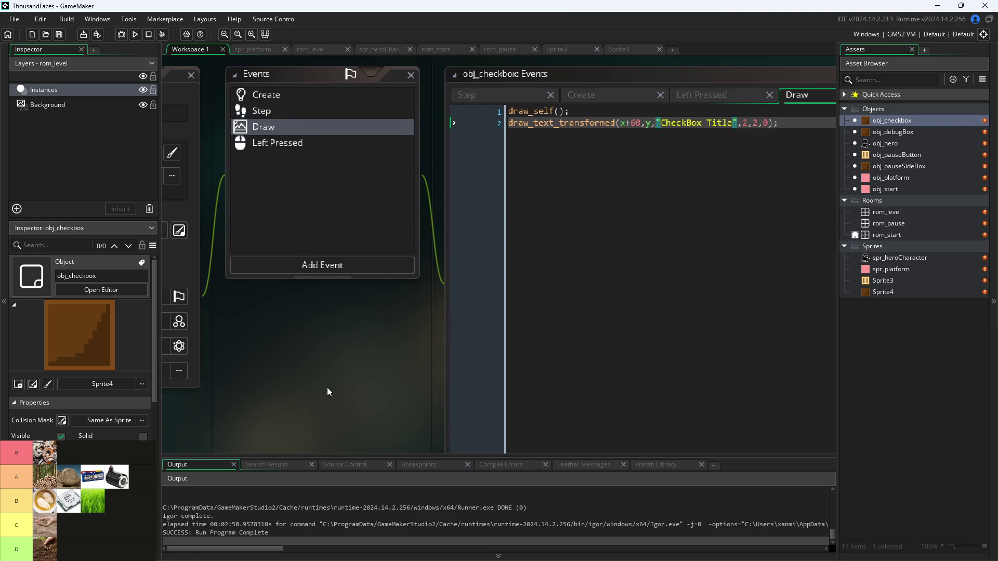
# - Run the game and pause it. Toggle Debug Stats on and off, enable Pause Button on Right Side, then resume
pyautogui.click(139, 36)
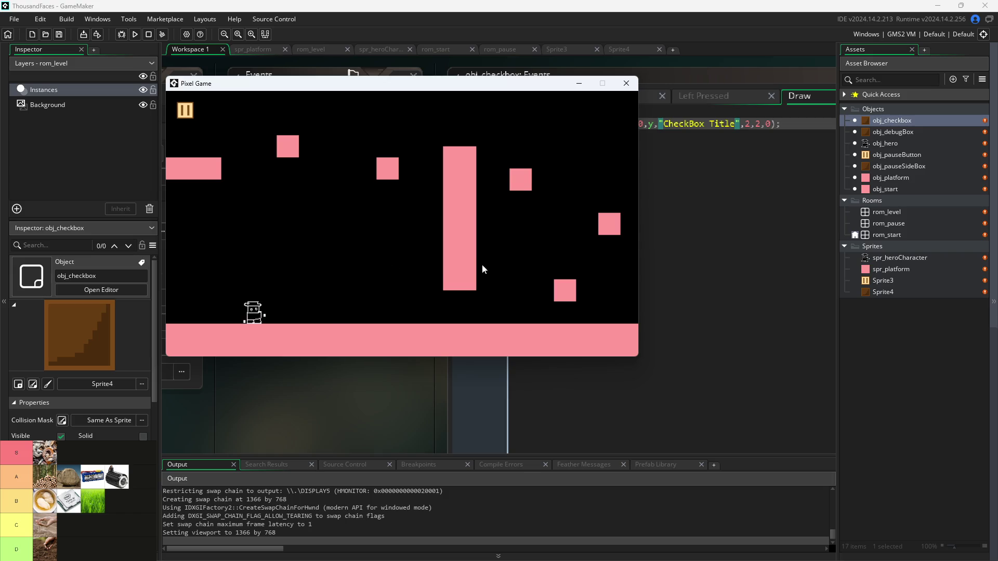
pyautogui.press('Right')
pyautogui.press('Right')
pyautogui.press('Right')
pyautogui.press('Right')
pyautogui.click(185, 110)
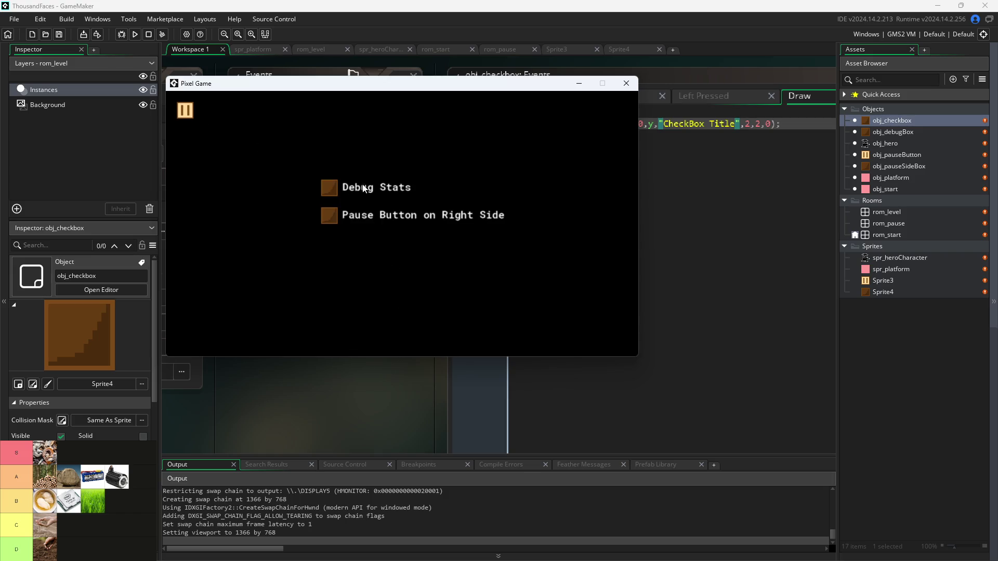
pyautogui.click(327, 189)
pyautogui.click(327, 189)
pyautogui.click(330, 214)
pyautogui.press('Escape')
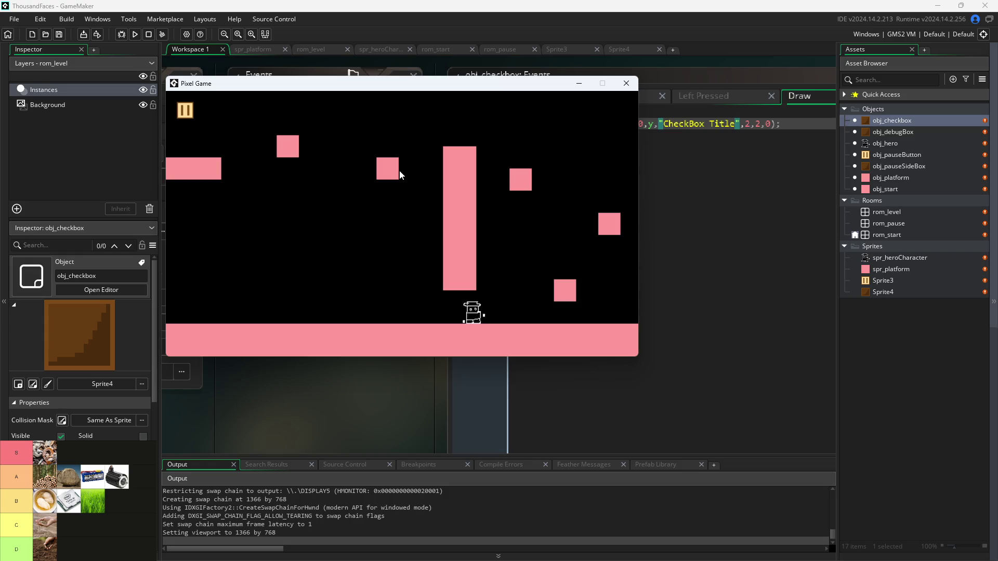
# - Play the level by running and jumping the hero across the blocks, then pause again
pyautogui.press('Up')
pyautogui.press('Right')
pyautogui.press('Right')
pyautogui.press('Up')
pyautogui.press('Right')
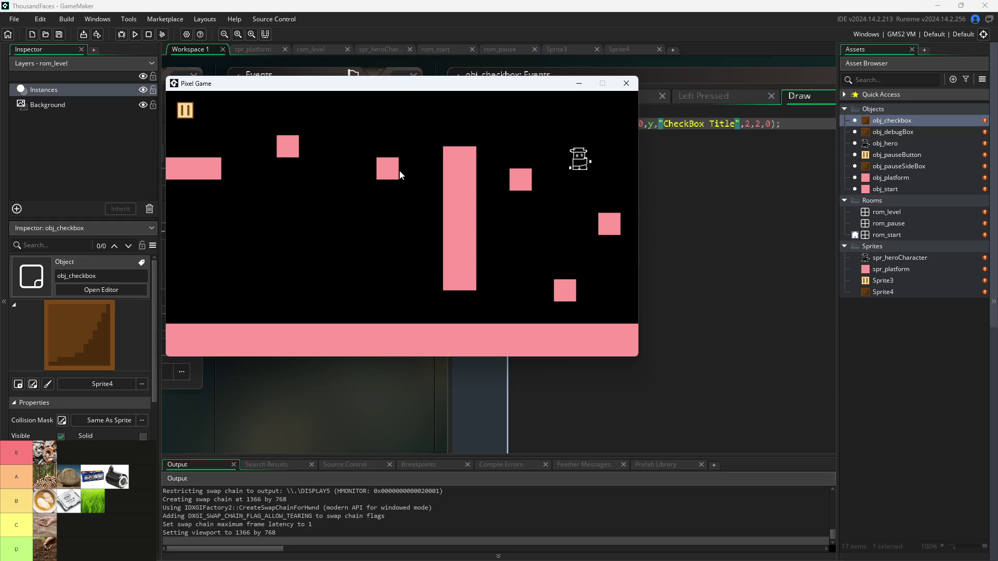
pyautogui.press('Up')
pyautogui.press('Left')
pyautogui.press('Up')
pyautogui.press('Left')
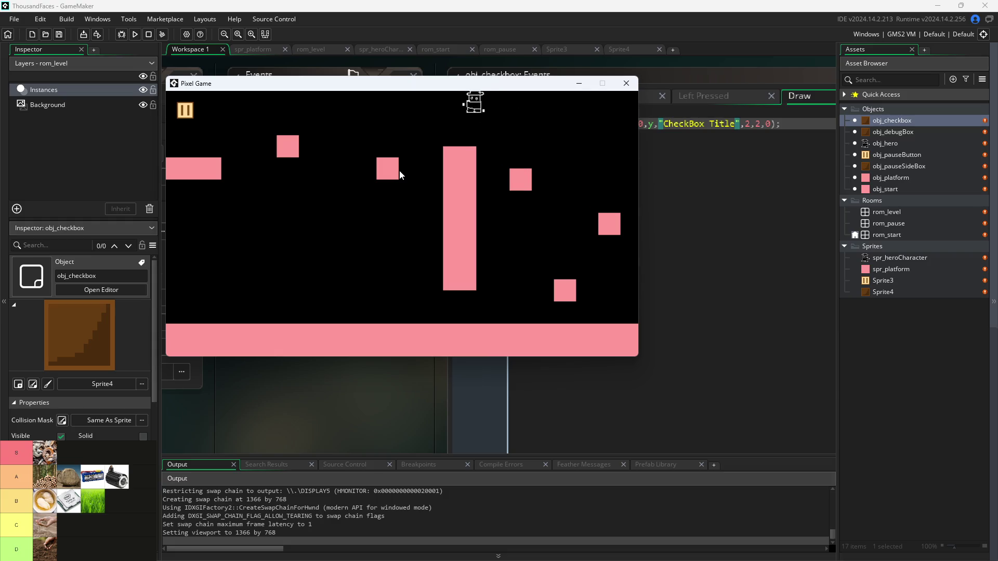
pyautogui.press('Up')
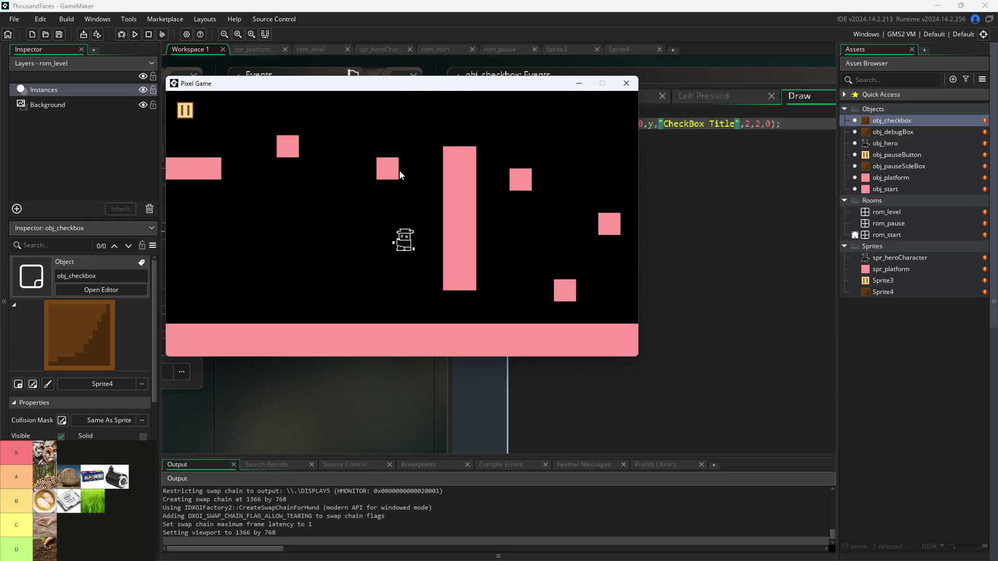
pyautogui.press('Right')
pyautogui.press('Up')
pyautogui.press('Right')
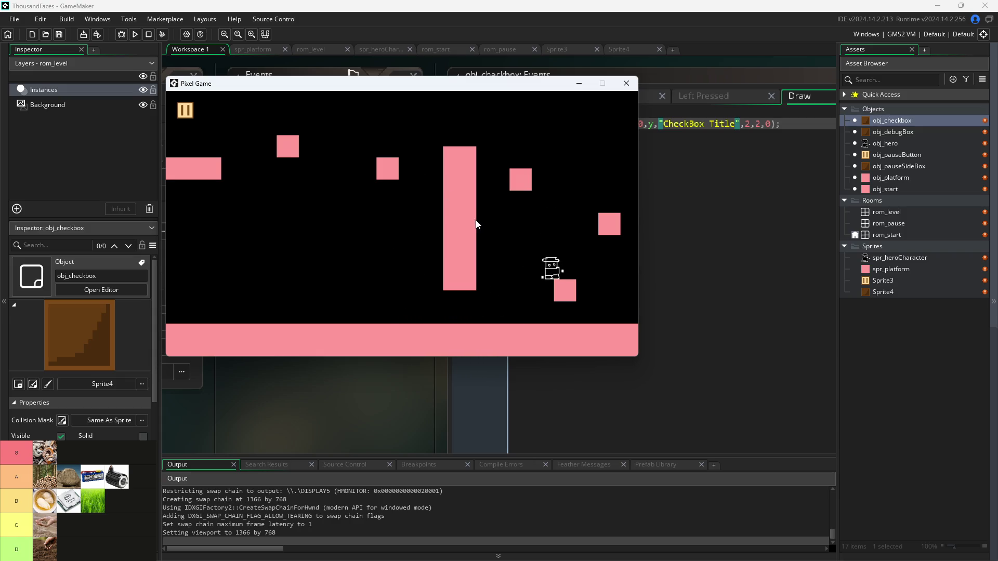
pyautogui.press('Up')
pyautogui.press('Right')
pyautogui.press('Left')
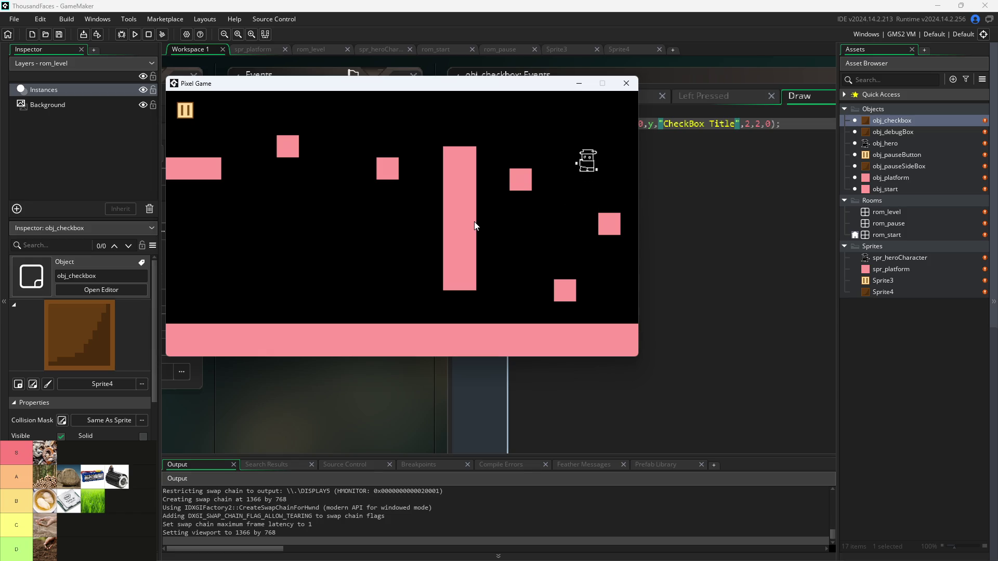
pyautogui.press('Up')
pyautogui.press('Right')
pyautogui.press('Up')
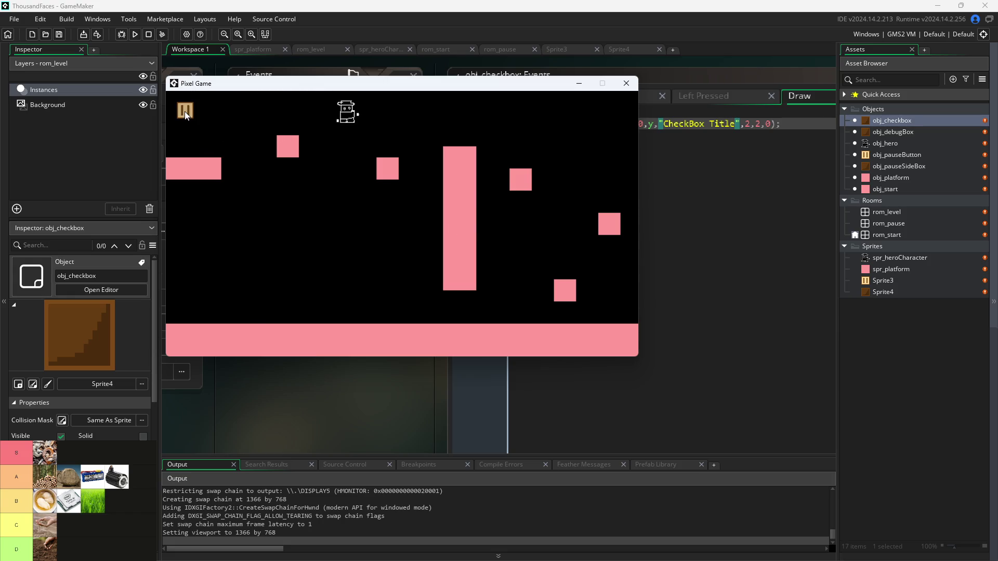
pyautogui.click(185, 111)
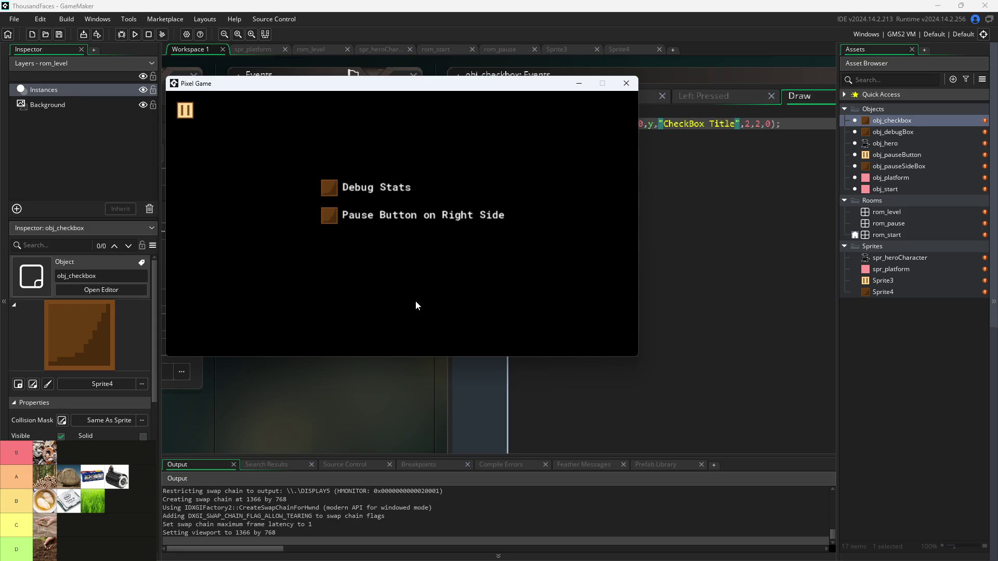
# - Close the pause menu and walk and jump the hero toward the right-hand platforms
pyautogui.click(188, 108)
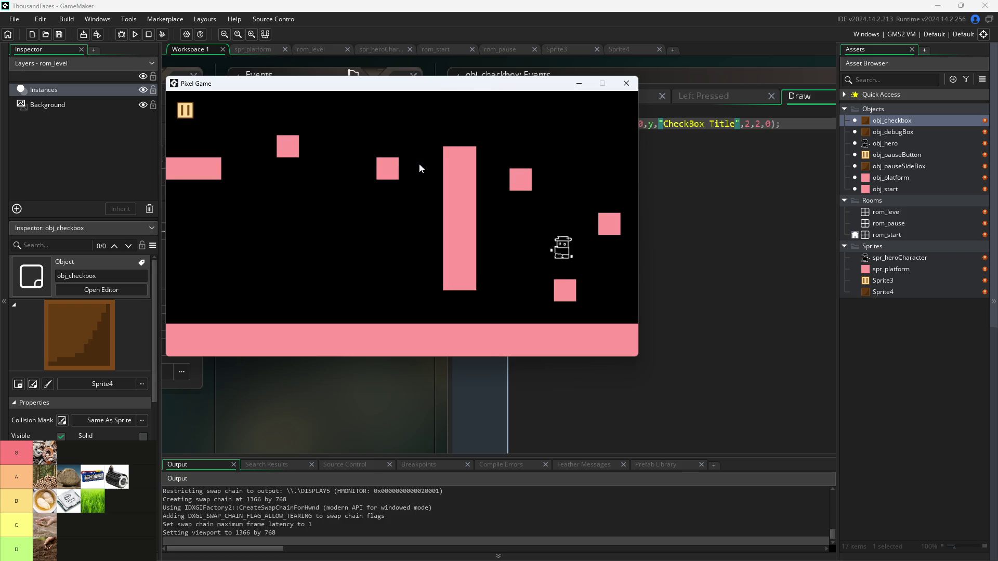
pyautogui.press('Left')
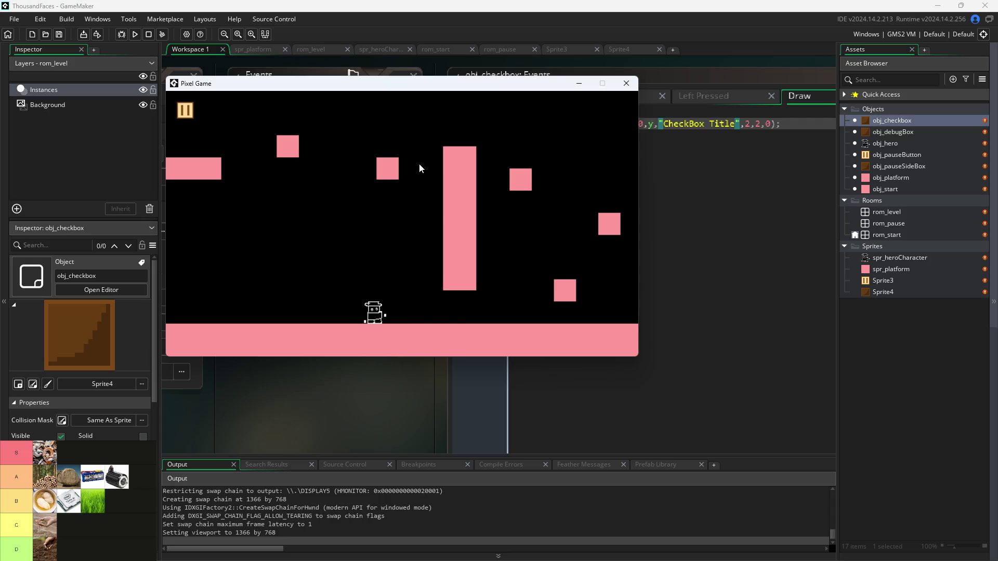
pyautogui.press('Right')
pyautogui.press('Up')
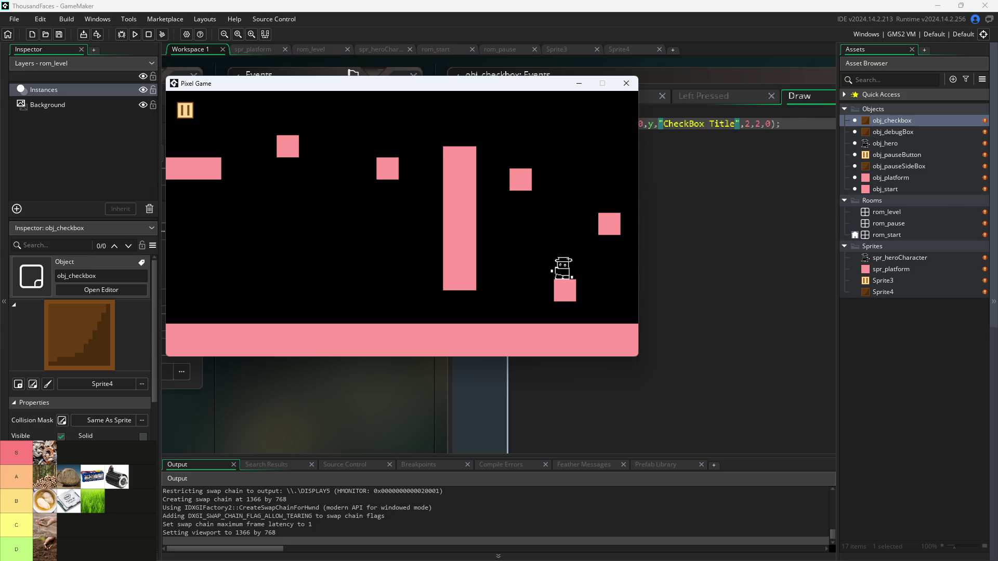
pyautogui.hotkey('alt', 'Tab')
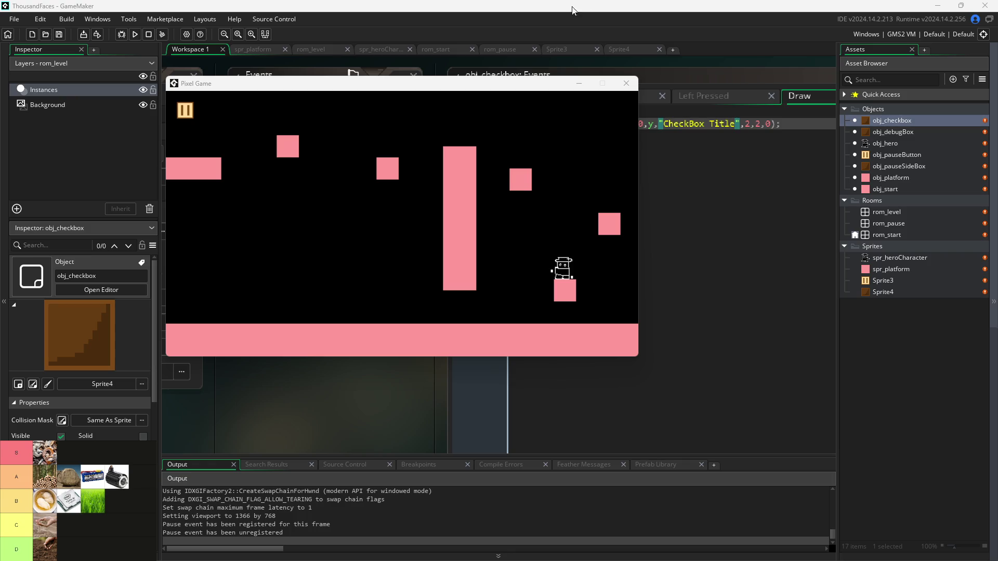
# - Close the running game and open the rom_start room in the room editor
pyautogui.click(626, 82)
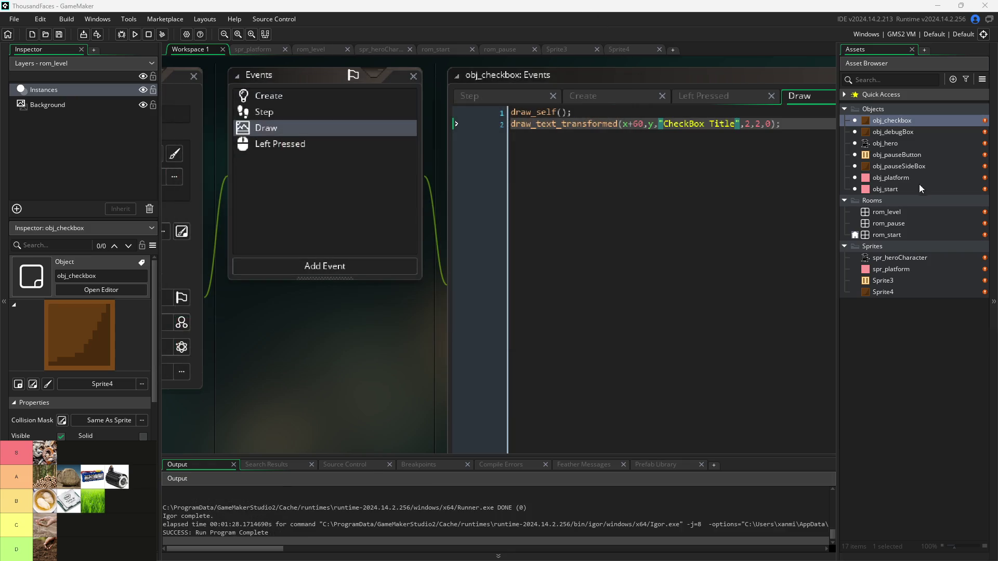
pyautogui.doubleClick(894, 215)
pyautogui.click(898, 236)
pyautogui.doubleClick(899, 234)
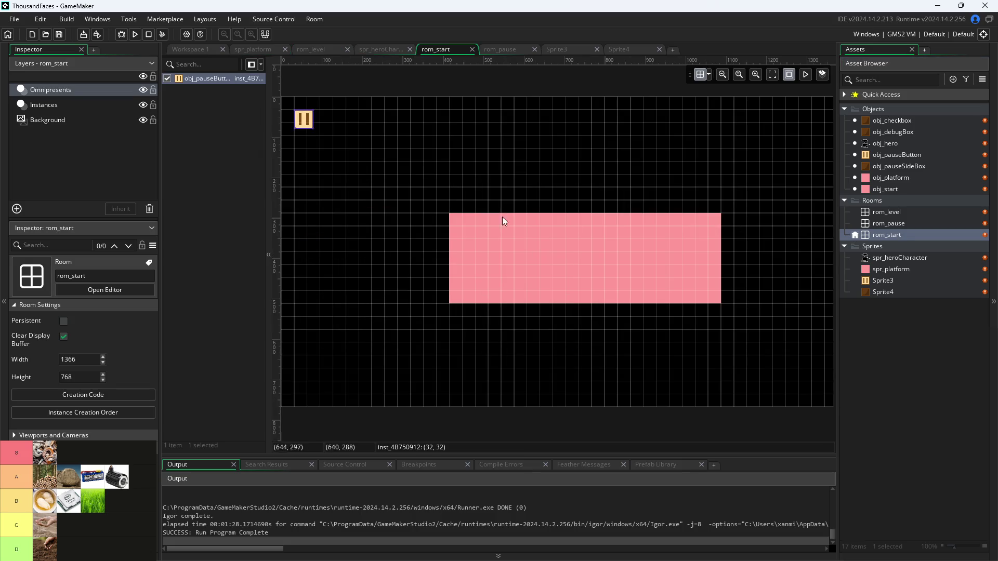
pyautogui.click(76, 360)
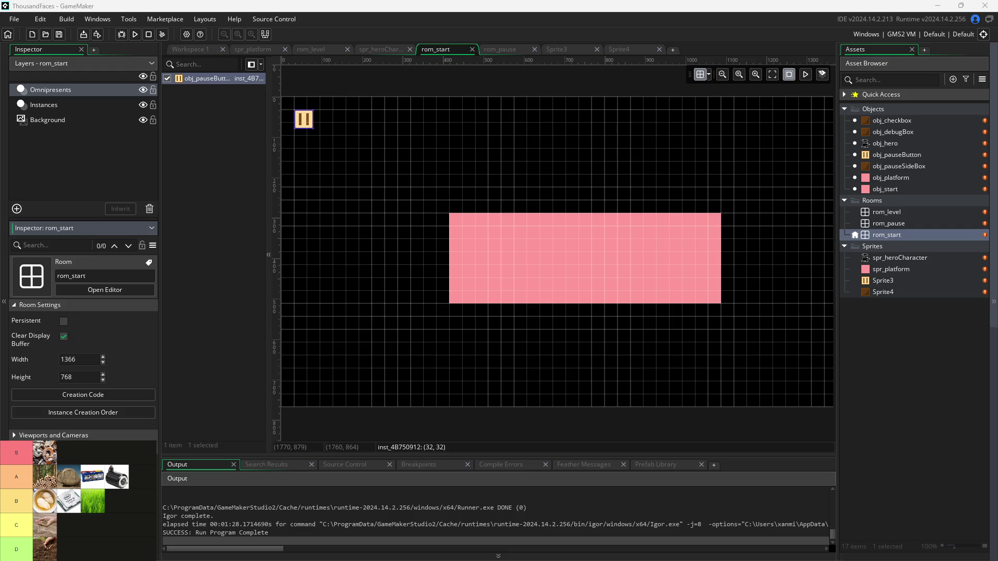
pyautogui.click(192, 134)
# - Browse the File and Build menus, then open the project's main Game Options
pyautogui.click(17, 21)
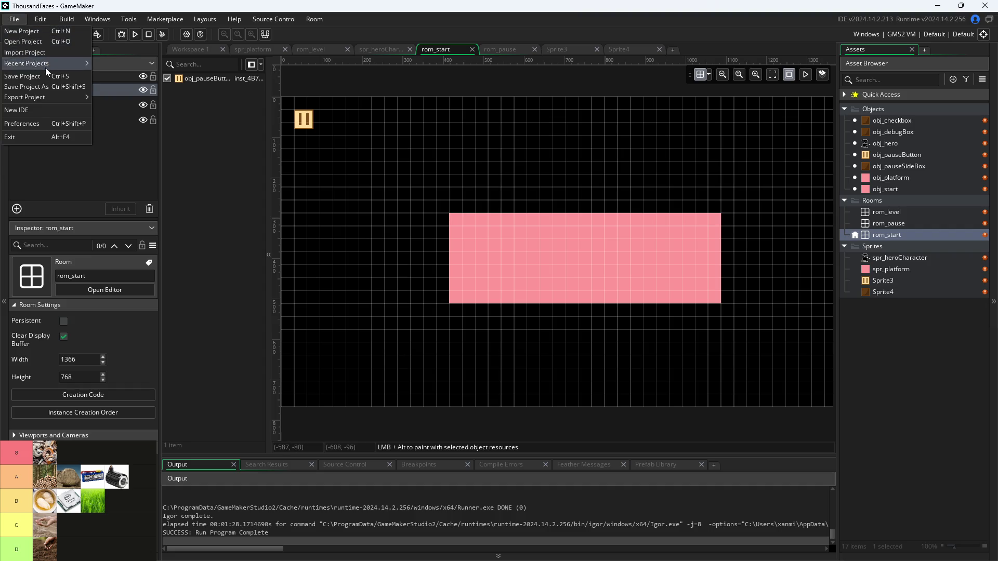
pyautogui.click(240, 175)
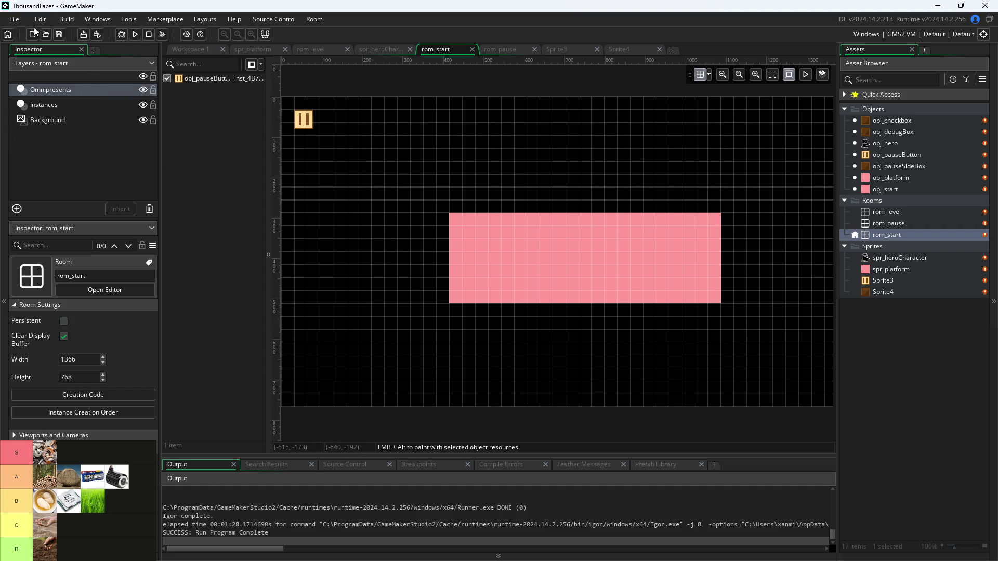
pyautogui.click(67, 19)
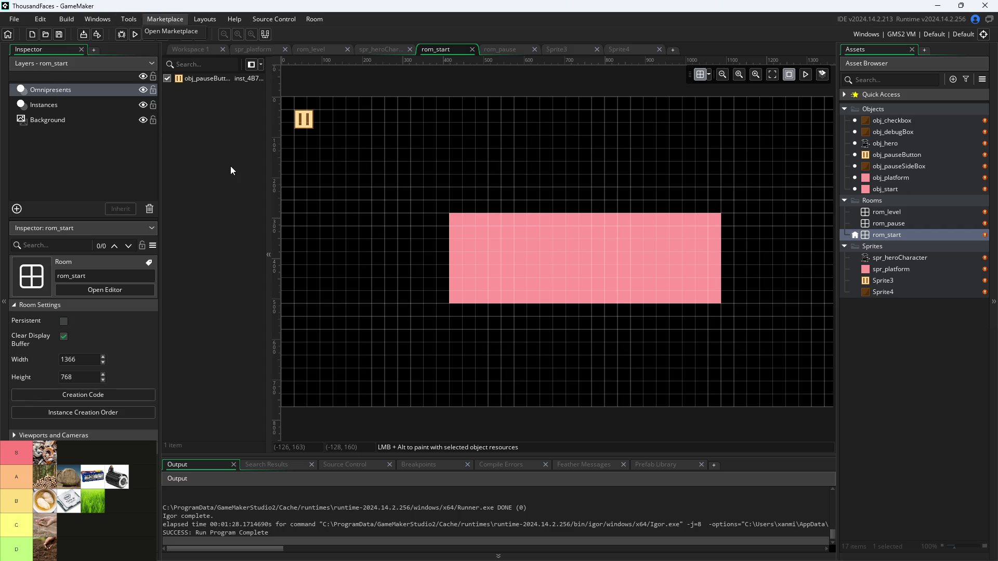
pyautogui.click(167, 19)
pyautogui.click(188, 36)
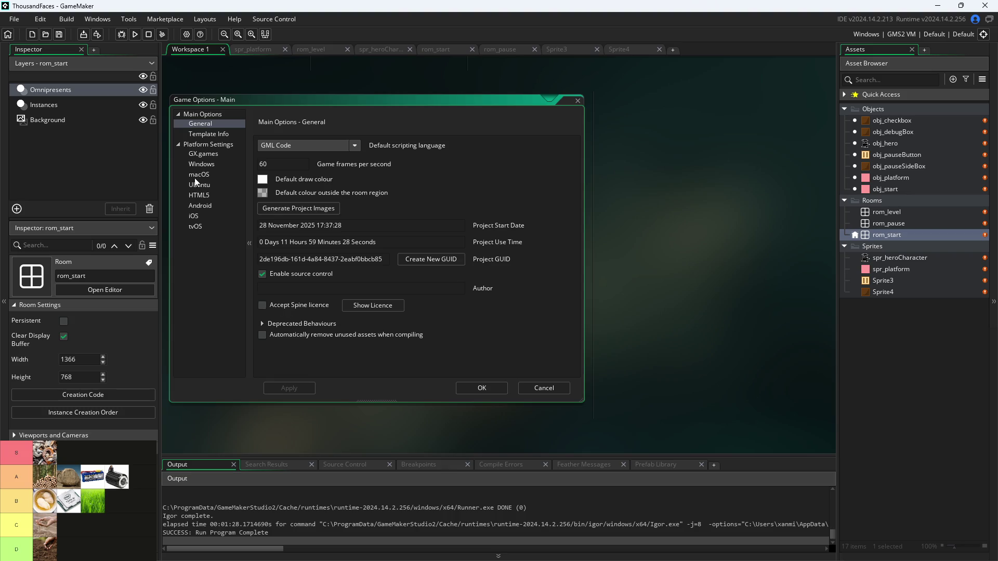
pyautogui.click(209, 135)
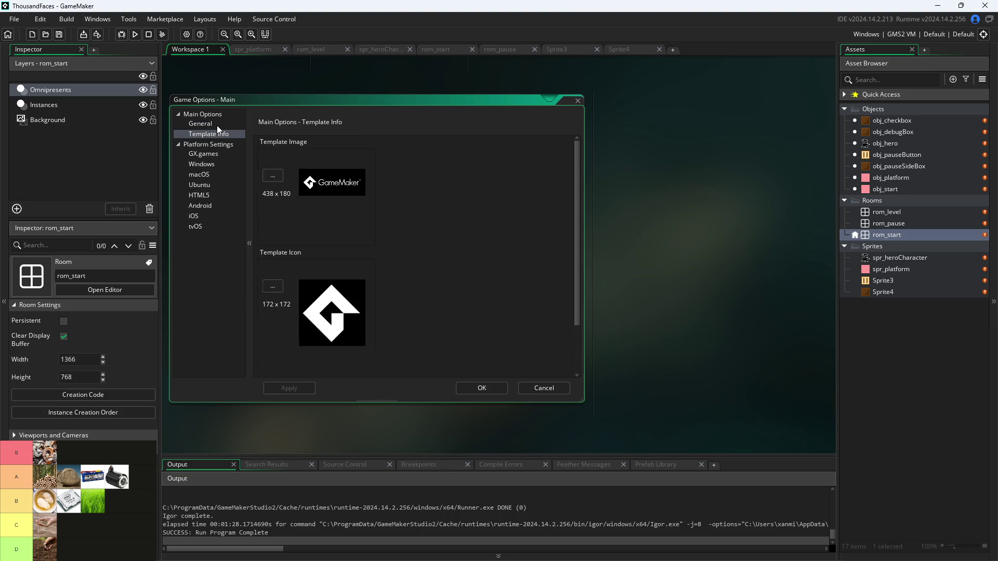
pyautogui.click(217, 126)
pyautogui.scroll(-2, 317, 214)
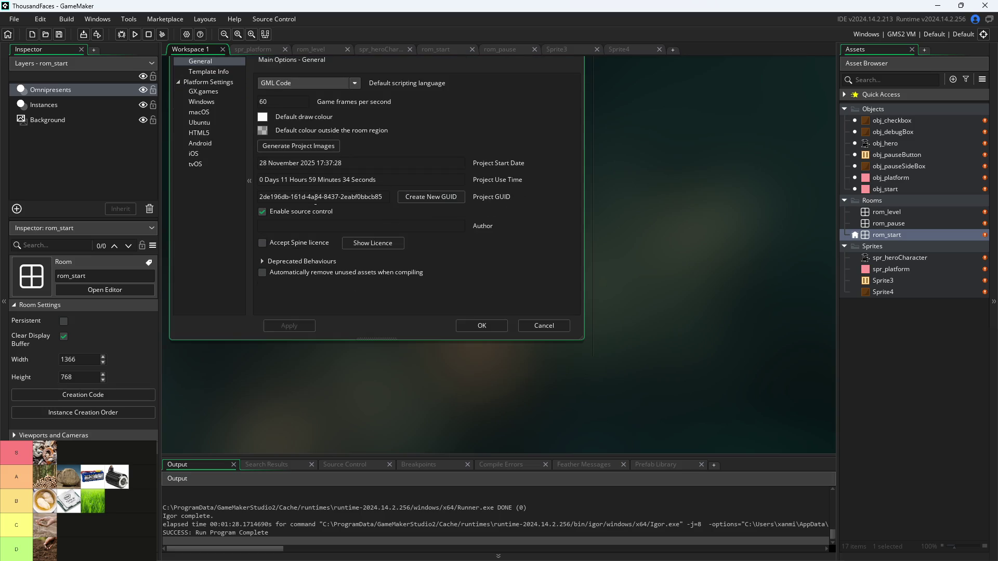
pyautogui.scroll(1, 724, 308)
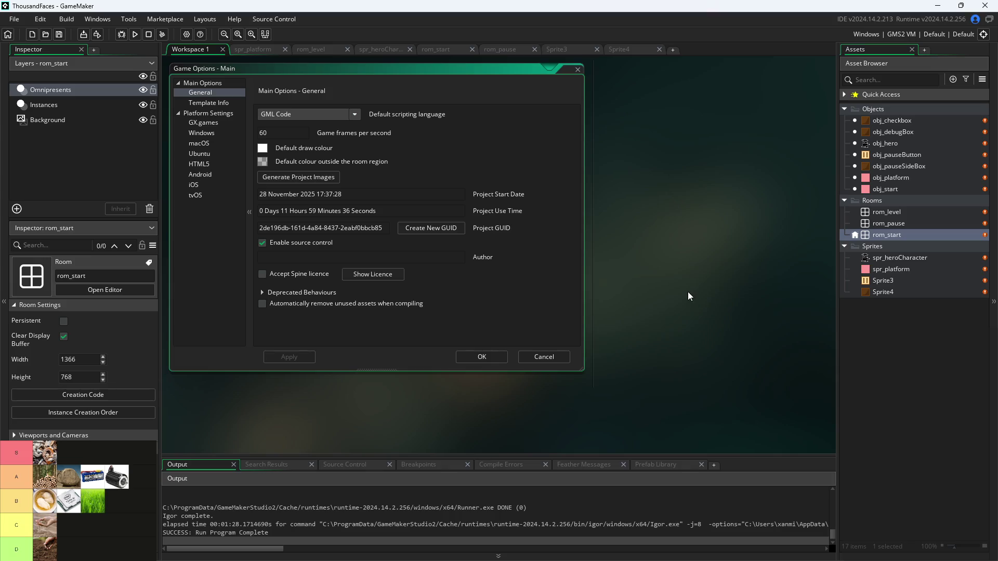
pyautogui.scroll(2, 676, 281)
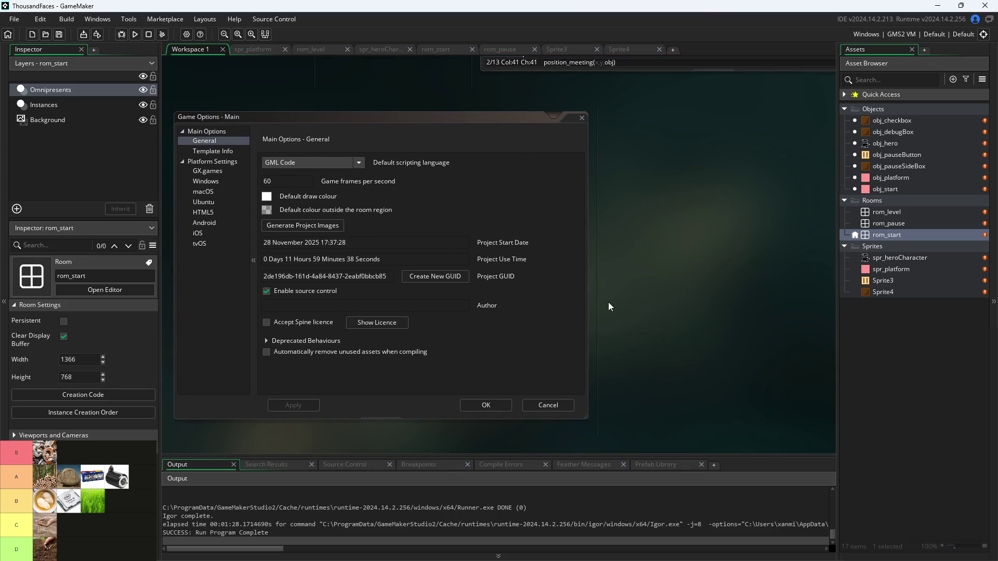
pyautogui.click(508, 404)
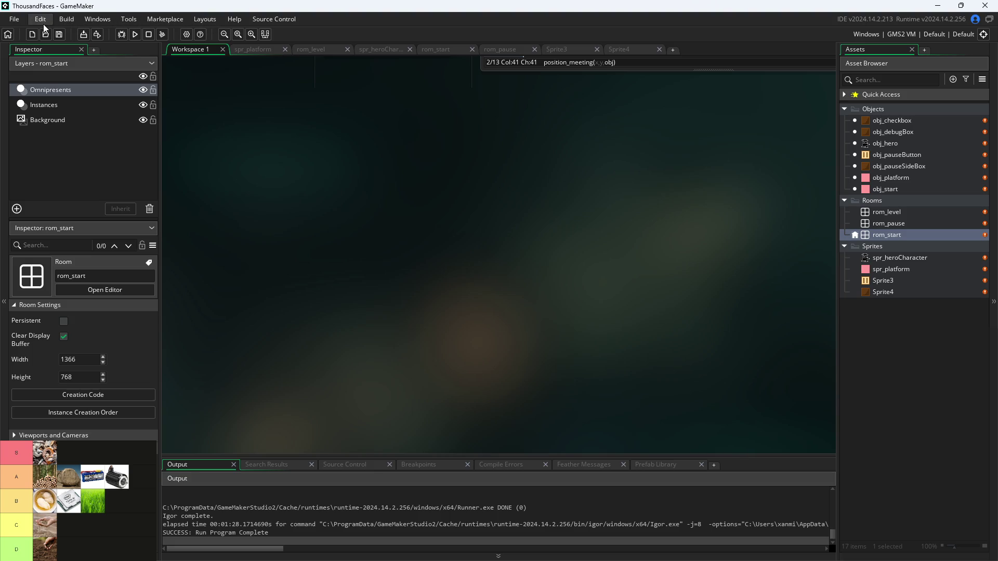
pyautogui.click(67, 19)
pyautogui.click(270, 136)
pyautogui.click(186, 34)
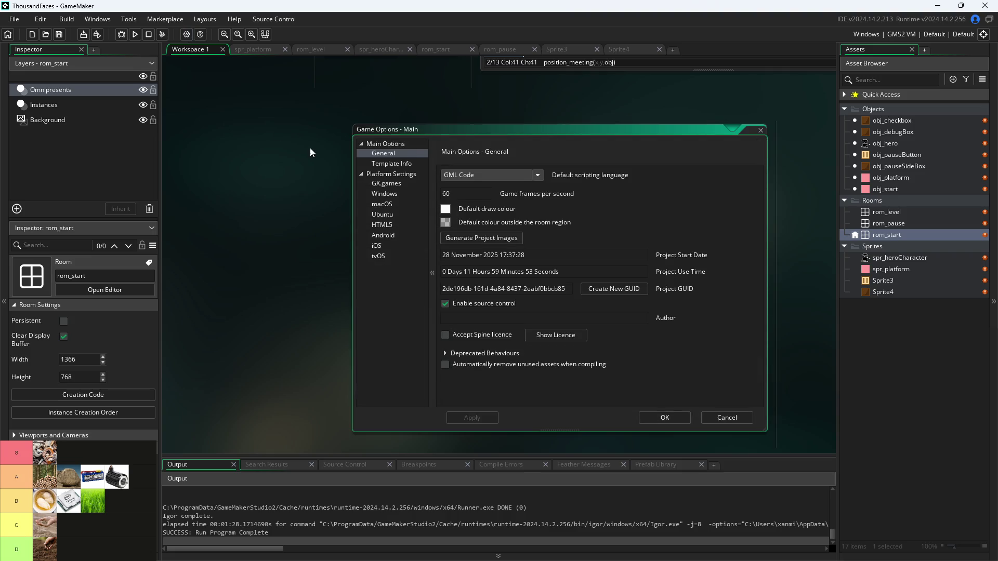
# - Check the Windows General and Graphics options (Keep aspect ratio, 2048x2048 texture pages), then close unchanged
pyautogui.click(389, 193)
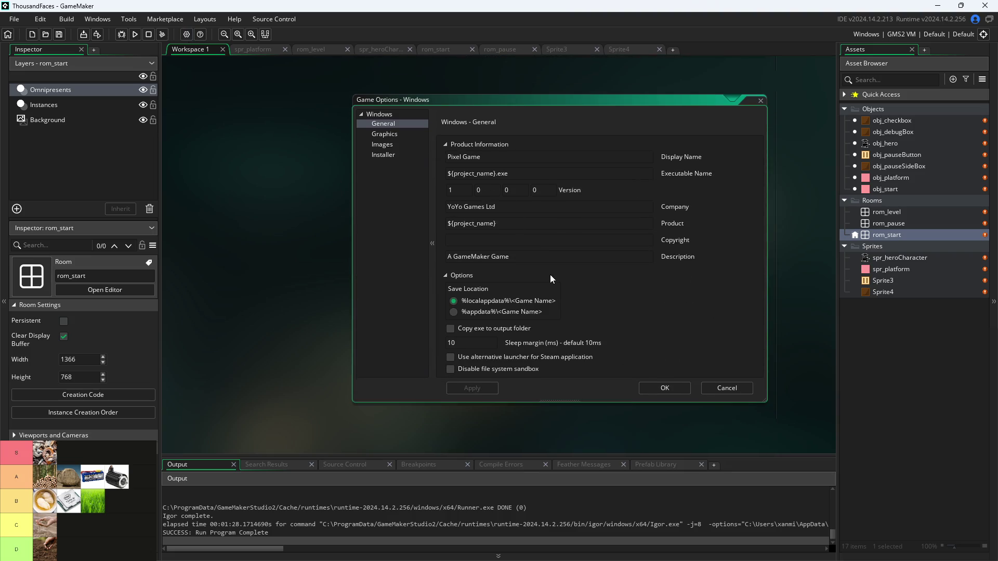
pyautogui.scroll(-2, 550, 275)
pyautogui.click(396, 71)
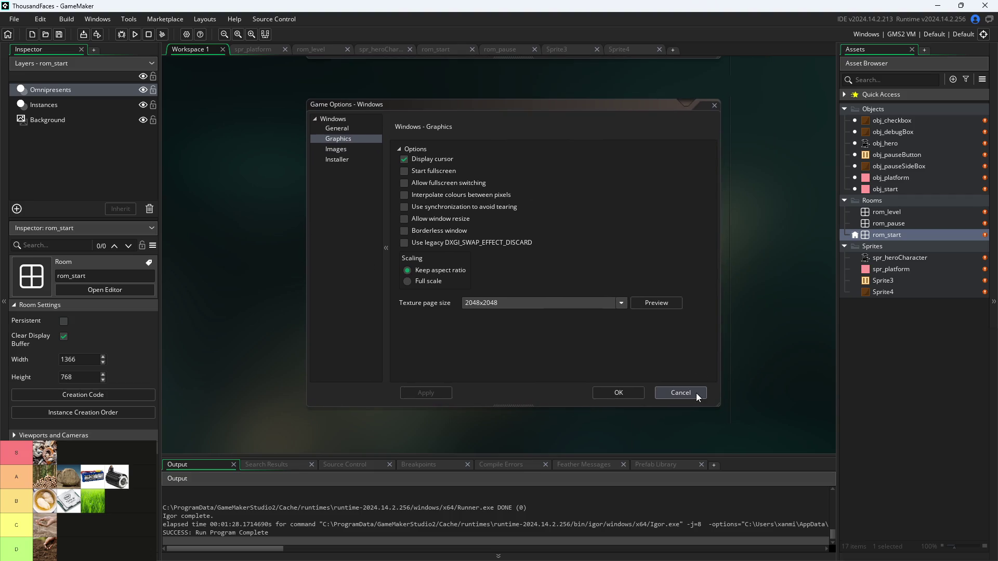
pyautogui.click(714, 105)
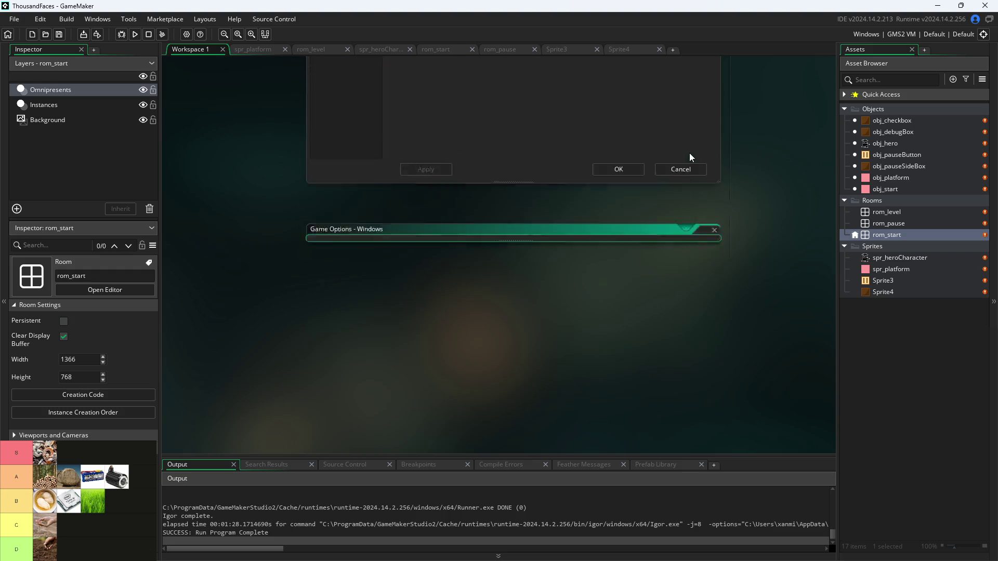
# - Close the remaining Game Options window, select rom_level, and open the Source Control menu
pyautogui.click(714, 224)
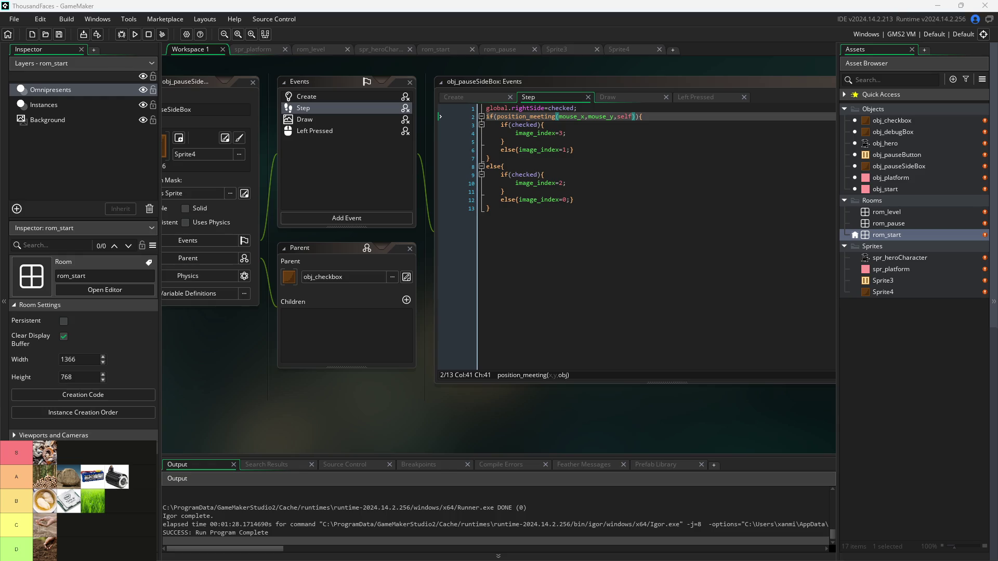
pyautogui.moveTo(522, 429); pyautogui.dragTo(463, 408)
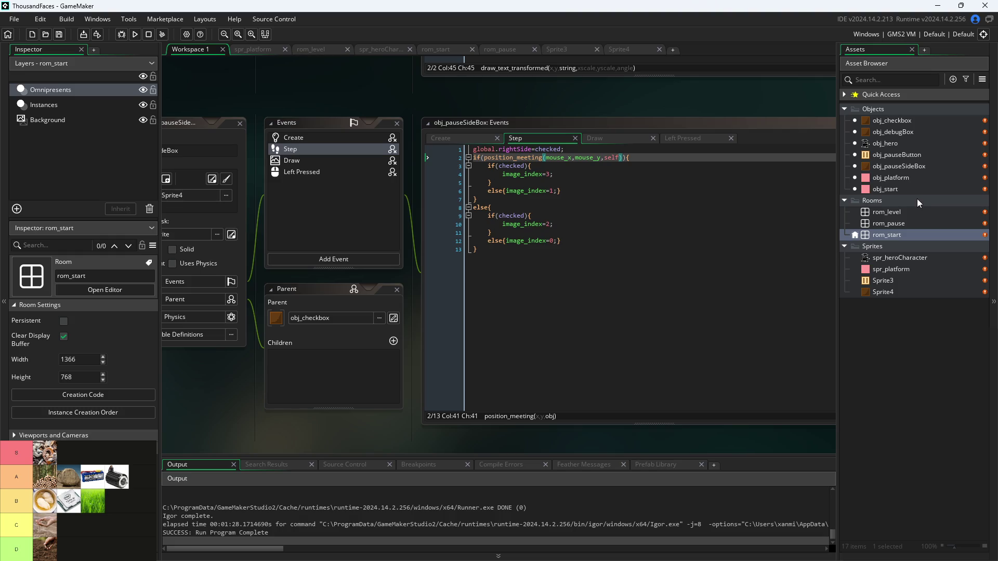
pyautogui.click(903, 208)
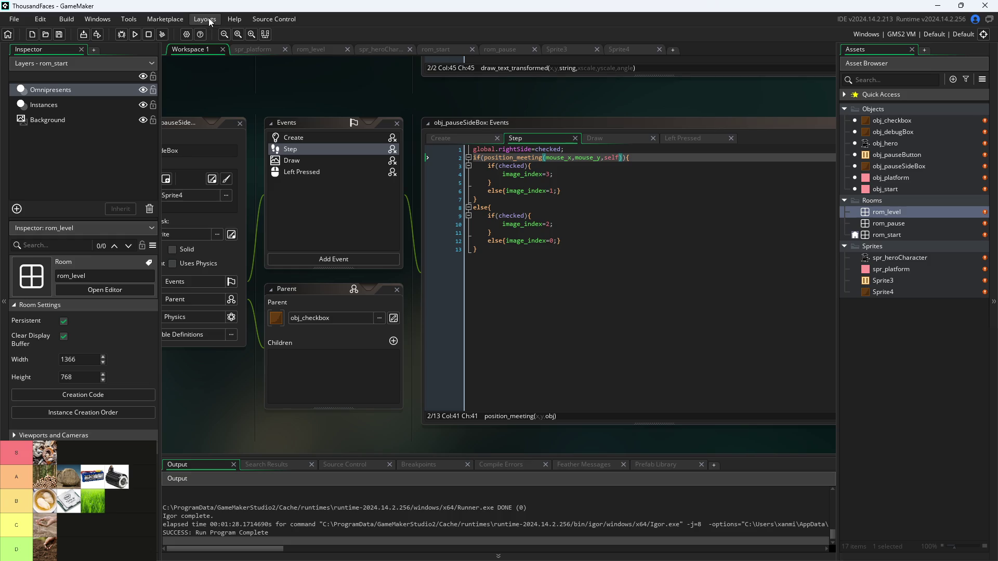
pyautogui.click(271, 20)
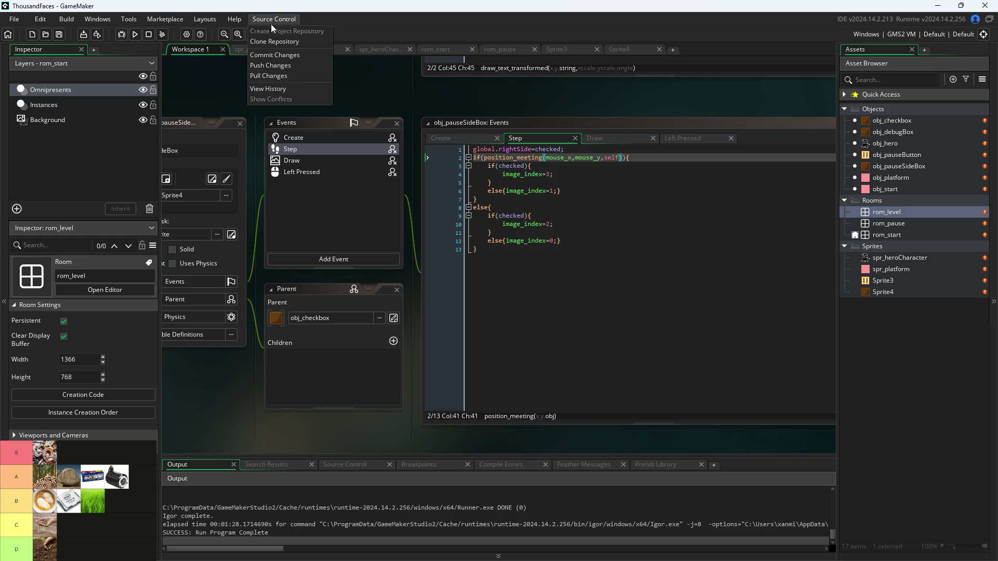
# - Start a Git commit and enter 'Fixed Collisions' as the message's first line
pyautogui.click(283, 53)
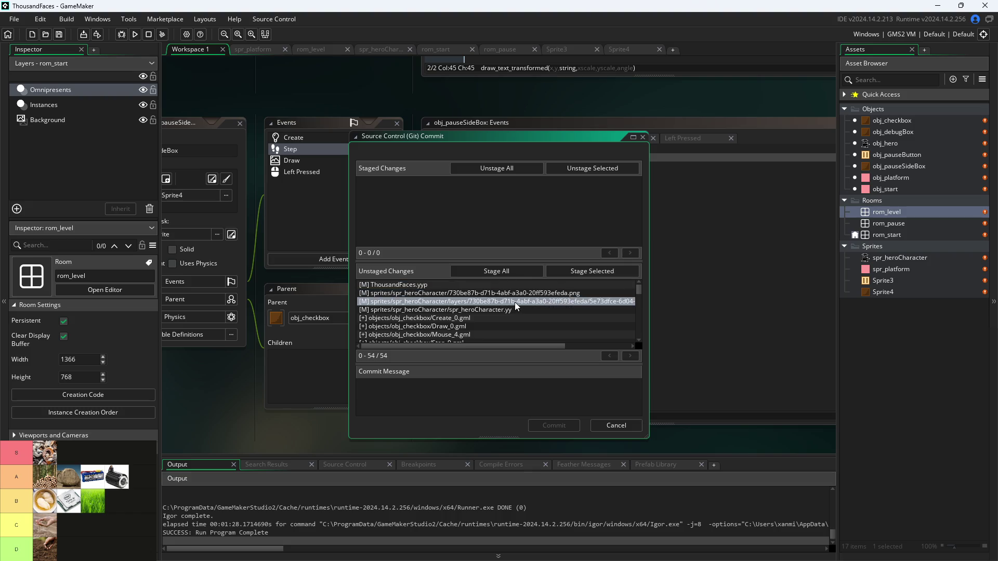
pyautogui.click(493, 384)
pyautogui.write('Fixed Coll')
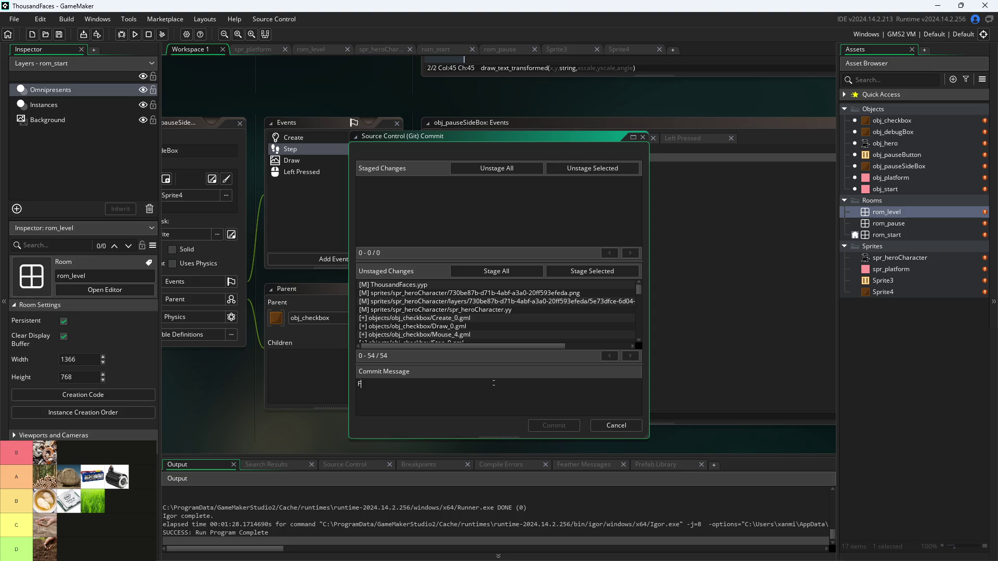
pyautogui.write('isions')
# - Type 'Added horizontal acceleration, smoother movement, pause button, debug', correcting the typos
pyautogui.write(', ')
pyautogui.write('horix')
pyautogui.write('ontal accelo')
pyautogui.press('BackSpace')
pyautogui.write('eration ')
pyautogui.write('Added')
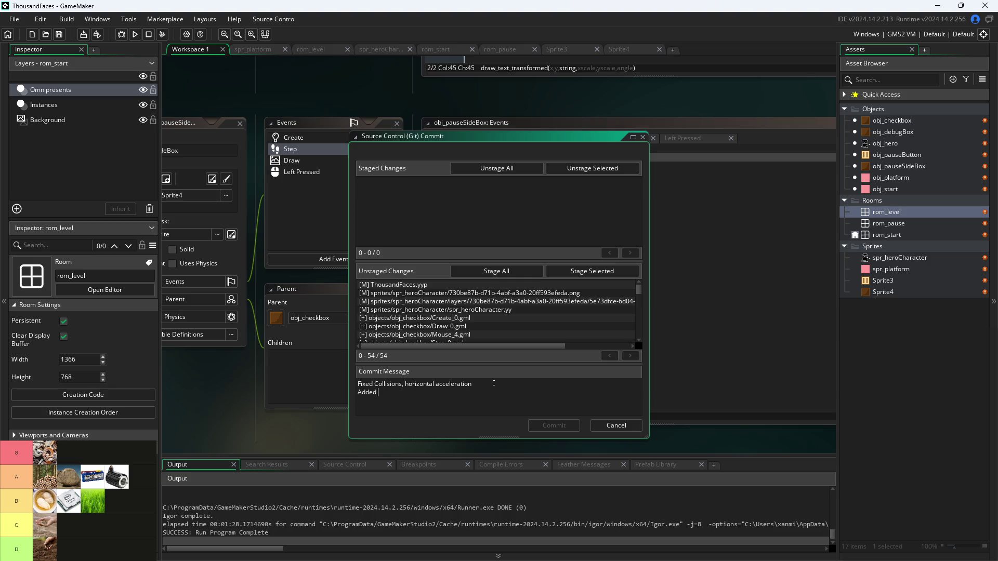
pyautogui.press('BackSpace')
pyautogui.press('BackSpace')
pyautogui.press('BackSpace')
pyautogui.press('BackSpace')
pyautogui.press('BackSpace')
pyautogui.press('BackSpace')
pyautogui.write('Added hori')
pyautogui.write('zontal mov')
pyautogui.press('BackSpace')
pyautogui.press('BackSpace')
pyautogui.press('BackSpace')
pyautogui.write('accelea')
pyautogui.write('r')
pyautogui.press('BackSpace')
pyautogui.press('BackSpace')
pyautogui.press('BackSpace')
pyautogui.write('ation, sm')
pyautogui.write('oother ')
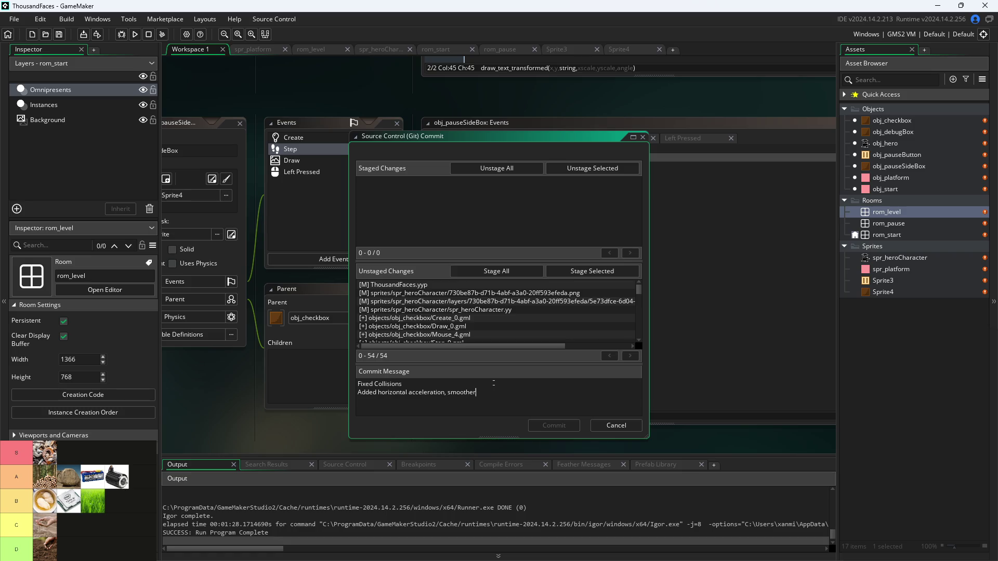
pyautogui.write('movement, p')
pyautogui.write('ause ')
pyautogui.write('button, ')
pyautogui.write('debug')
# - Replace 'debug' with 'changeable settings.' and insert 'coyote time,' into the Added line
pyautogui.press('BackSpace')
pyautogui.press('BackSpace')
pyautogui.press('BackSpace')
pyautogui.write('settings')
pyautogui.write('changeable')
pyautogui.write('coyote ti')
pyautogui.write('me,')
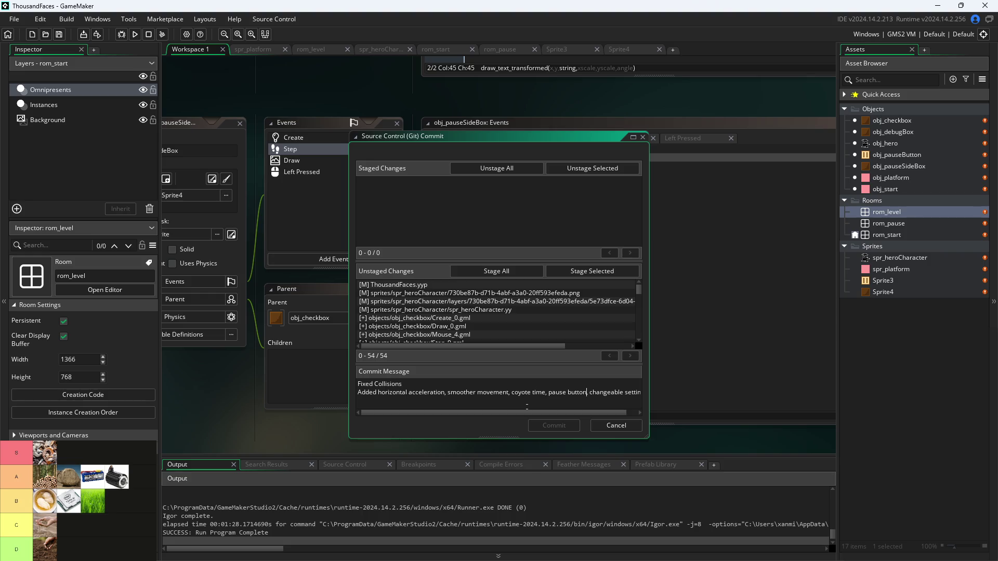
# - Start a new message line beginning 'To-add: Correct'
pyautogui.press('End')
pyautogui.press('Return')
pyautogui.write('To')
pyautogui.write('-add:')
pyautogui.write(' Correct')
# - Continue the To-add line: 'resolution for window size, sliders for setting(SFX,Music,HUD size), dialogue system'
pyautogui.write('re')
pyautogui.write('solution,')
pyautogui.write('wi')
pyautogui.write('ndow size')
pyautogui.press('BackSpace')
pyautogui.press('BackSpace')
pyautogui.write('for ')
pyautogui.write('sliders for')
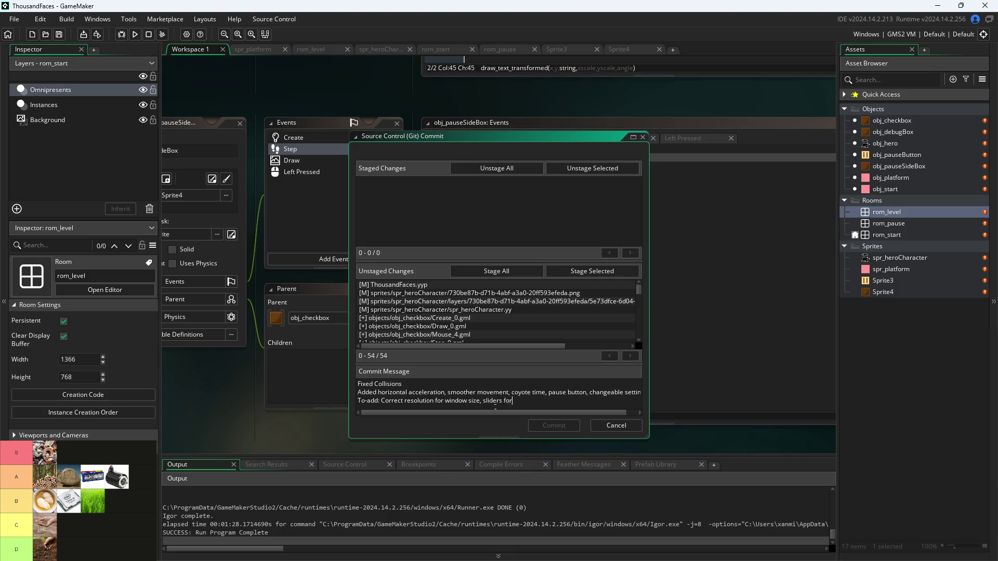
pyautogui.write('setting')
pyautogui.write('SFXZ')
pyautogui.write('Music,')
pyautogui.write('HUD siz')
pyautogui.write('e),')
pyautogui.write('dialogue ')
pyautogui.write('st')
pyautogui.press('BackSpace')
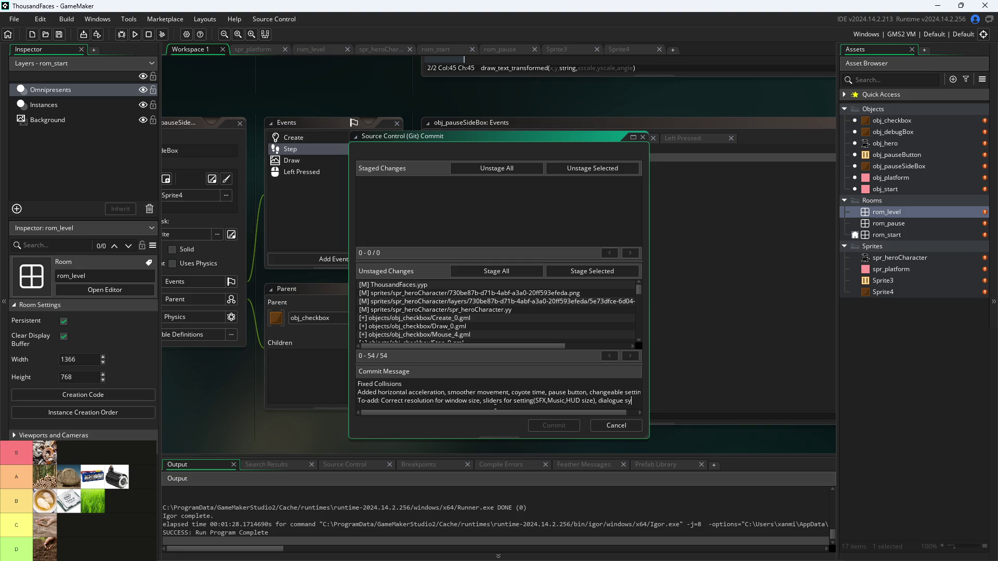
pyautogui.write('ysy')
pyautogui.press('BackSpace')
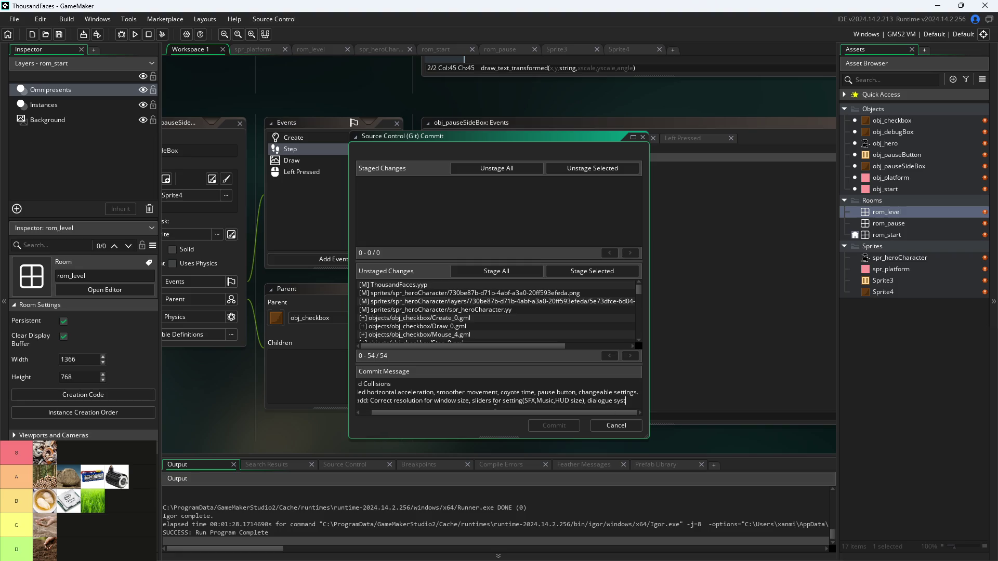
pyautogui.write('em')
# - After 'dialogue system,', erase 'interaction system' and start typing 'changeable keyb…' instead
pyautogui.write('i')
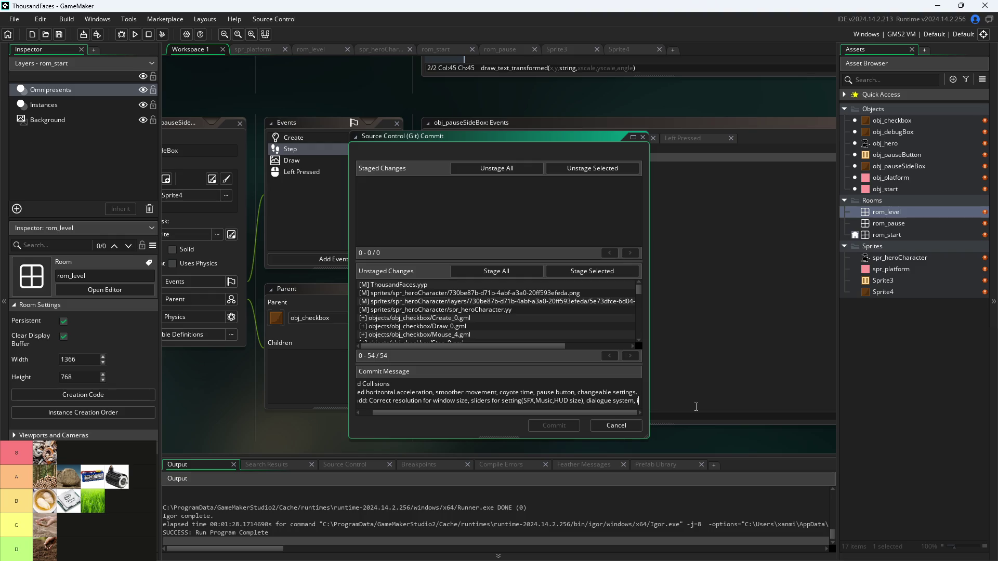
pyautogui.write('nteraction')
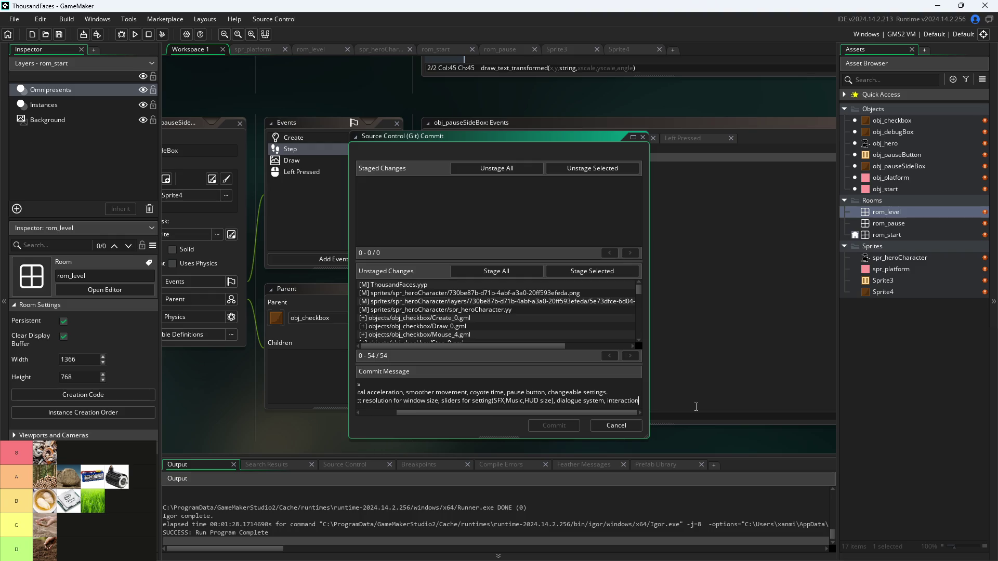
pyautogui.write(' syste')
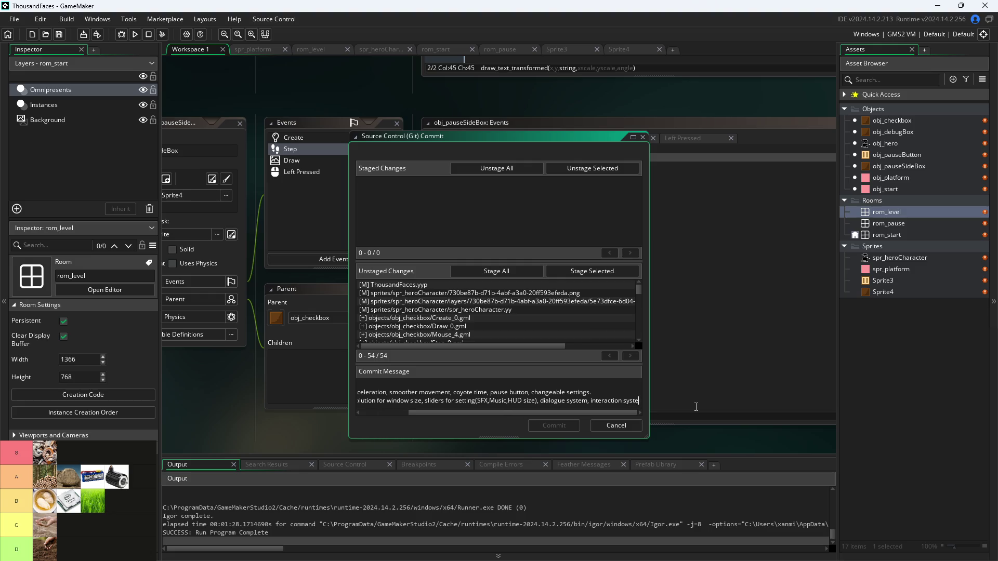
pyautogui.press('BackSpace')
pyautogui.press('BackSpace')
pyautogui.press('BackSpace')
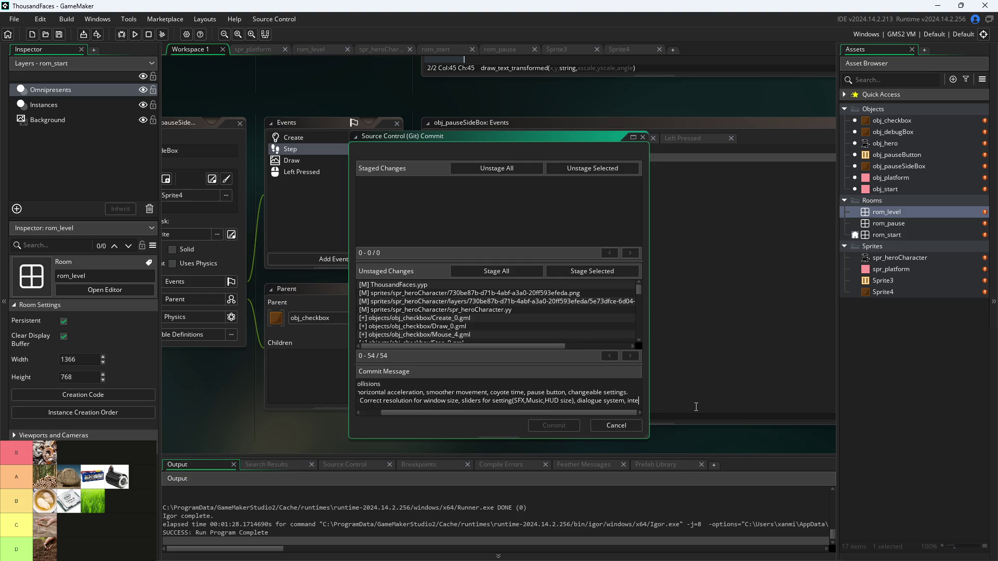
pyautogui.write('c')
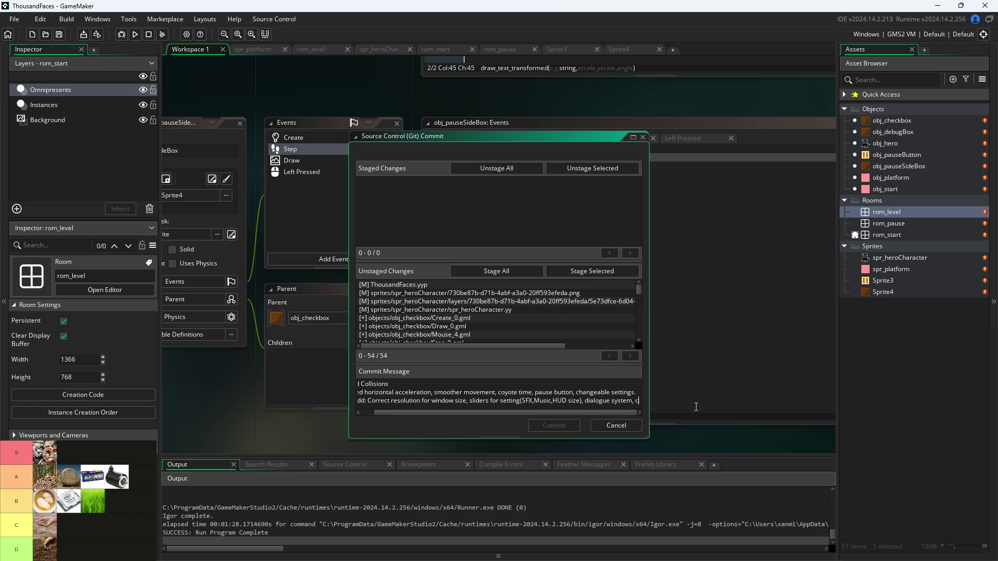
pyautogui.write('hangeable keybinds(or just switch W and Space for jump/interact), interaction with objects.')
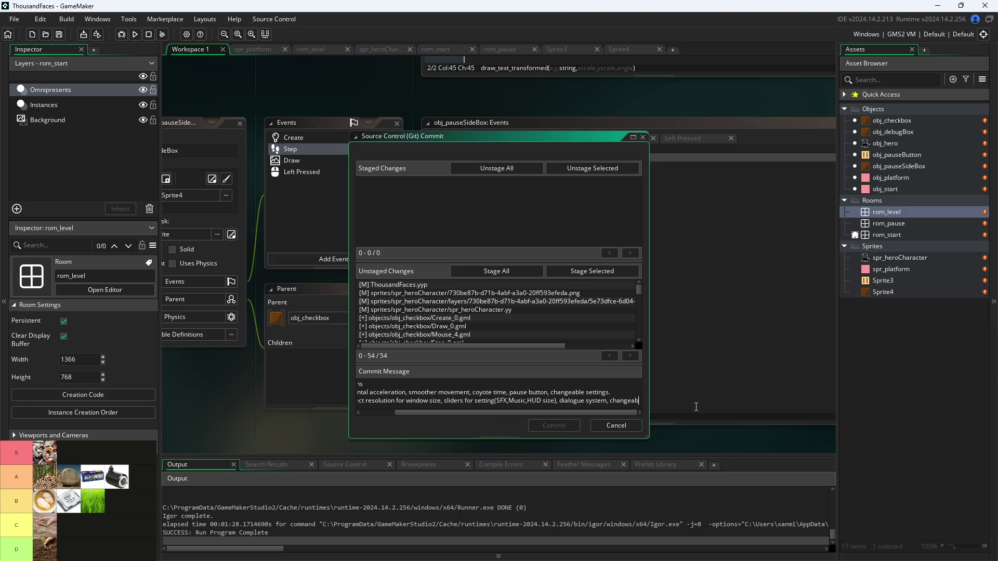
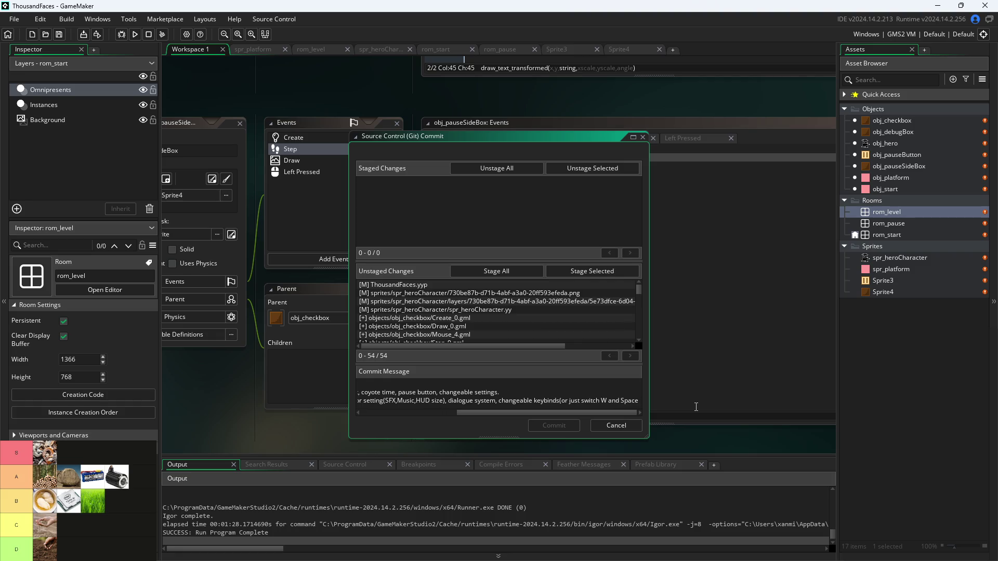
# - Complete the commit message with ' for jump/interact), interaction with objects.'
pyautogui.write('for')
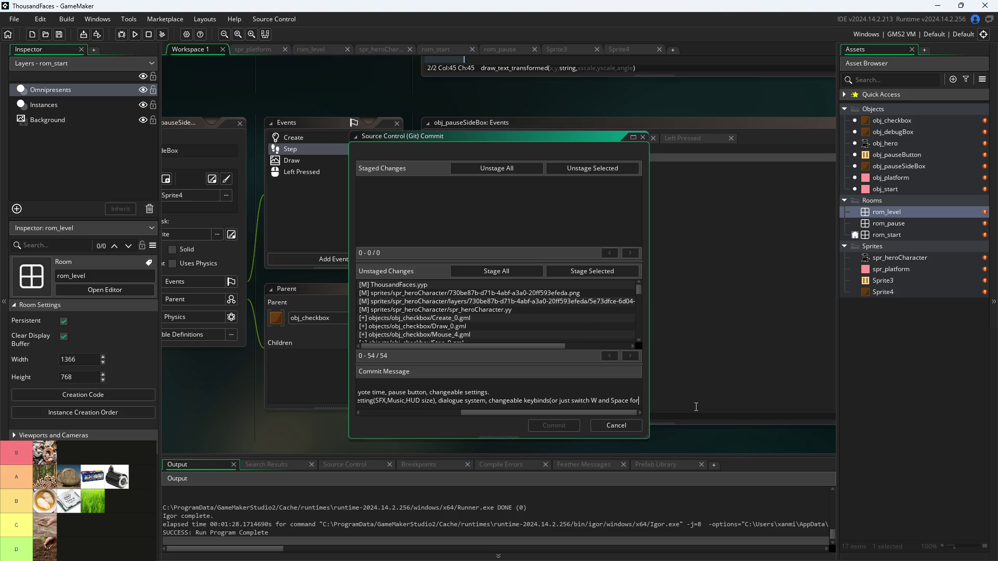
pyautogui.write(' jump')
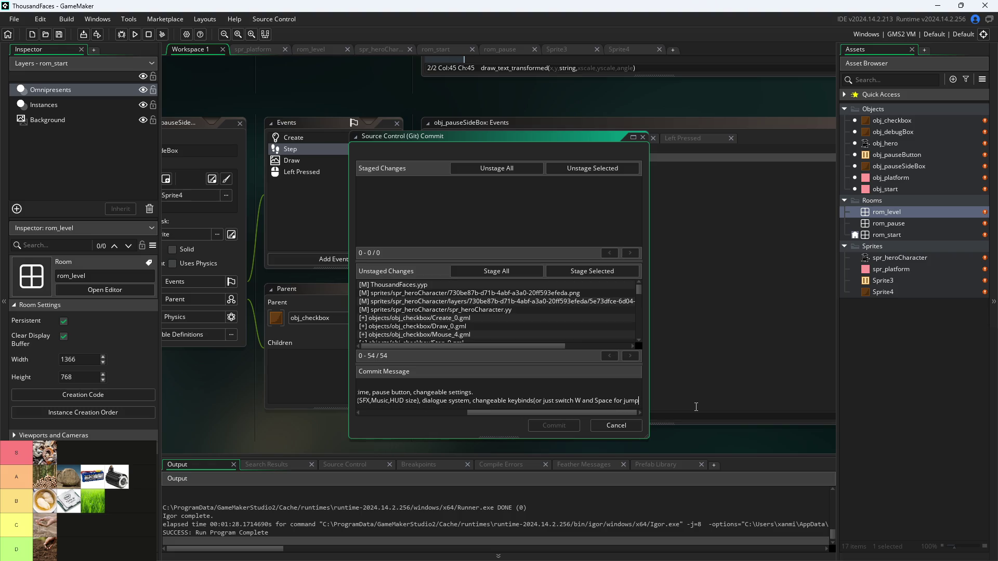
pyautogui.write('/interact')
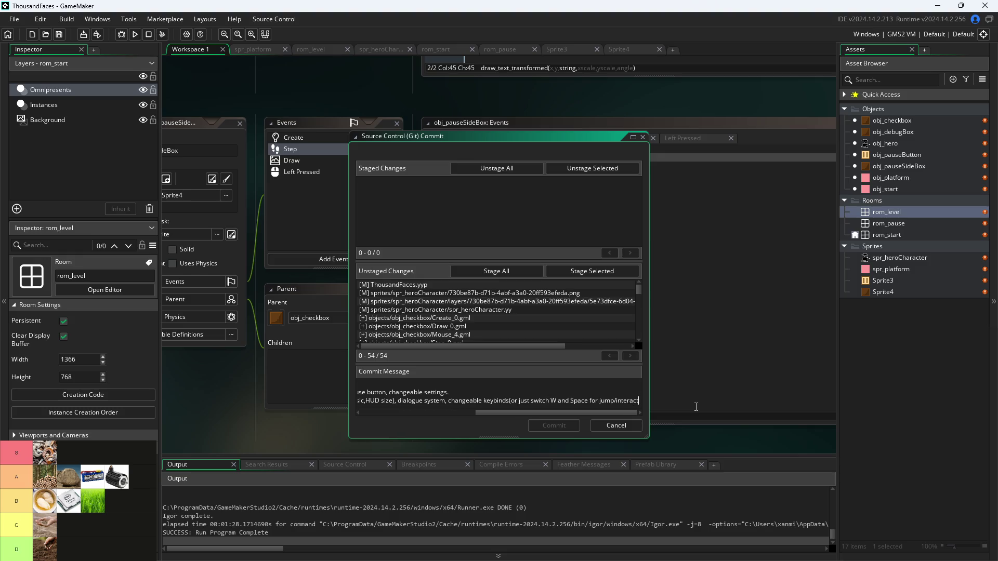
pyautogui.write(')')
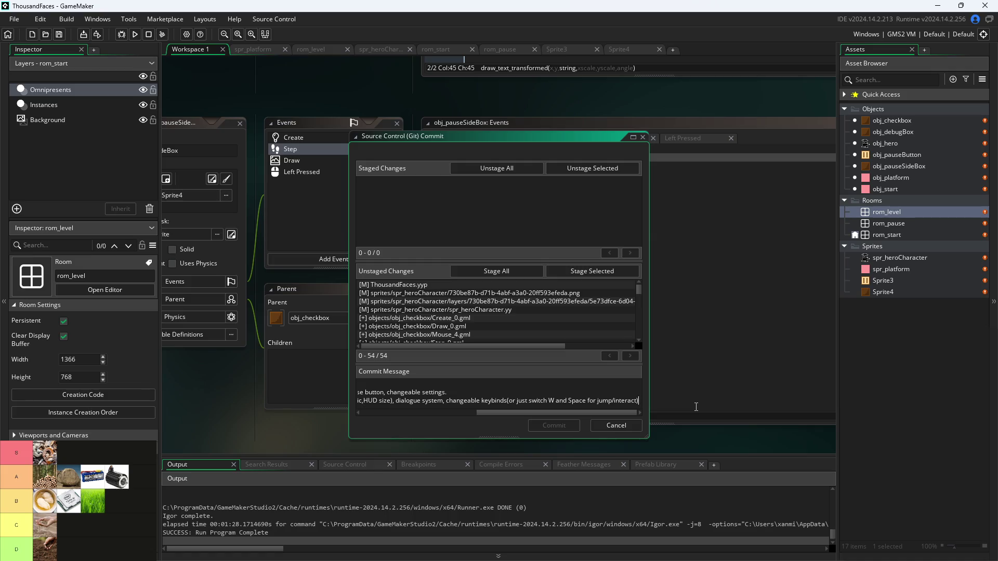
pyautogui.write(',')
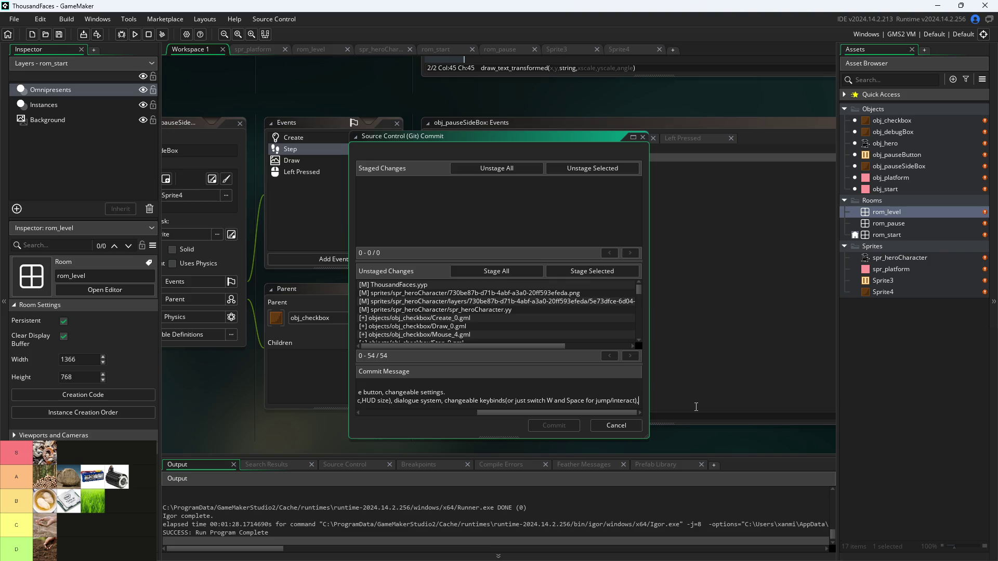
pyautogui.write('interac')
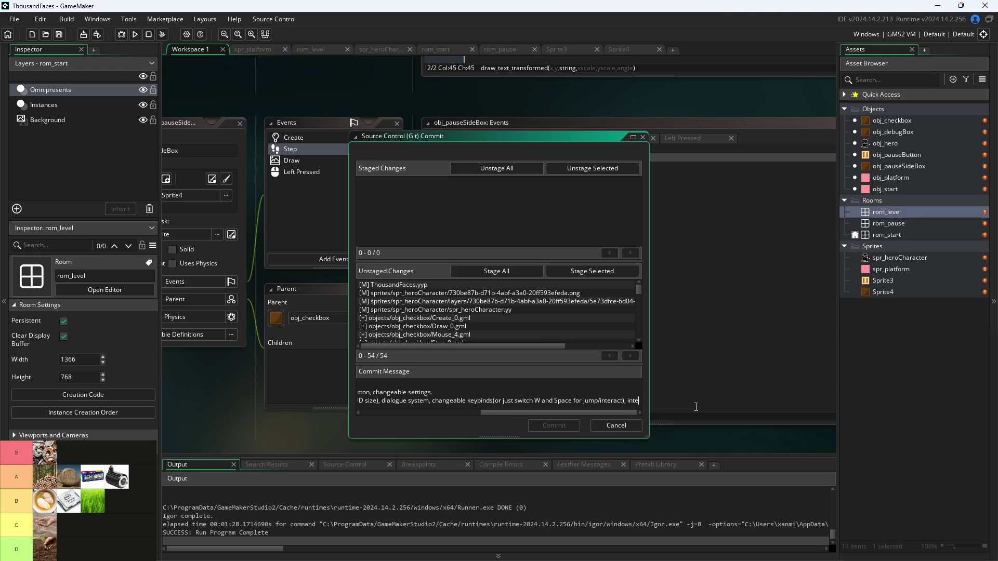
pyautogui.write('tion with')
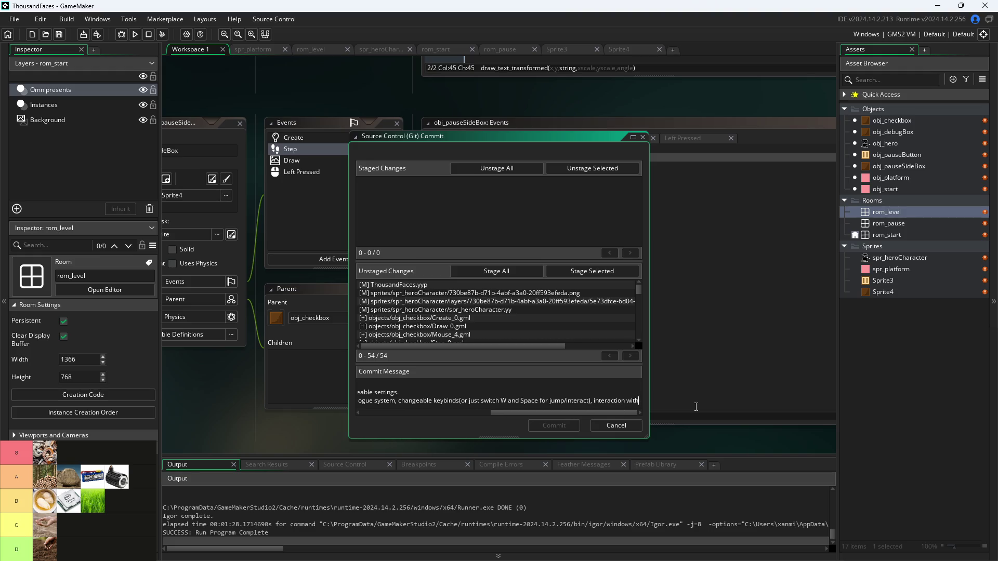
pyautogui.write(' objects.')
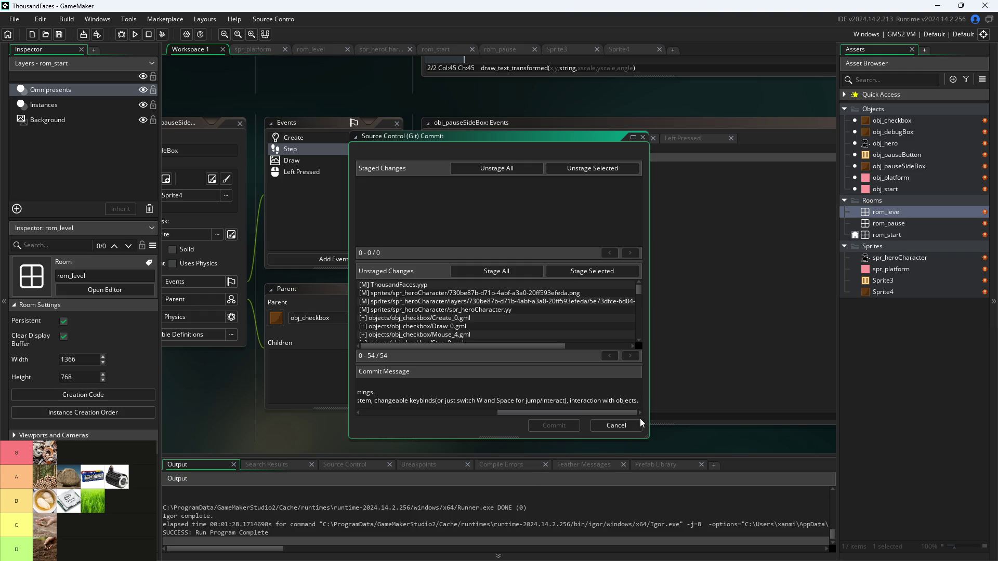
# - Review the 54 unstaged changes, stage them all, and commit with the written message
pyautogui.moveTo(568, 412); pyautogui.dragTo(431, 412)
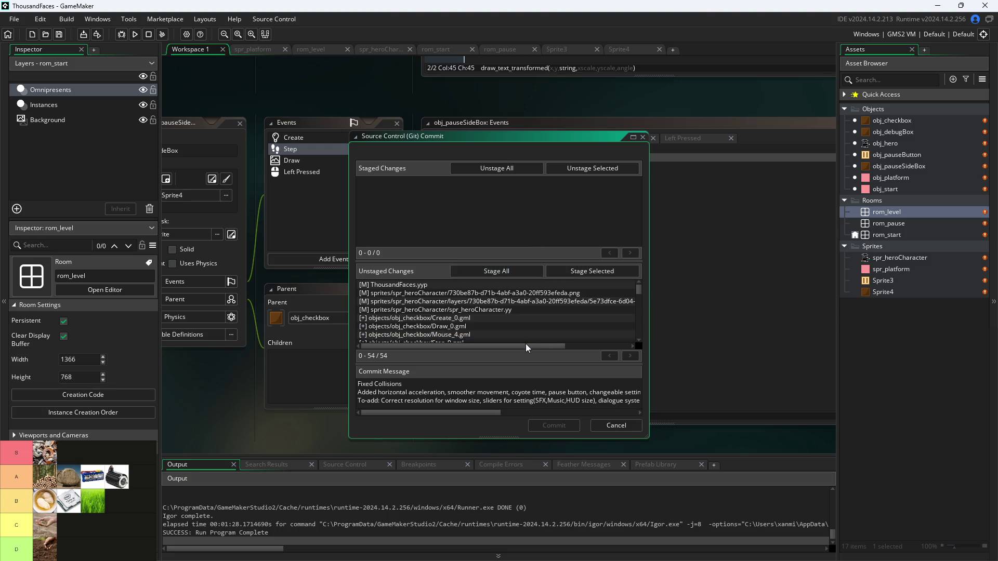
pyautogui.scroll(-5, 511, 309)
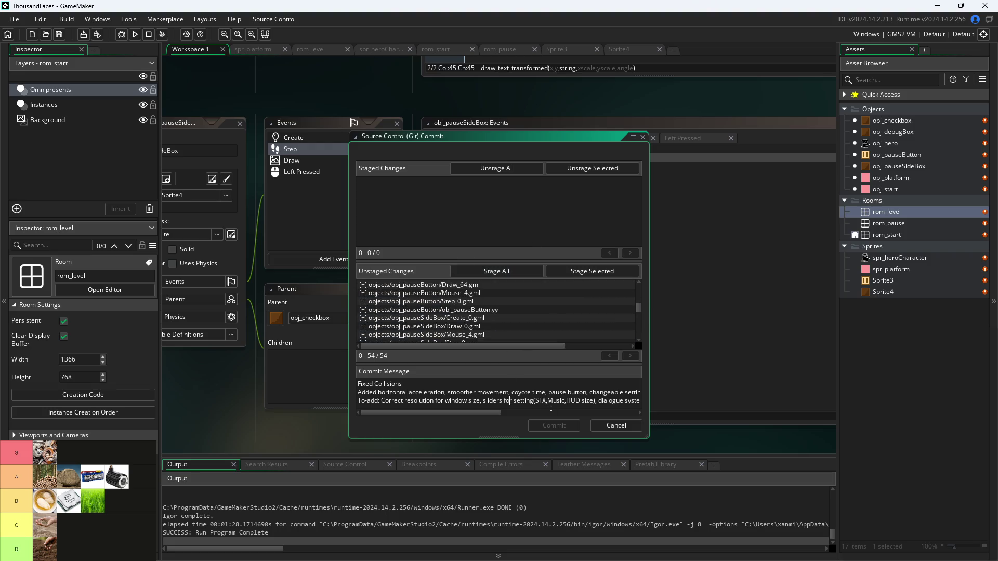
pyautogui.click(572, 413)
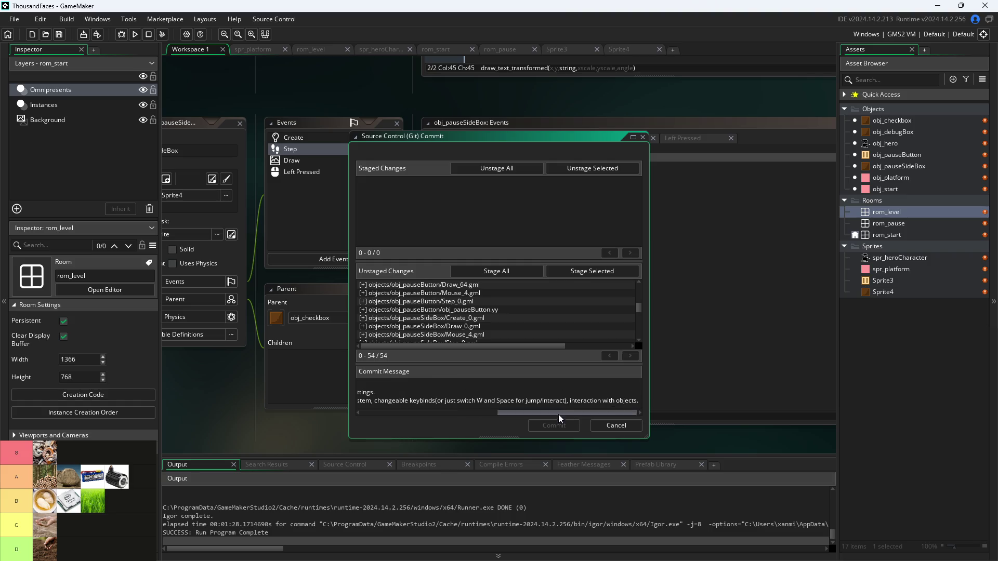
pyautogui.moveTo(559, 417); pyautogui.dragTo(423, 415)
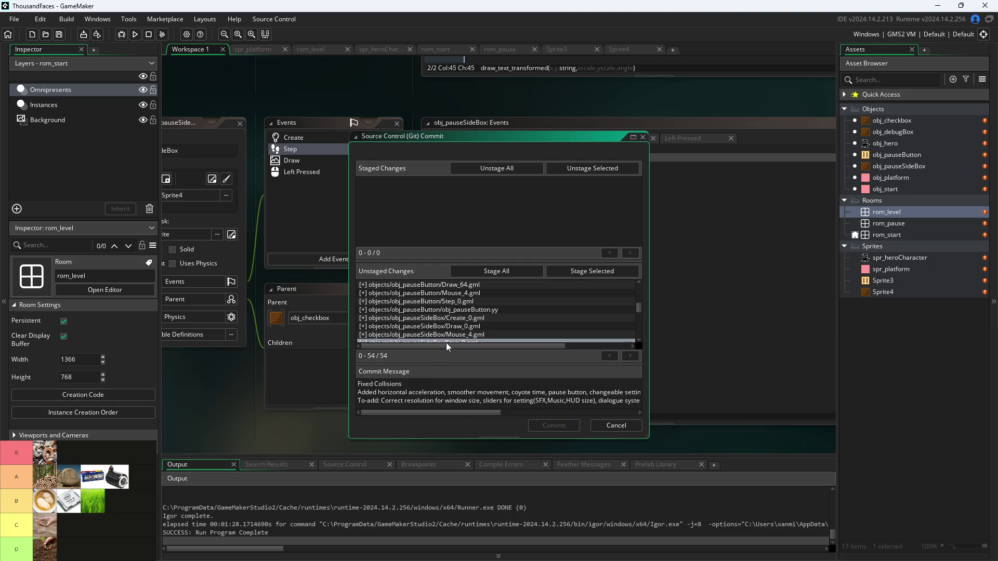
pyautogui.moveTo(446, 342)
pyautogui.mouseDown()
pyautogui.moveTo(533, 355)
pyautogui.moveTo(569, 301)
pyautogui.mouseUp()
pyautogui.scroll(-5, 569, 303)
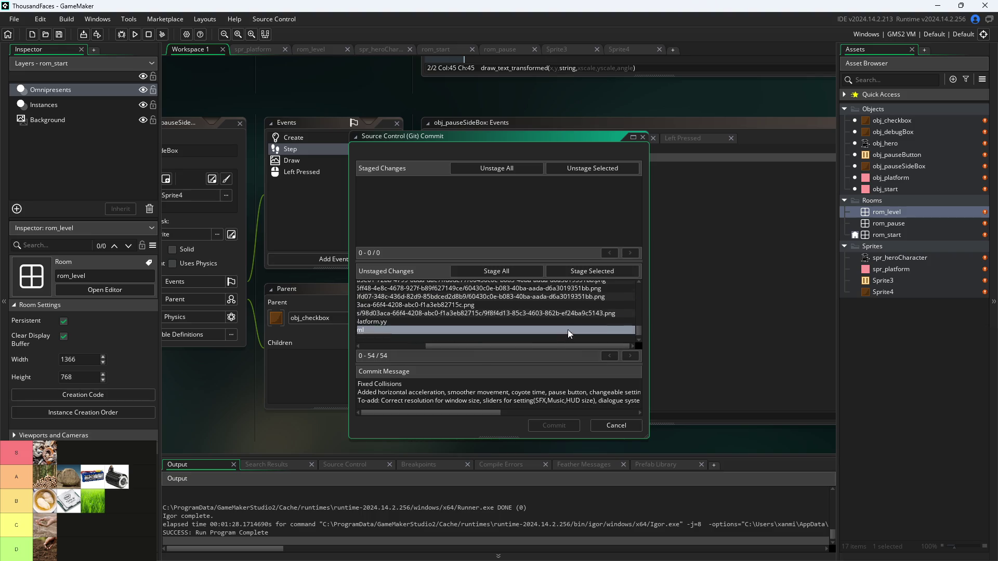
pyautogui.moveTo(551, 346); pyautogui.dragTo(486, 346)
pyautogui.click(488, 271)
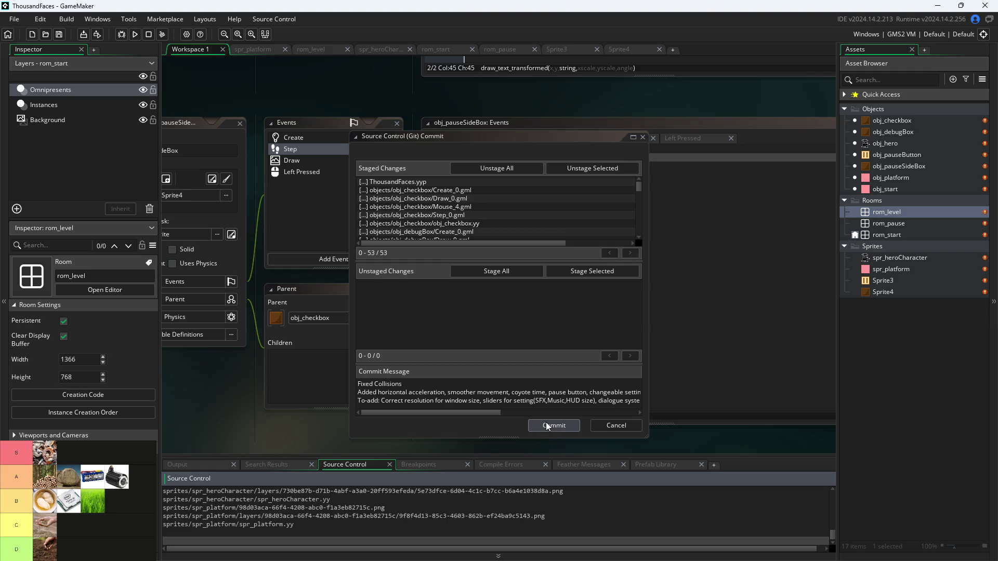
pyautogui.click(547, 426)
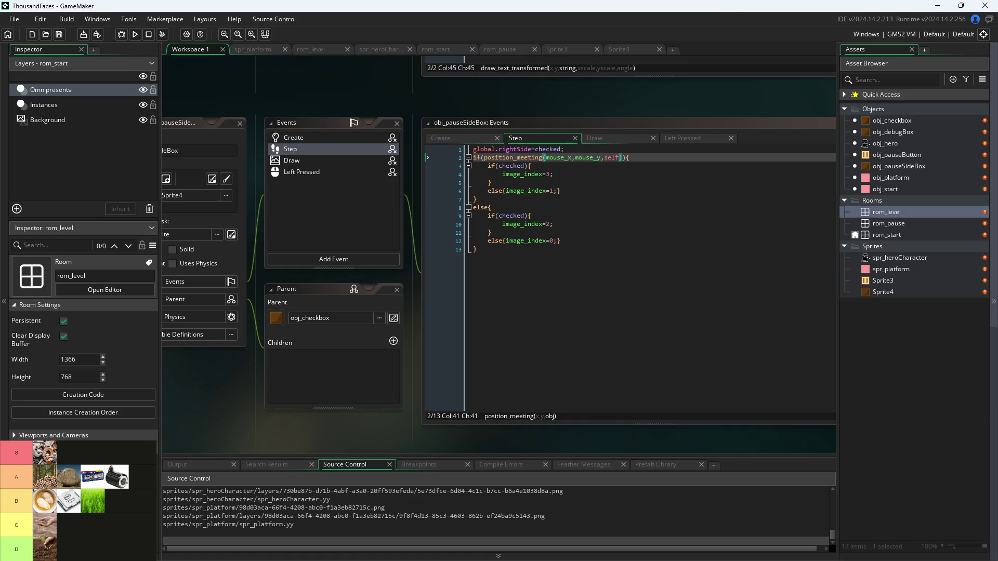
# - Reposition the workspace view, then build and run the game to open the Pixel Game window
pyautogui.click(422, 414)
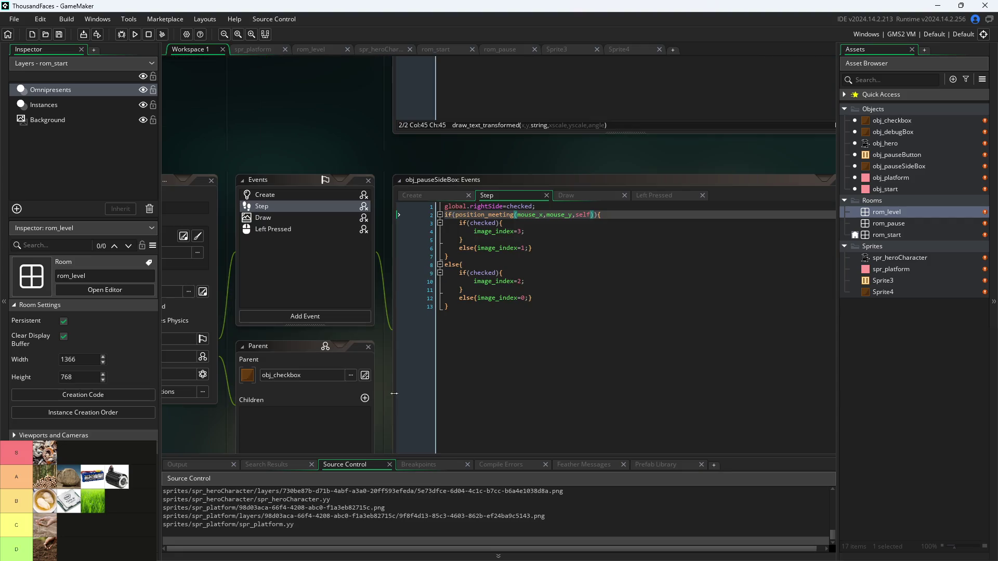
pyautogui.moveTo(380, 394); pyautogui.dragTo(379, 282)
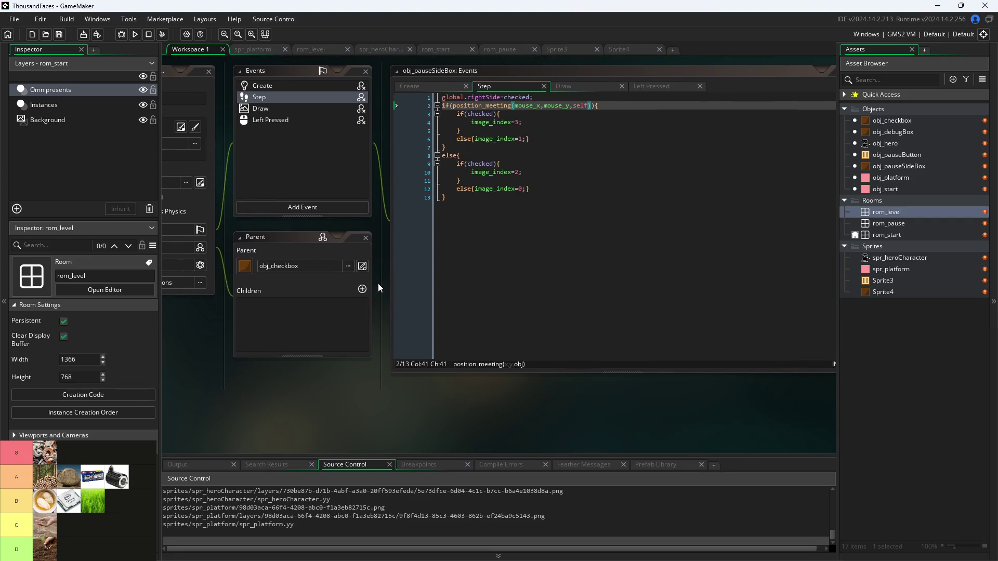
pyautogui.scroll(-1, 385, 299)
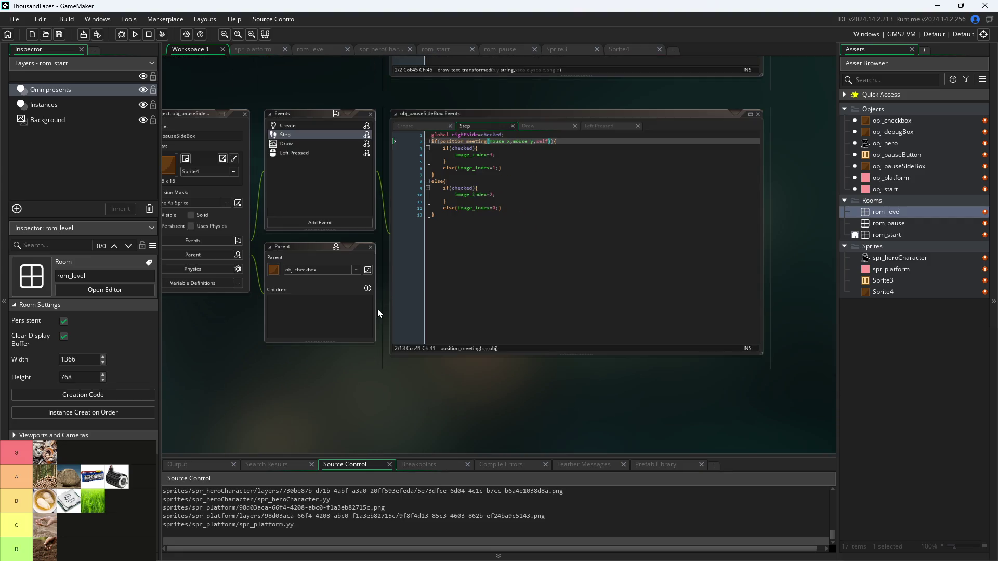
pyautogui.click(135, 34)
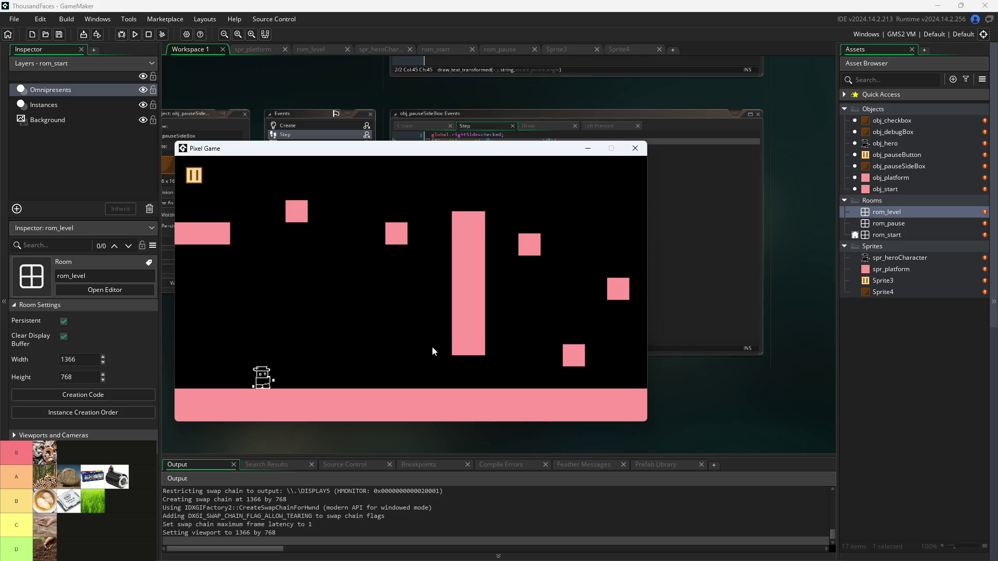
# - Walk and jump the hero right toward the platforms, then left beside the tall platform
pyautogui.press('Right')
pyautogui.press('space')
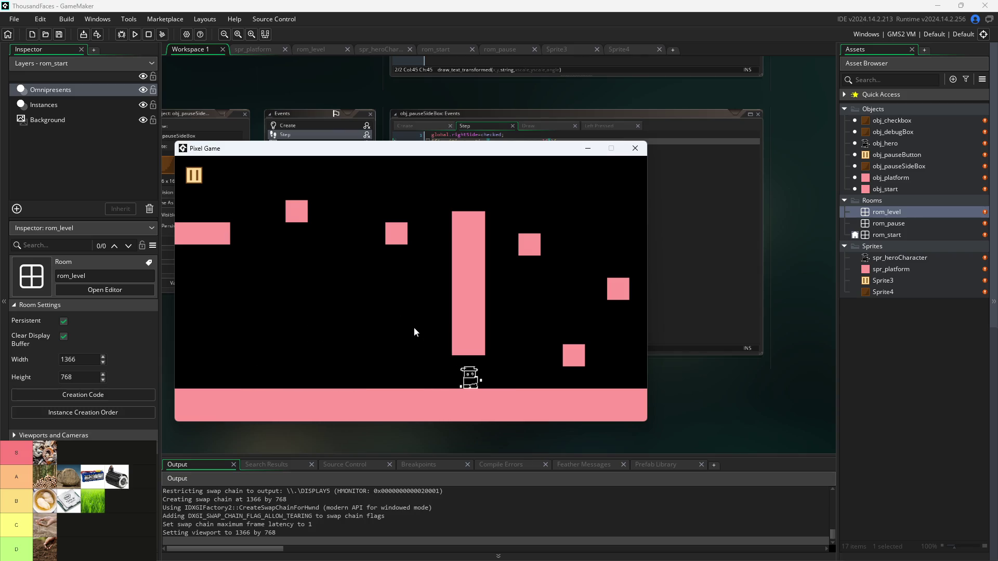
pyautogui.press('space')
pyautogui.press('space')
pyautogui.press('Left')
pyautogui.press('space')
pyautogui.press('Right')
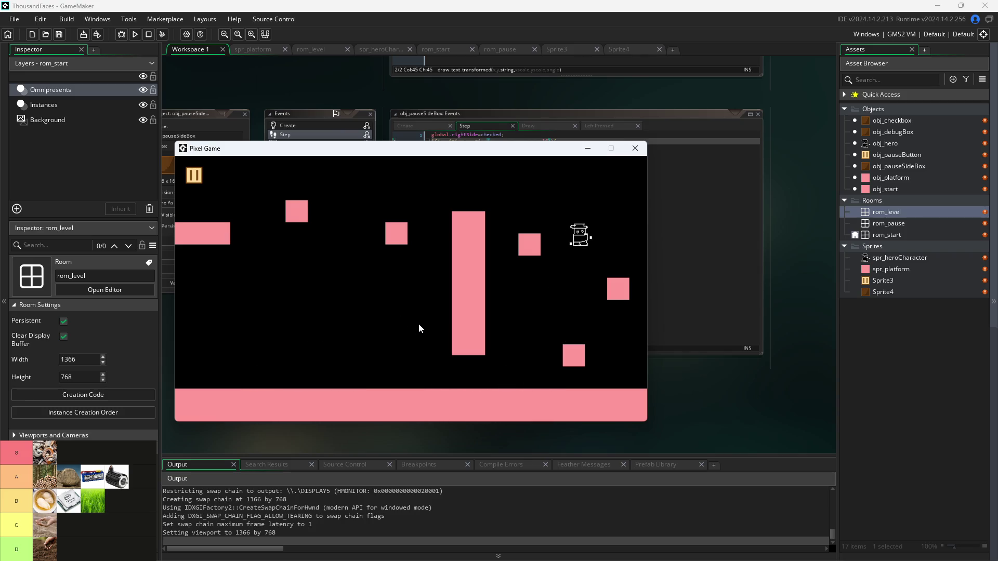
pyautogui.press('space')
pyautogui.press('Left')
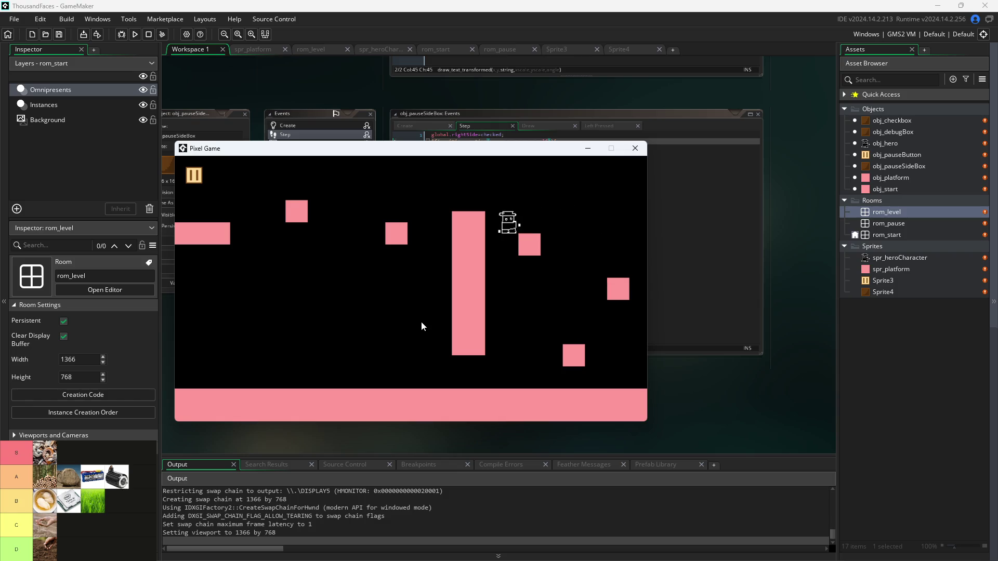
# - Drop the hero back to the floor and walk it left and right with small hops
pyautogui.press('space')
pyautogui.press('Right')
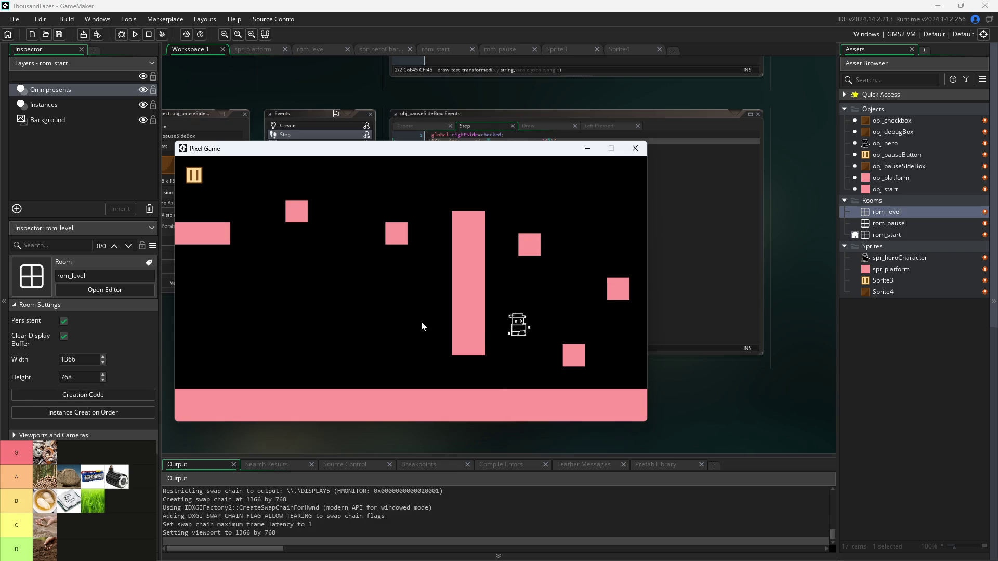
pyautogui.press('Left')
pyautogui.press('space')
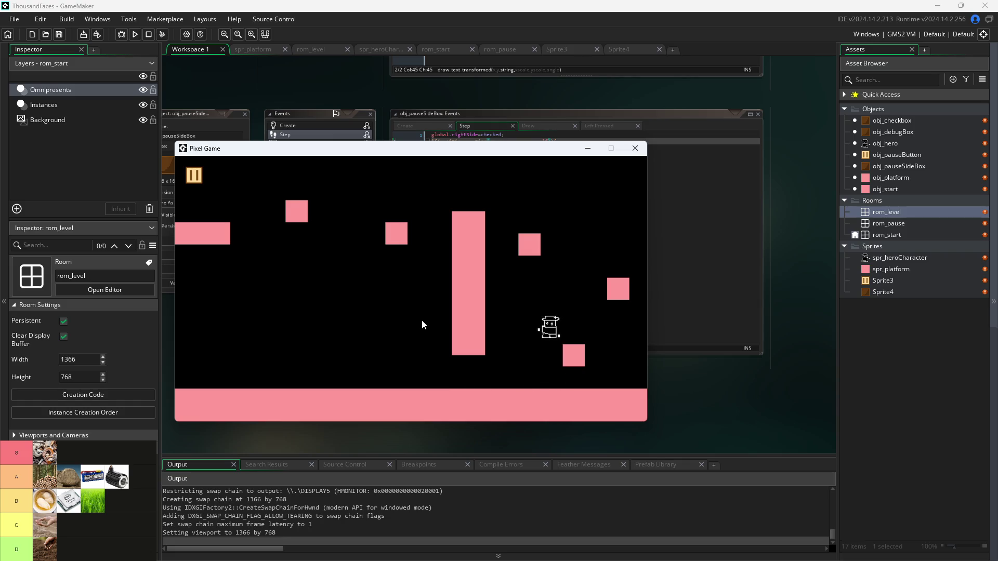
pyautogui.press('Right')
pyautogui.press('Left')
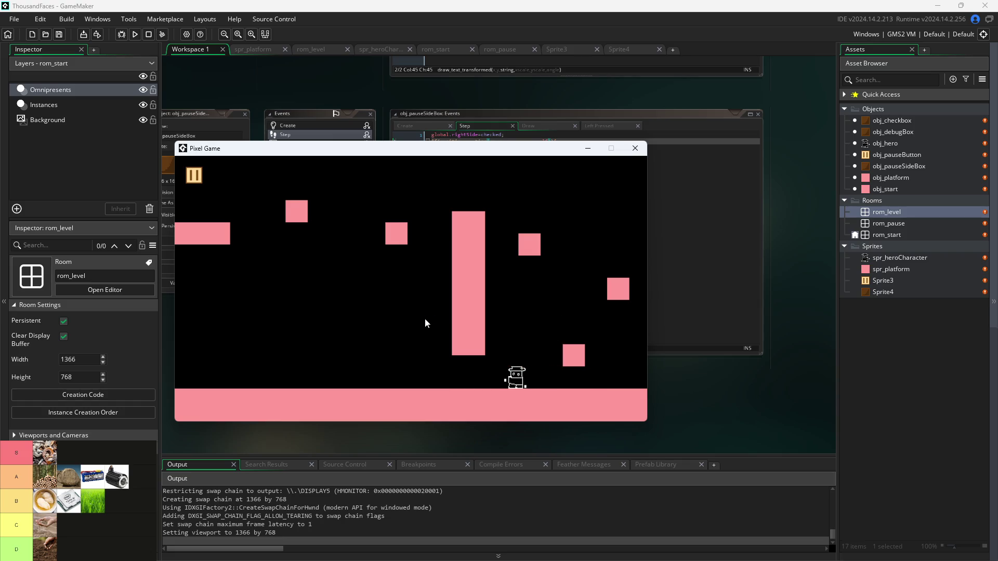
pyautogui.press('space')
pyautogui.press('Right')
pyautogui.press('space')
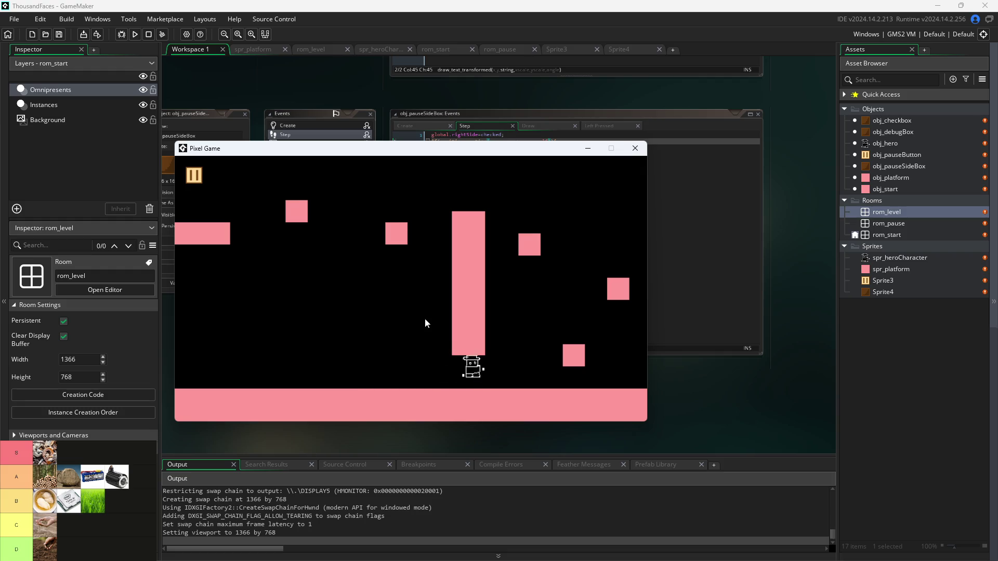
pyautogui.press('Right')
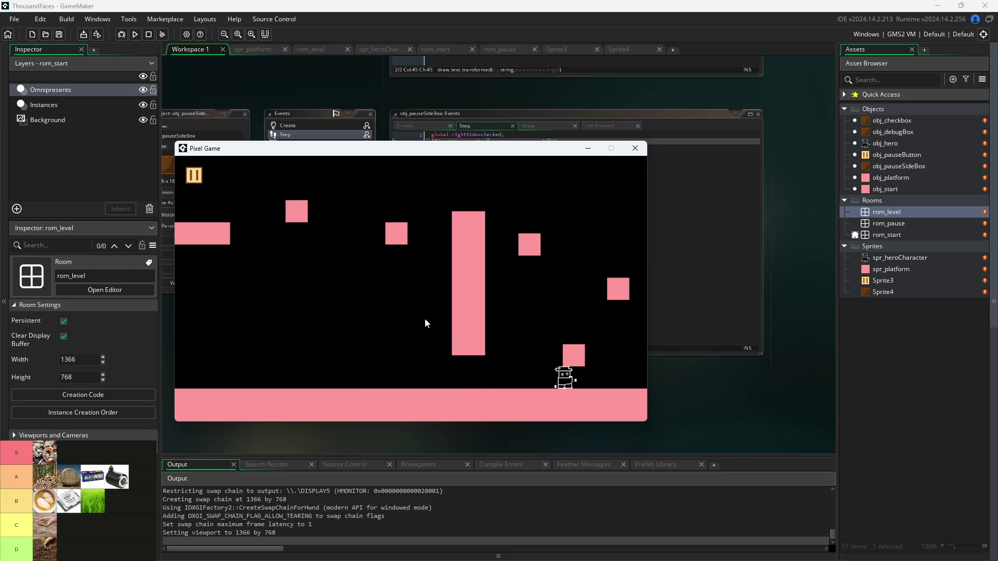
pyautogui.press('Left')
# - Pause the game, check Debug Stats and Pause Button on Right Side, then resume
pyautogui.click(197, 178)
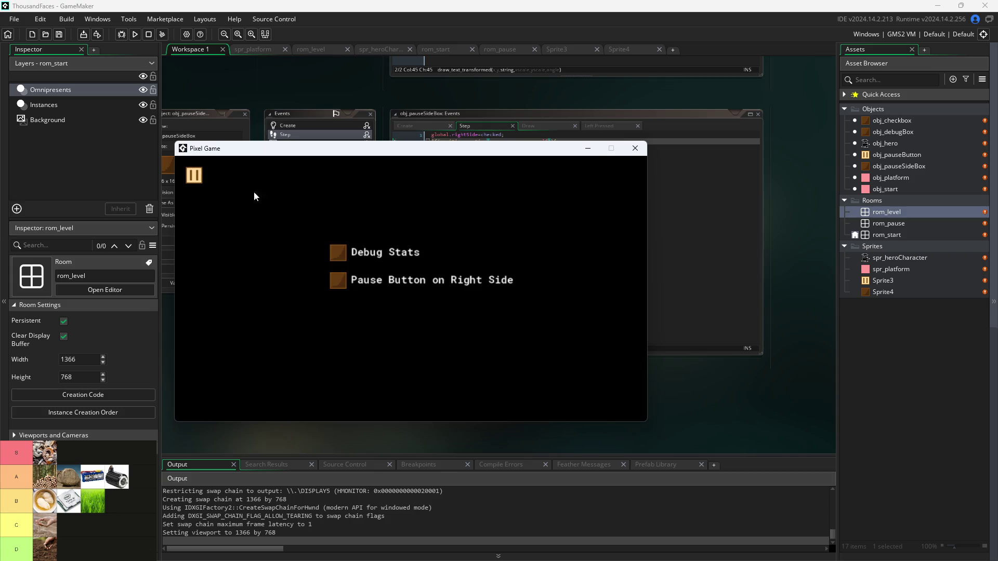
pyautogui.click(341, 257)
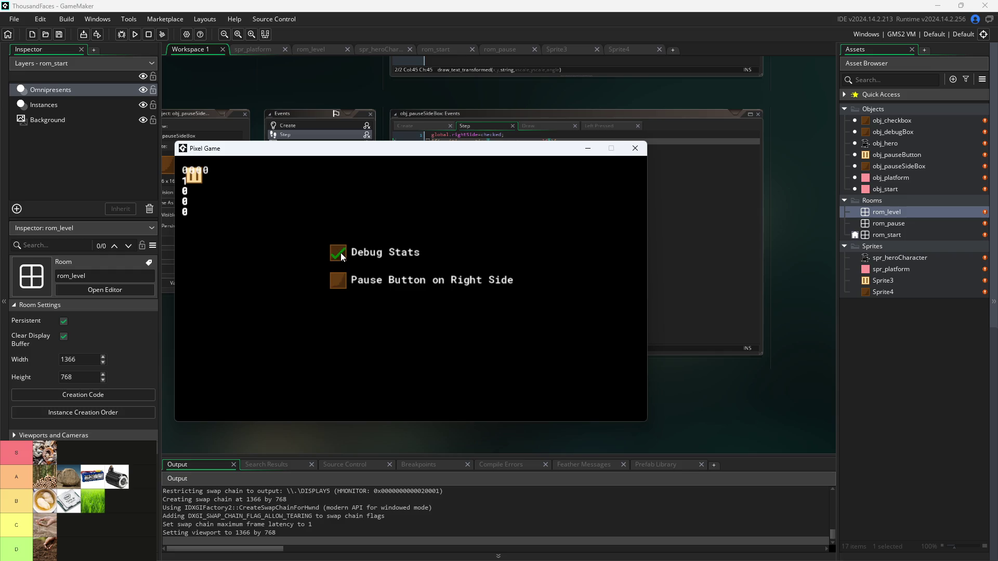
pyautogui.click(339, 284)
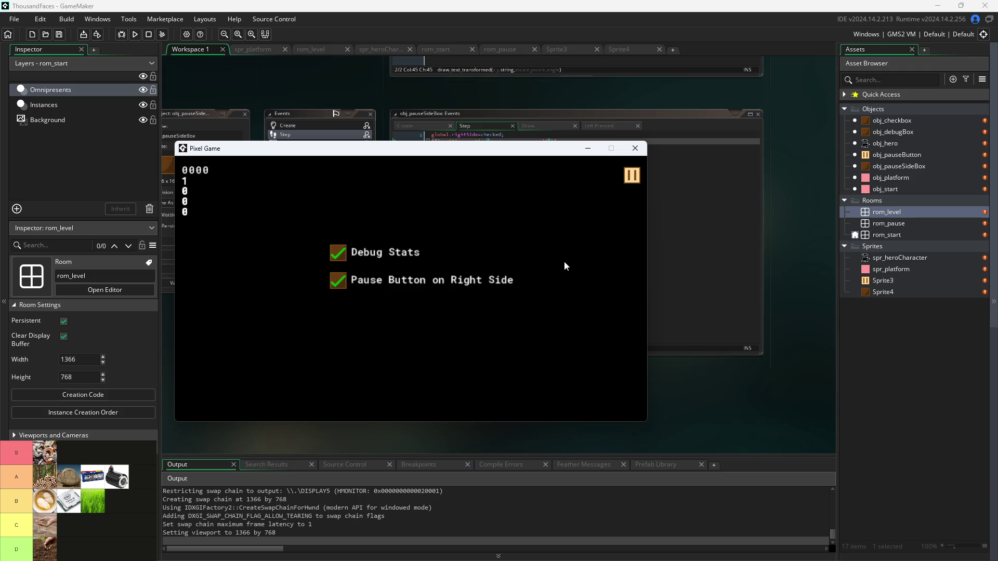
pyautogui.click(625, 177)
# - Run the hero left, then jump it right onto the right block and toward the top corner
pyautogui.press('Left')
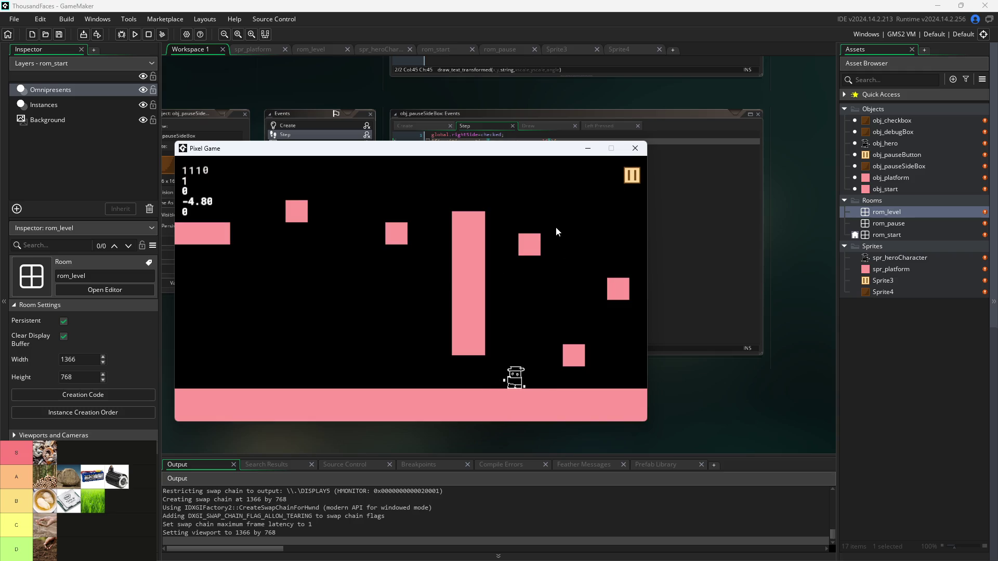
pyautogui.press('Up')
pyautogui.press('Right')
pyautogui.press('Left')
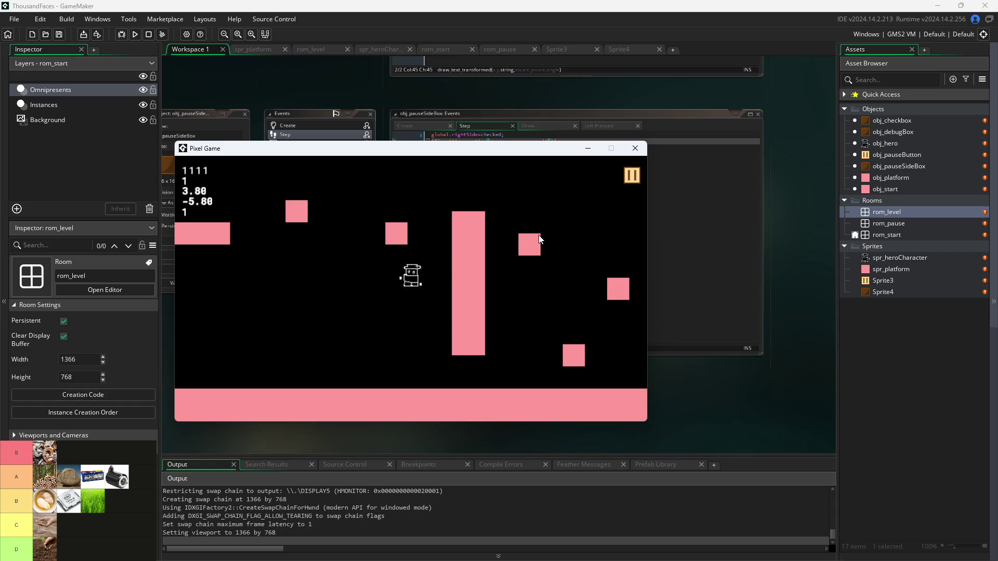
pyautogui.press('Right')
pyautogui.press('Up')
pyautogui.press('Right')
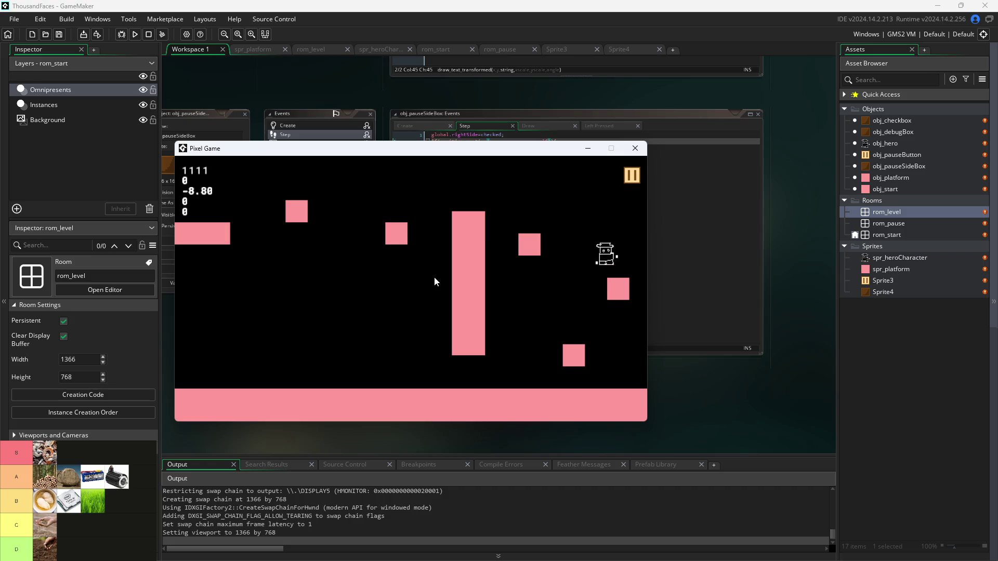
pyautogui.press('Up')
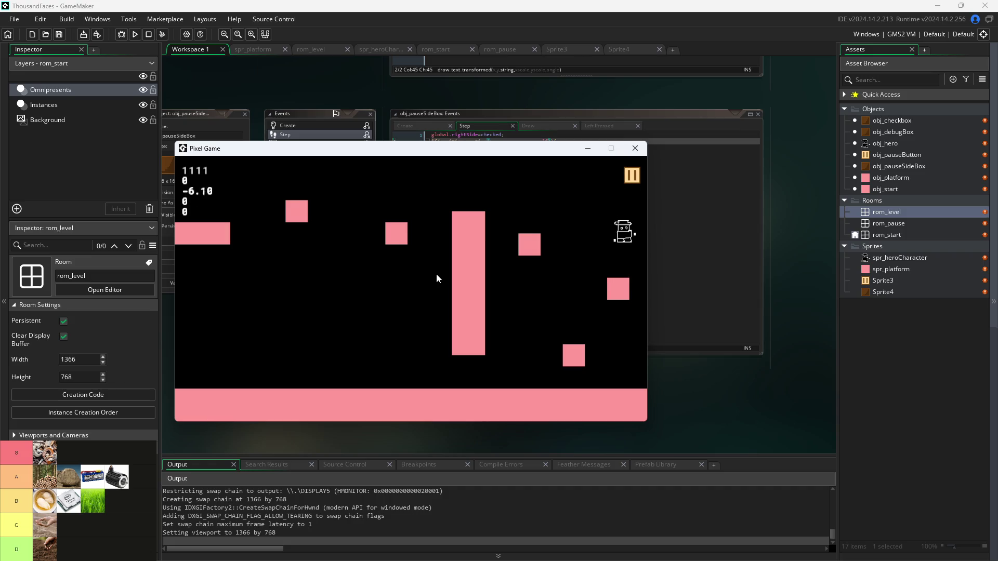
# - Pause and resume twice with the right-side pause button while jumping off the right block
pyautogui.click(631, 175)
pyautogui.click(631, 174)
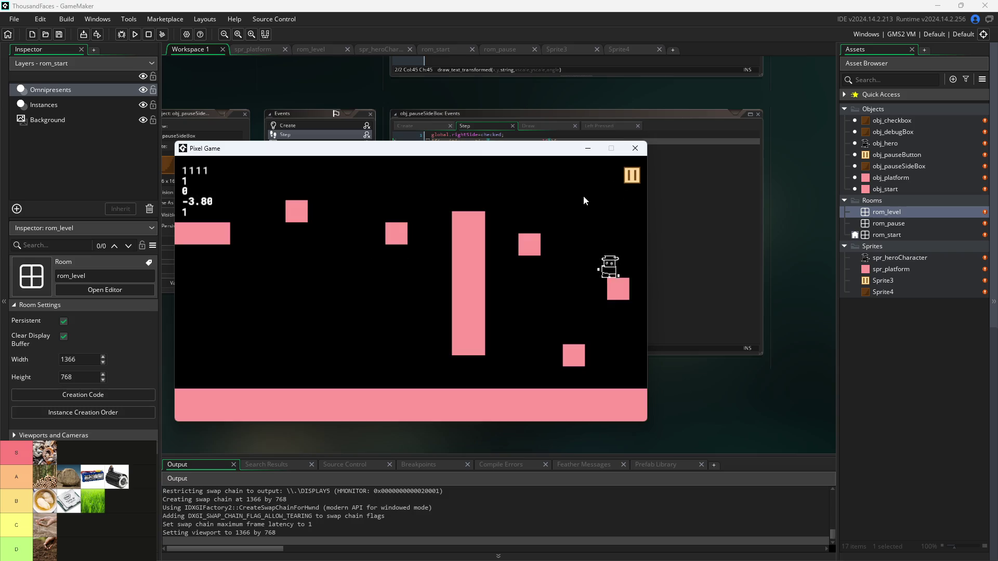
pyautogui.press('Up')
pyautogui.press('Left')
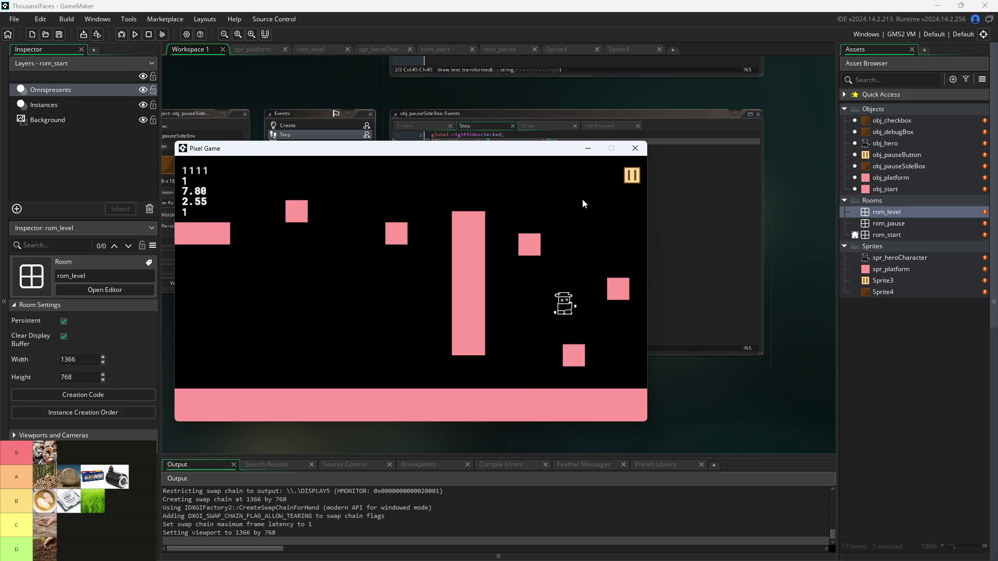
pyautogui.press('Up')
pyautogui.click(630, 180)
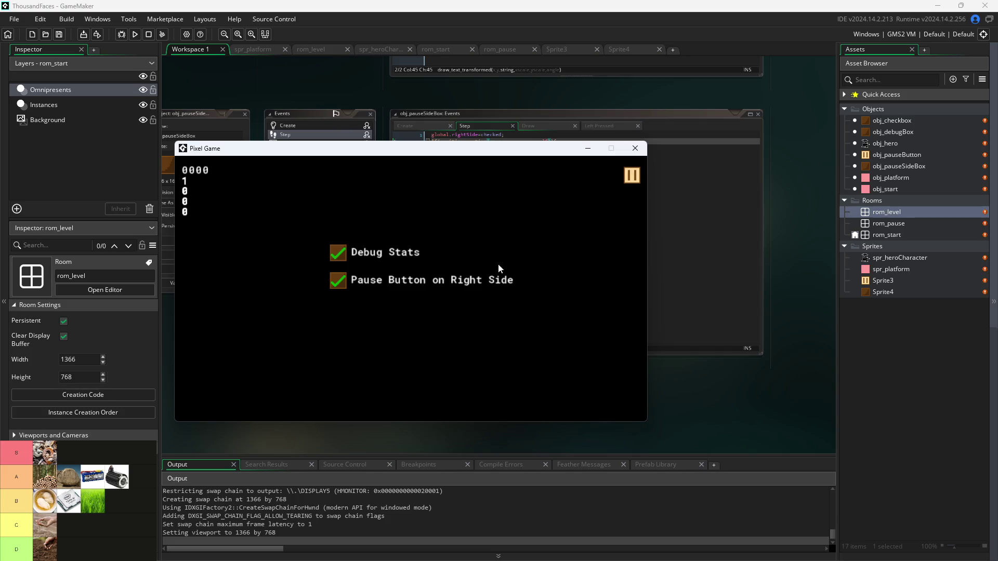
pyautogui.click(636, 176)
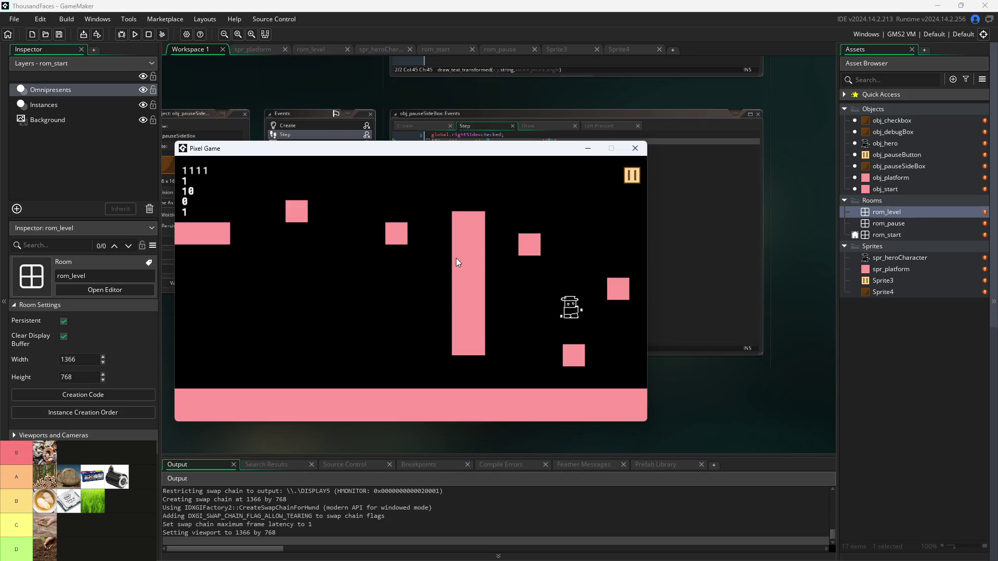
# - Jump the hero across the middle and small right blocks, including a mid-air double jump
pyautogui.press('Up')
pyautogui.press('Right')
pyautogui.press('Up')
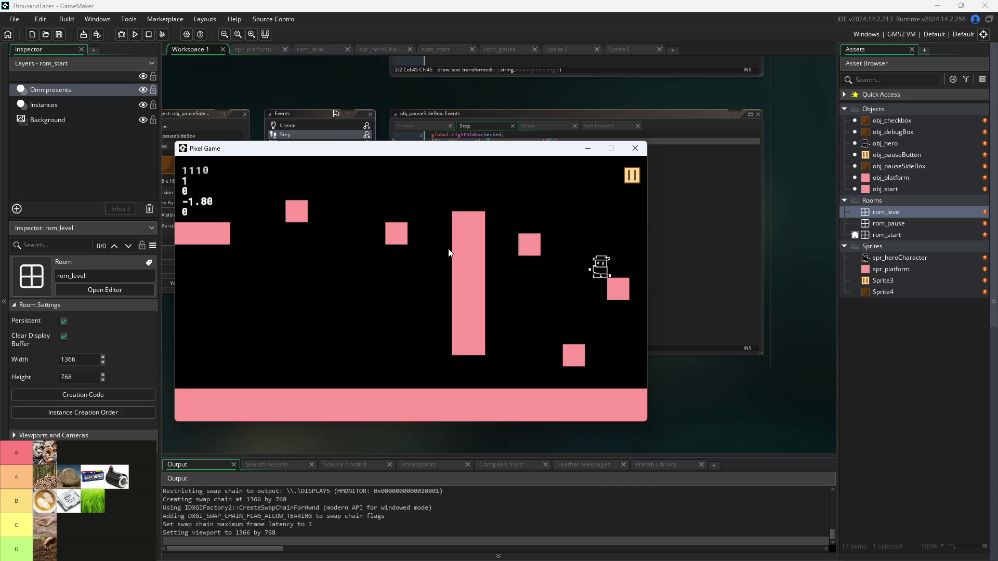
pyautogui.press('Up')
pyautogui.press('Left')
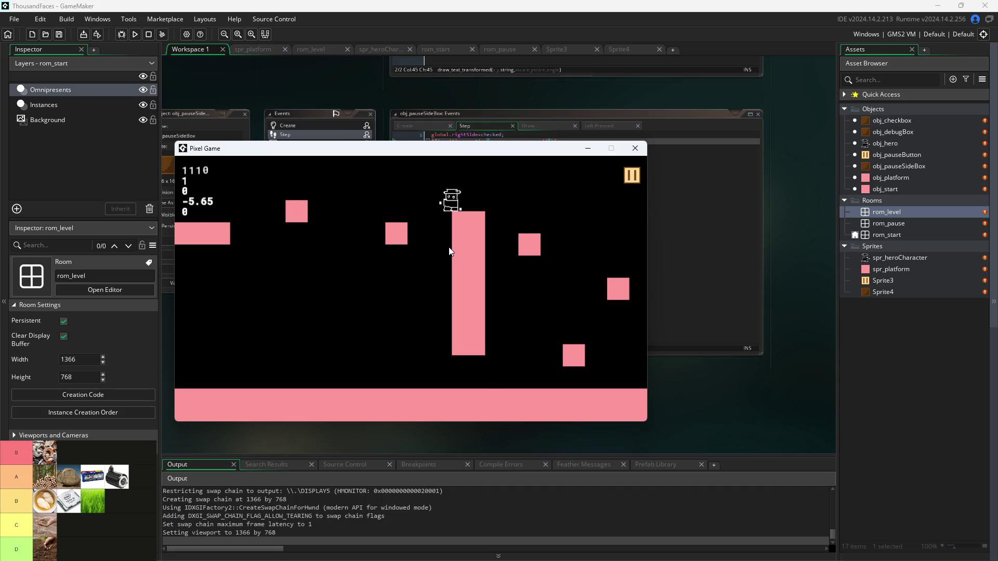
pyautogui.press('Up')
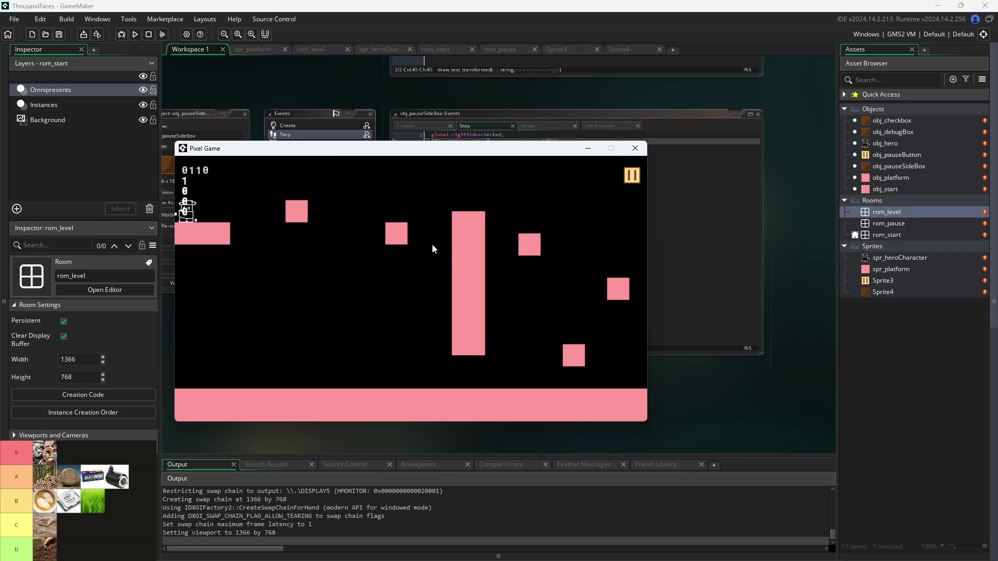
pyautogui.press('Right')
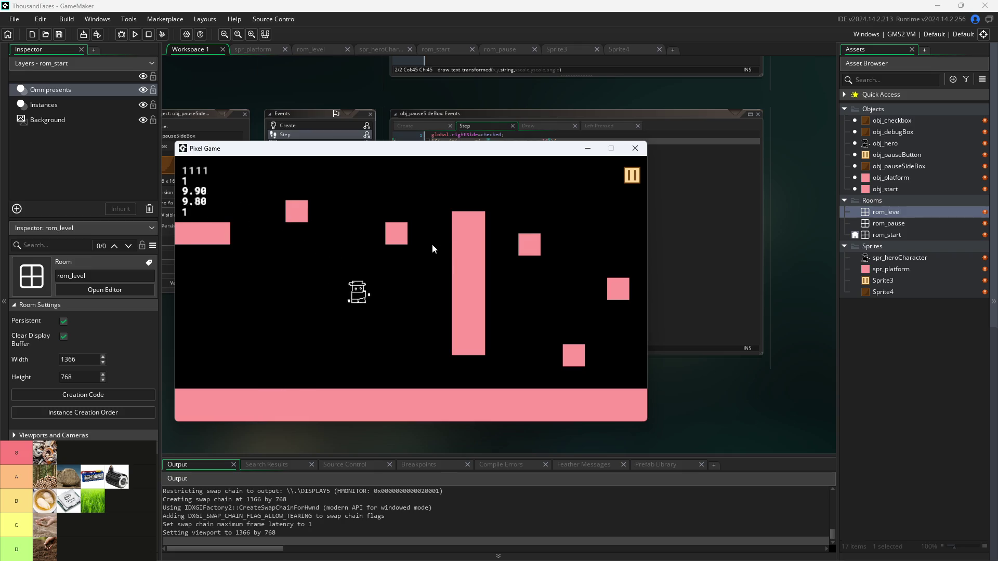
pyautogui.press('Up')
pyautogui.press('Left')
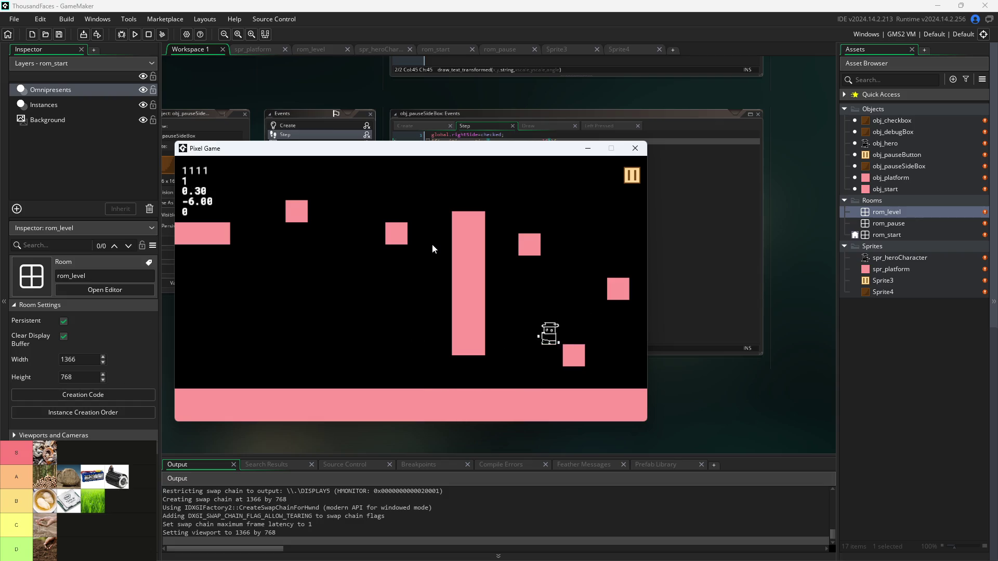
pyautogui.press('Up')
pyautogui.press('Right')
pyautogui.press('Up')
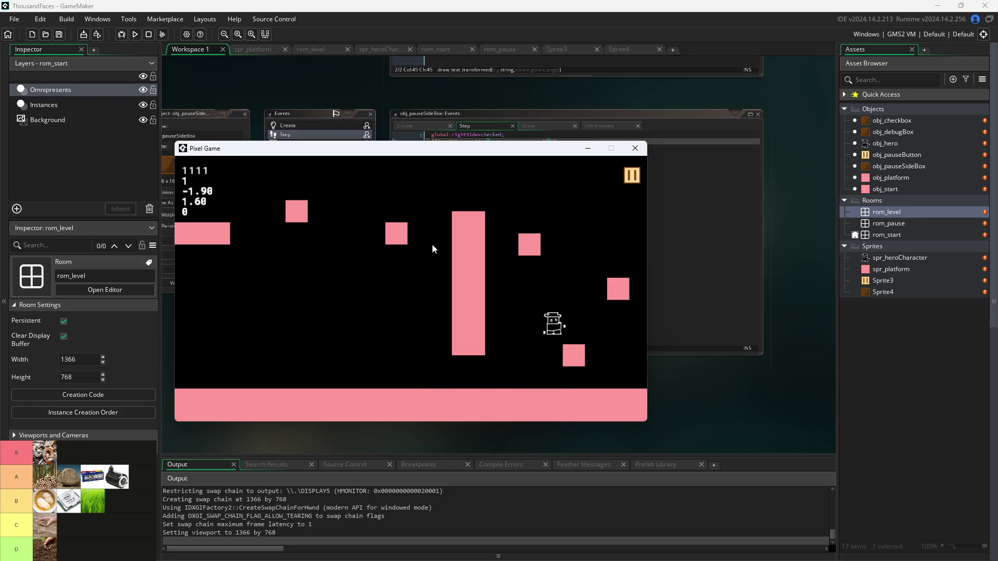
pyautogui.press('Up')
pyautogui.press('Right')
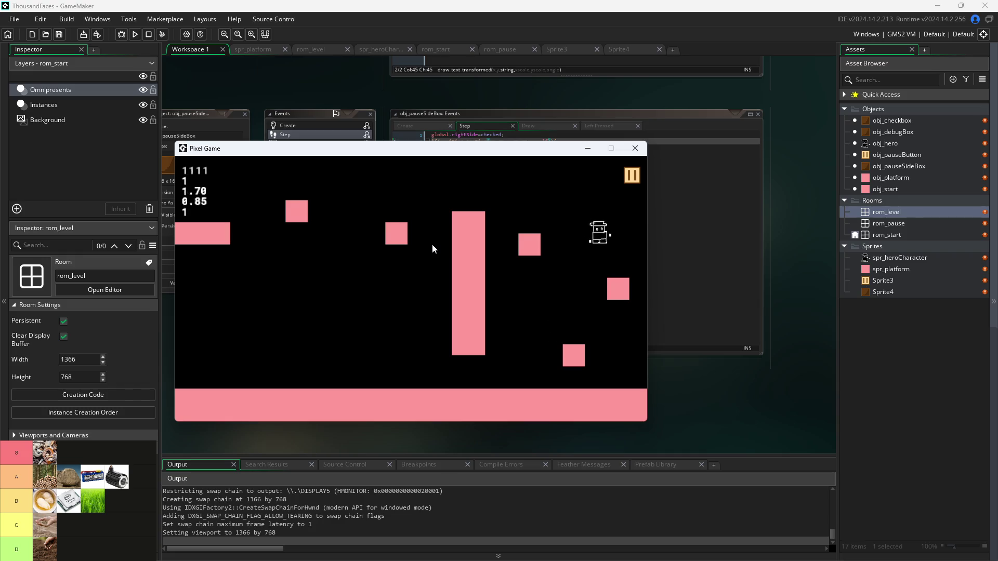
# - Jump the hero up-left into the top area and back and forth across it
pyautogui.press('Left')
pyautogui.press('Up')
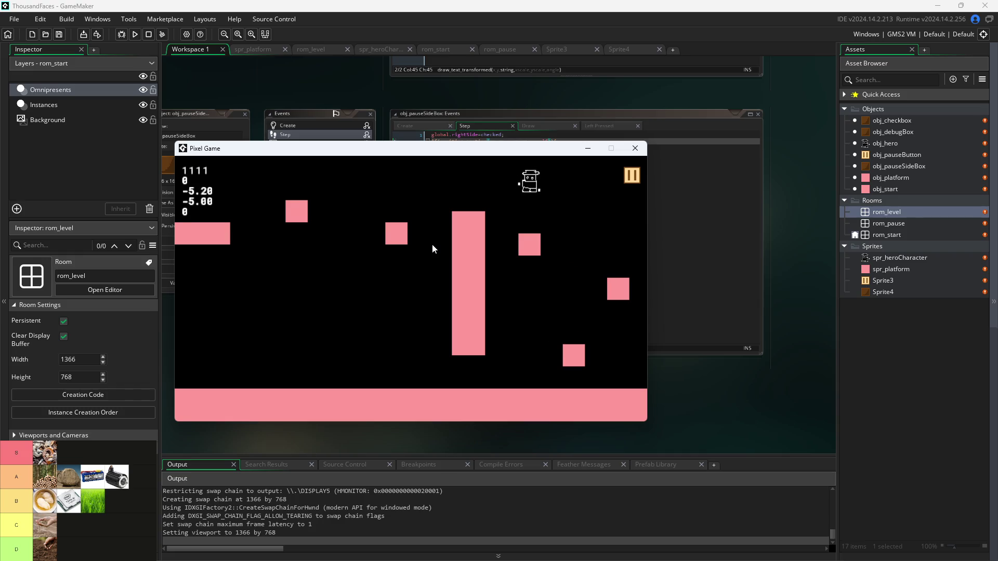
pyautogui.press('Up')
pyautogui.press('Left')
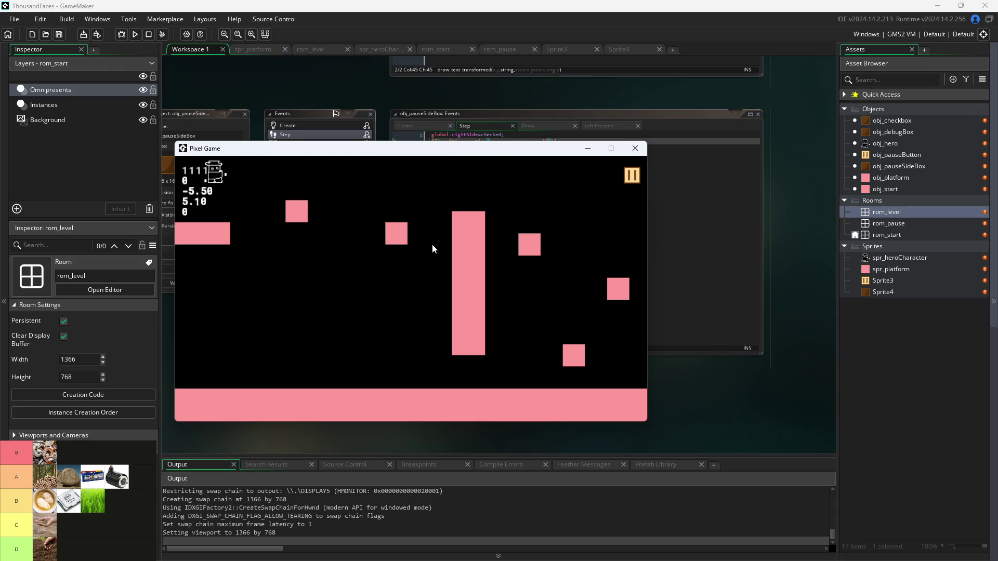
pyautogui.press('Right')
pyautogui.press('Up')
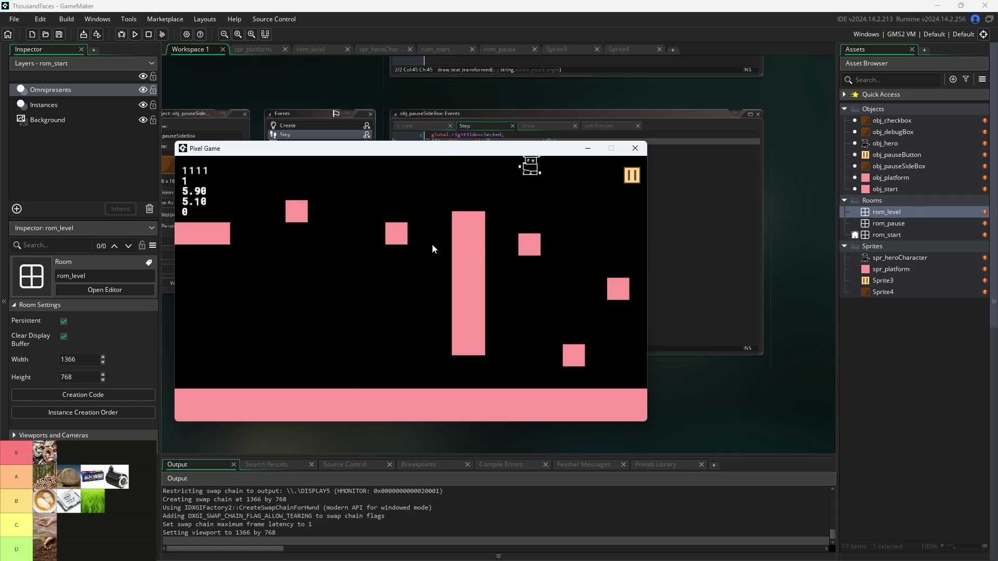
pyautogui.press('Left')
pyautogui.press('Up')
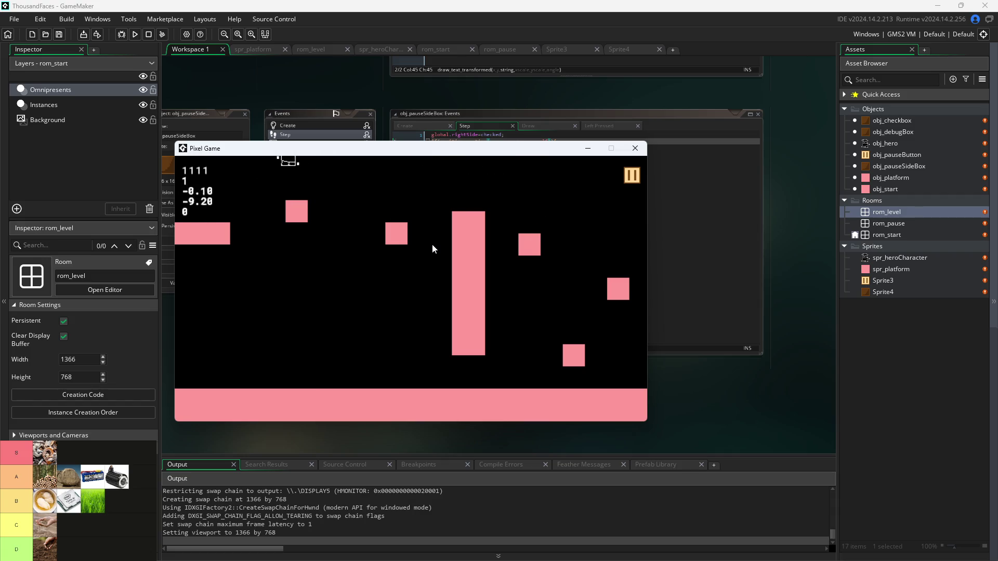
pyautogui.press('Left')
pyautogui.press('Right')
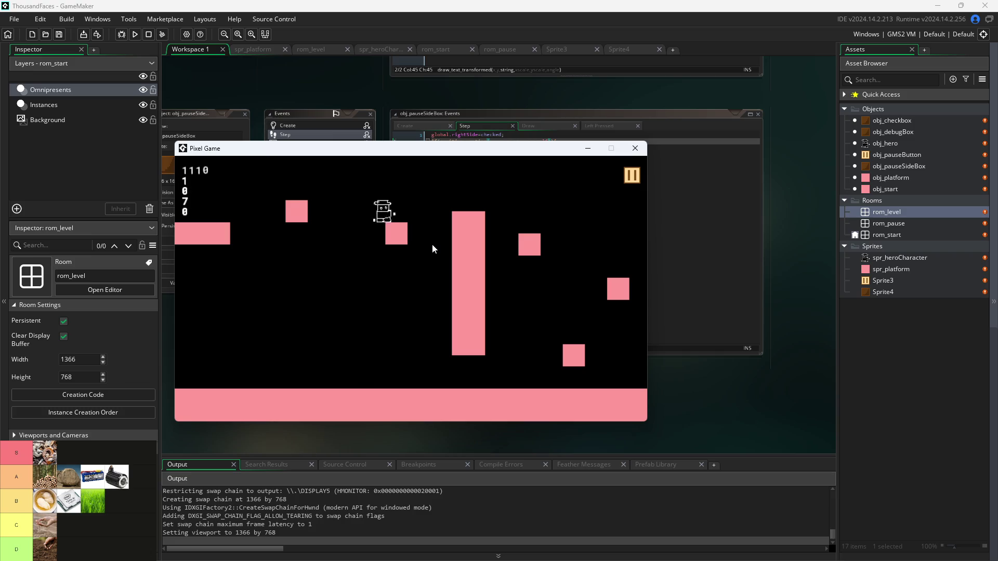
pyautogui.press('Up')
pyautogui.press('Left')
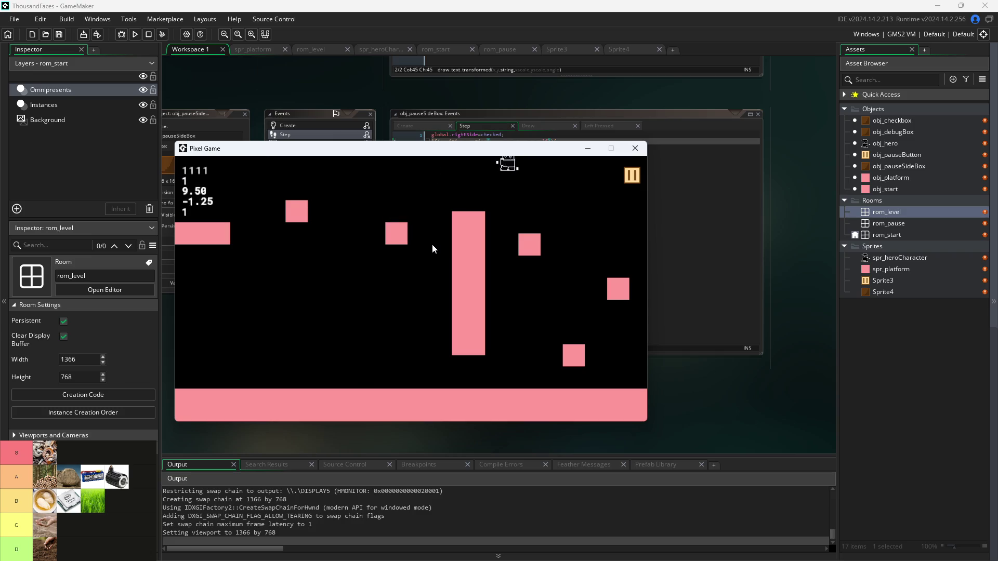
pyautogui.press('Right')
# - Jump the hero left and right, onto the tall pillar and then the small platform
pyautogui.press('Up')
pyautogui.press('Right')
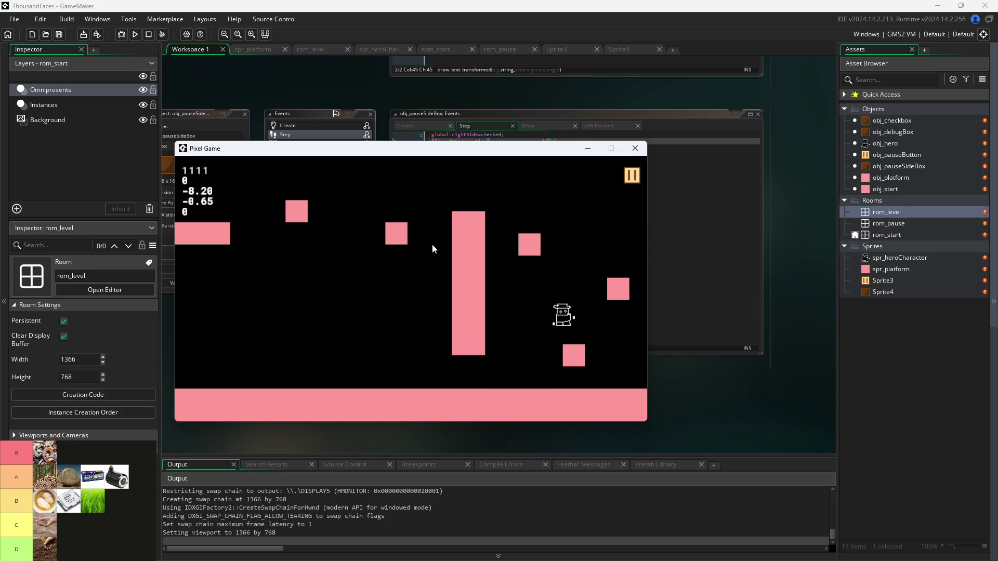
pyautogui.press('Left')
pyautogui.press('Up')
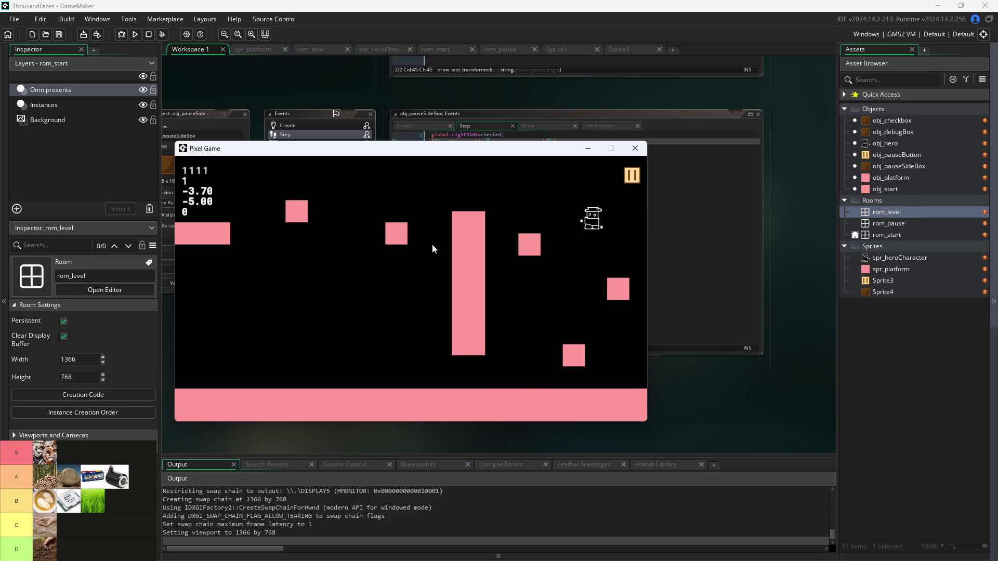
pyautogui.press('Left')
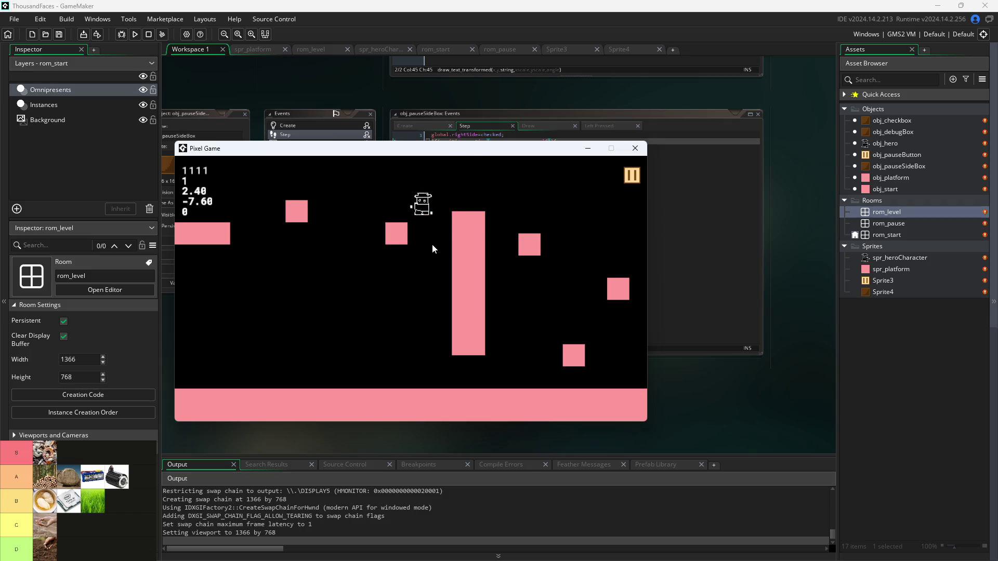
pyautogui.press('Up')
pyautogui.press('Right')
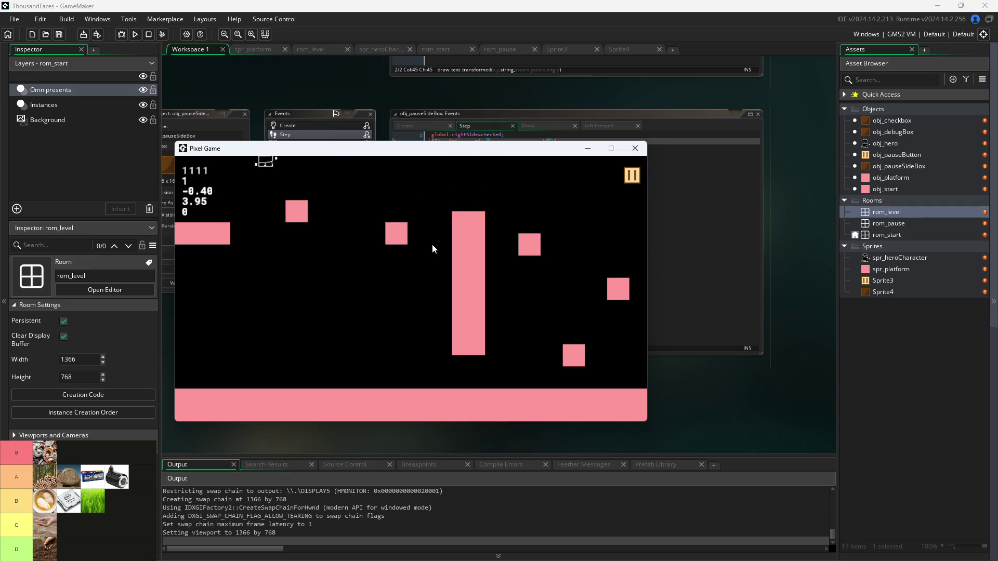
pyautogui.press('Up')
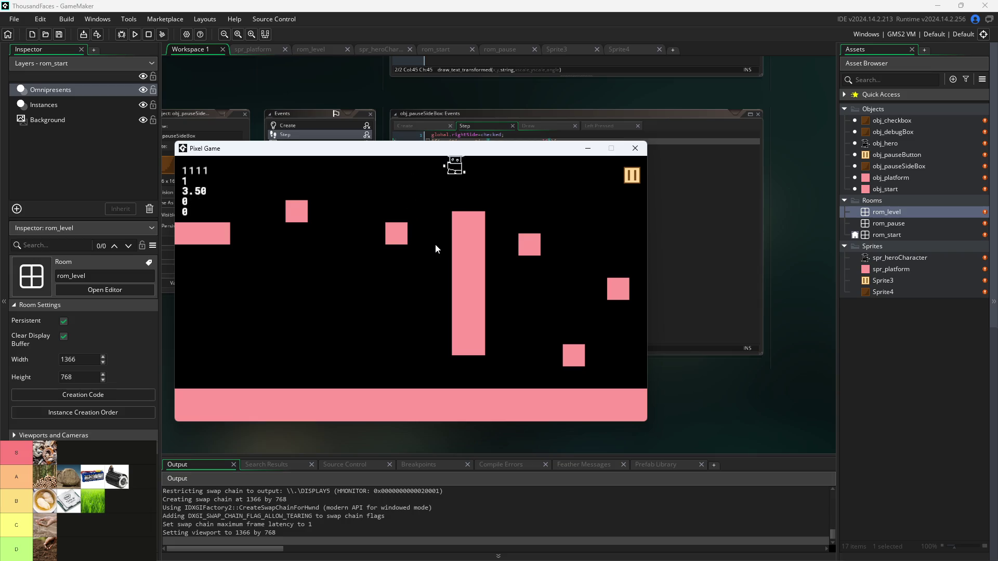
pyautogui.press('Left')
pyautogui.press('Up')
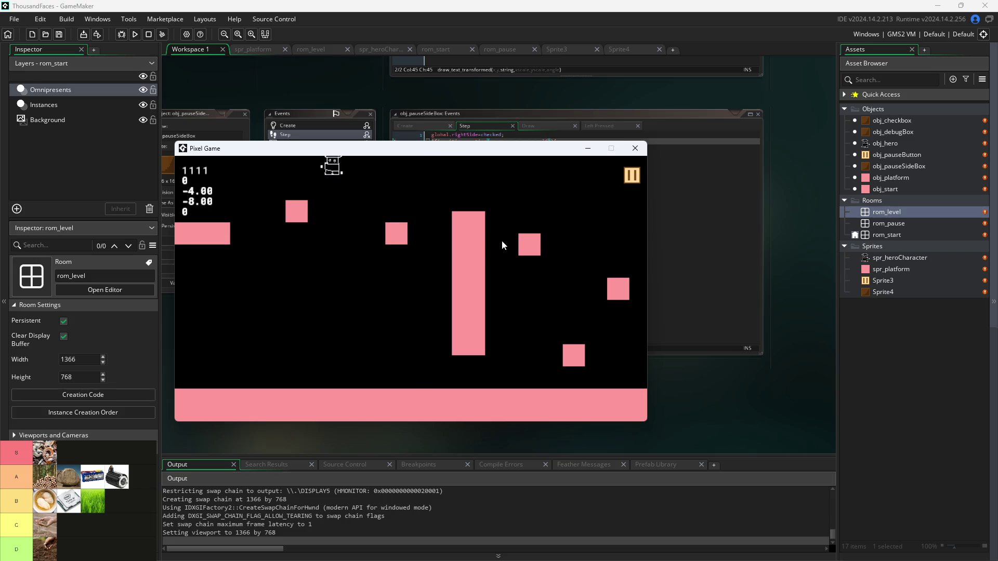
pyautogui.press('Right')
pyautogui.press('Up')
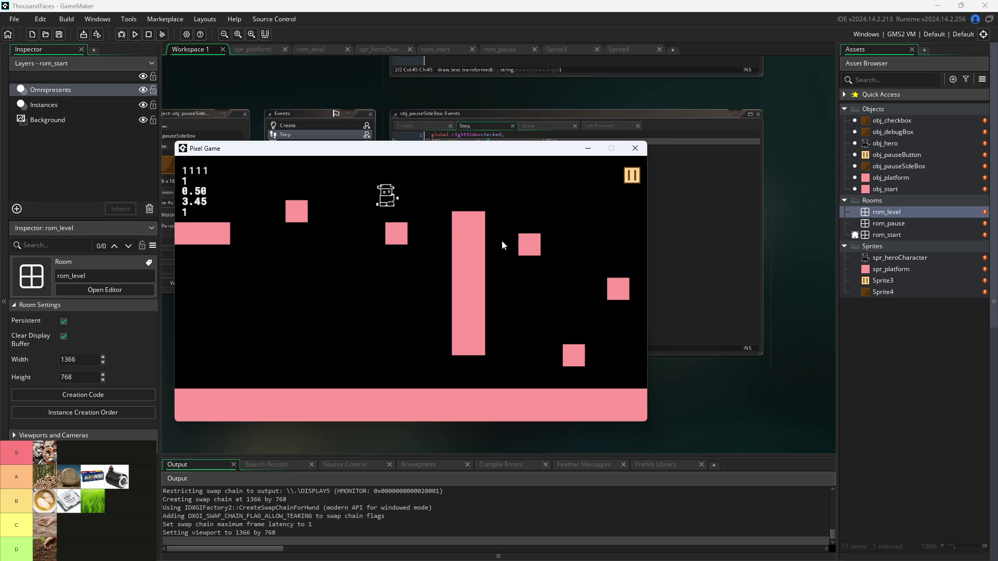
pyautogui.press('Up')
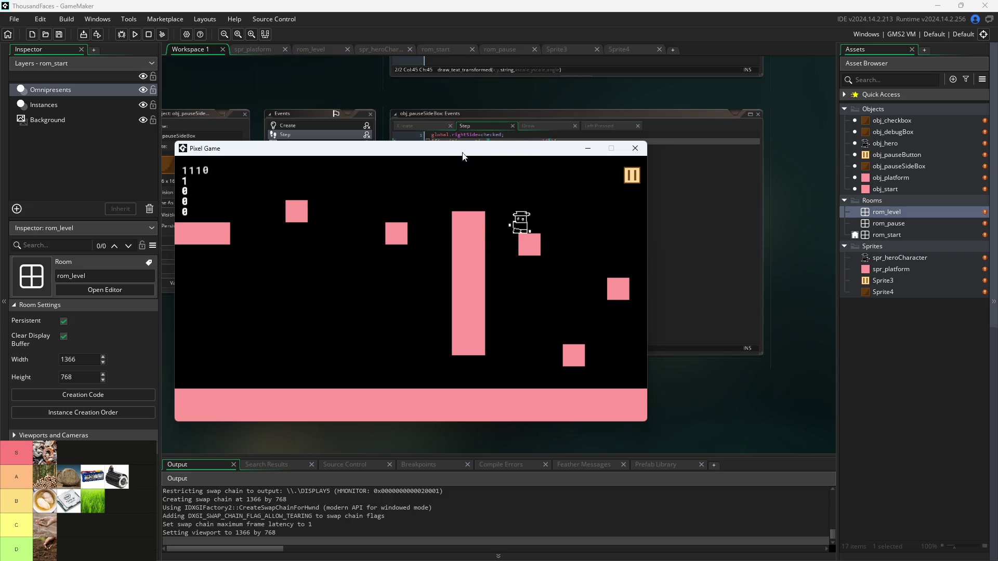
# - Move the game window, then pause with Escape, uncheck 'Pause Button on Right Side', and resume
pyautogui.moveTo(470, 156)
pyautogui.mouseDown()
pyautogui.moveTo(481, 198)
pyautogui.moveTo(536, 143)
pyautogui.moveTo(523, 130)
pyautogui.mouseUp()
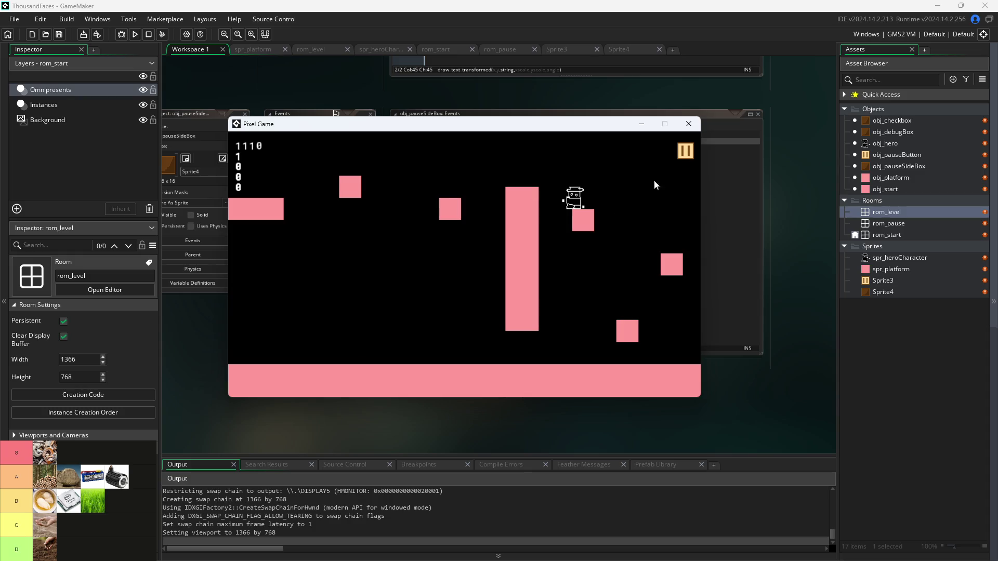
pyautogui.press('Escape')
pyautogui.click(393, 258)
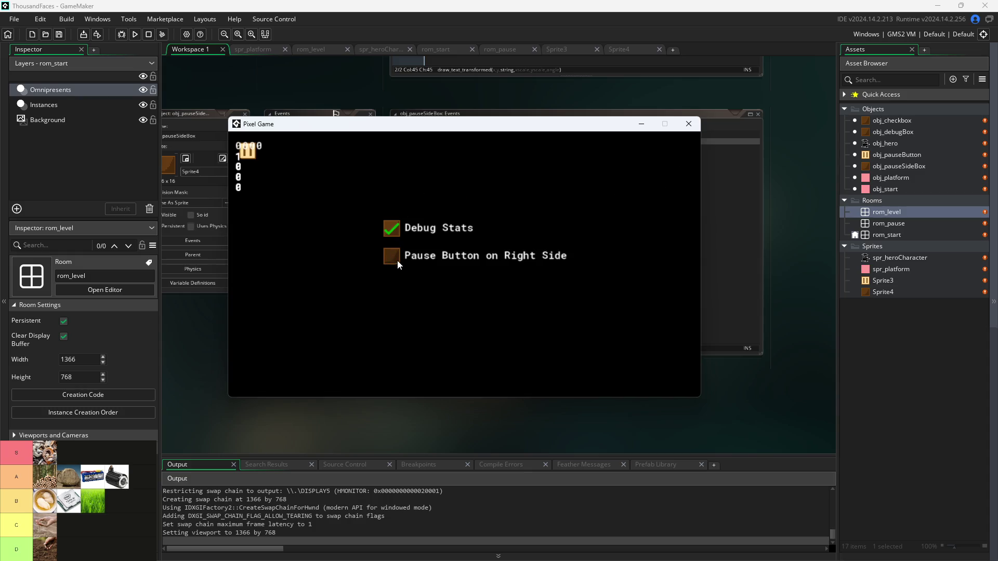
pyautogui.click(247, 151)
# - Walk the hero left and right along the floor and platform, nudging it back and forth
pyautogui.press('Left')
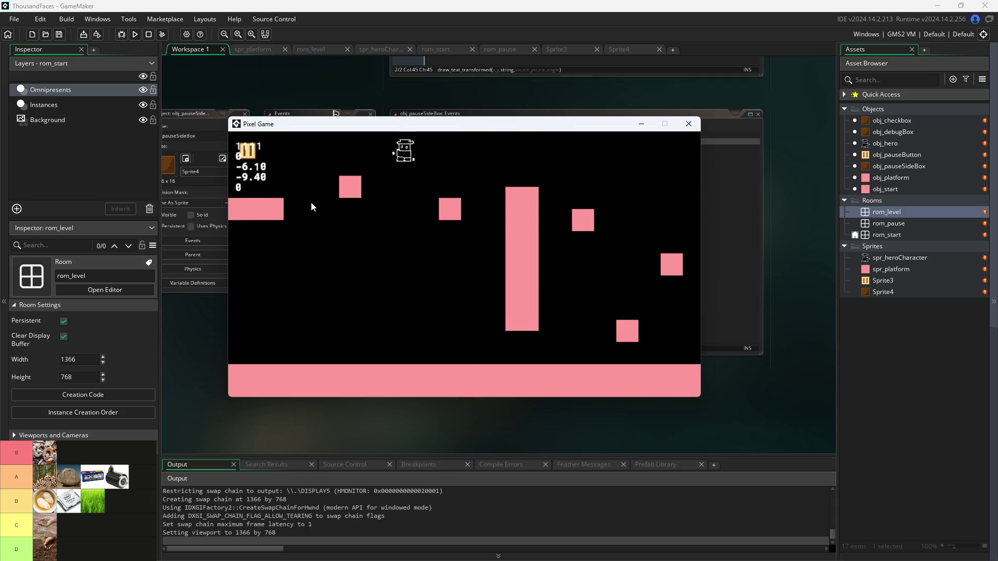
pyautogui.press('Right')
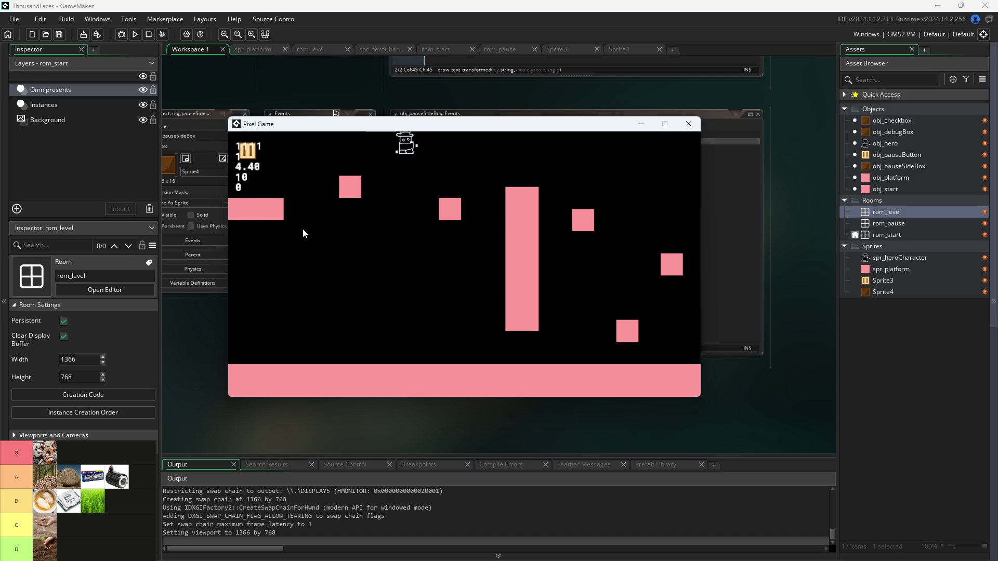
pyautogui.press('Left')
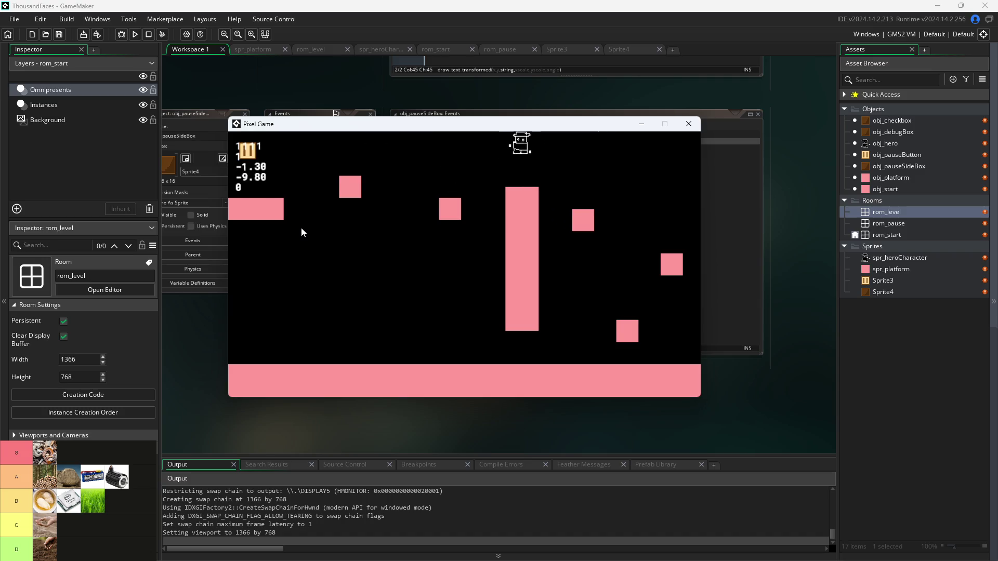
pyautogui.press('Right')
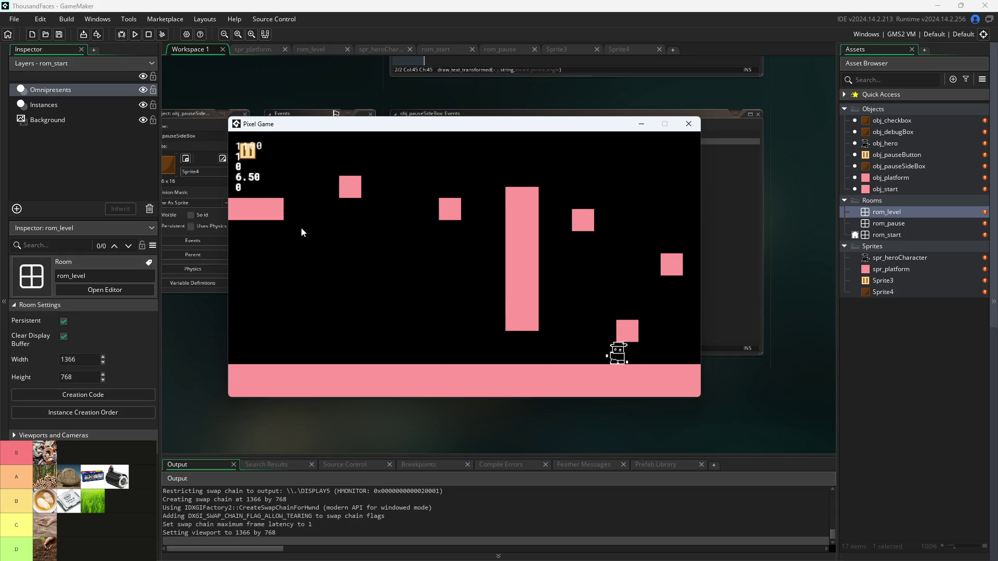
pyautogui.press('Left')
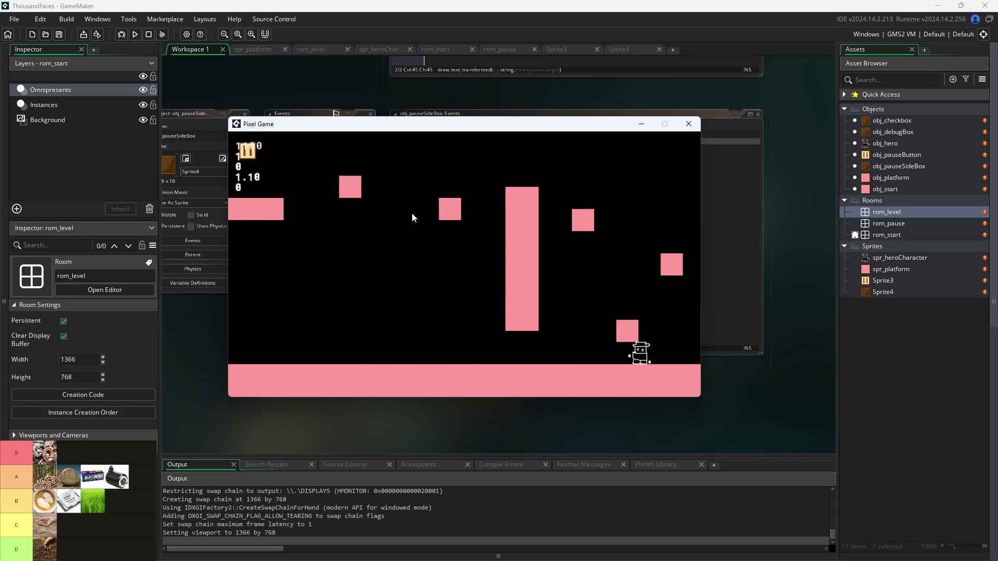
pyautogui.press('Left')
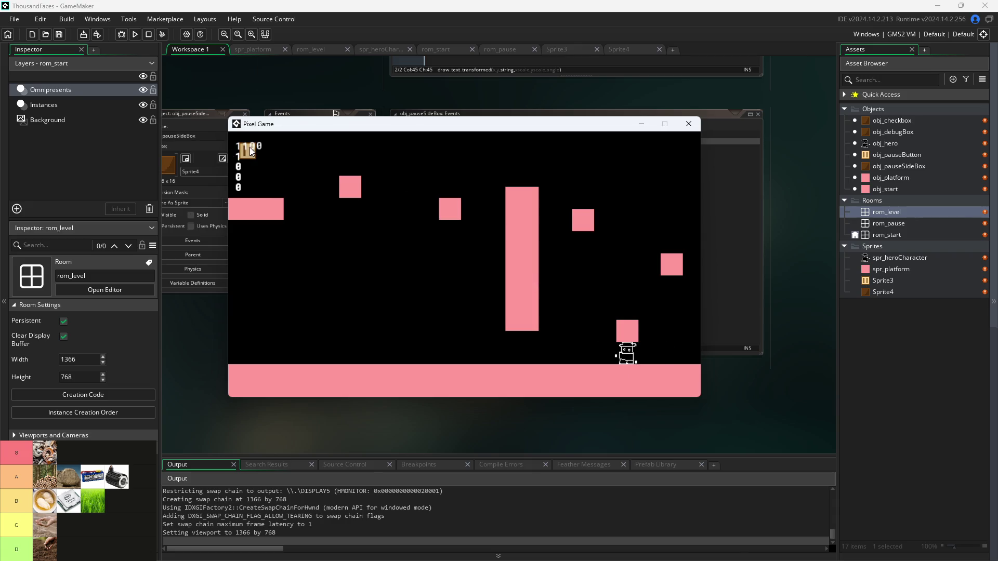
pyautogui.press('Left')
pyautogui.press('Right')
pyautogui.press('Left')
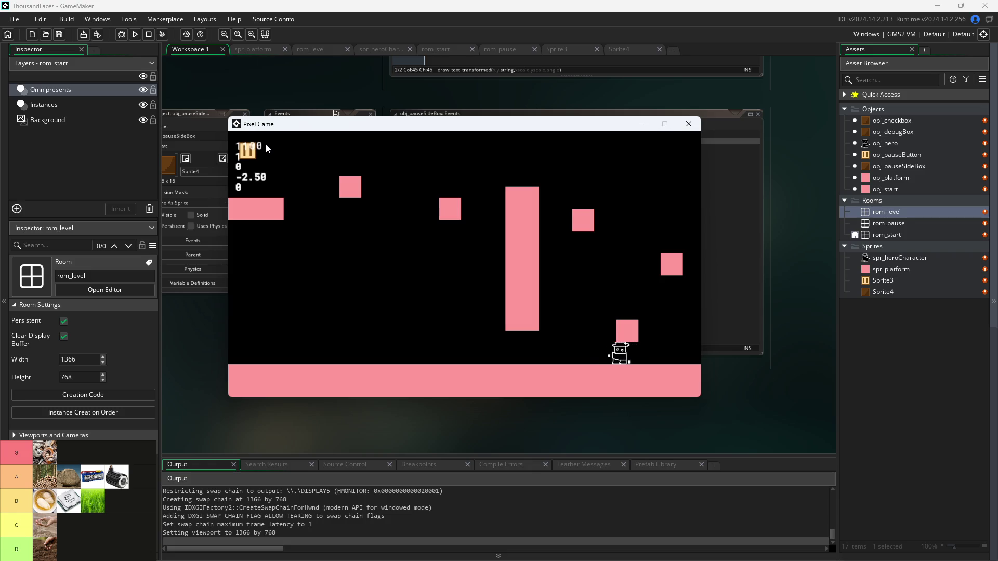
pyautogui.press('Right')
pyautogui.press('Left')
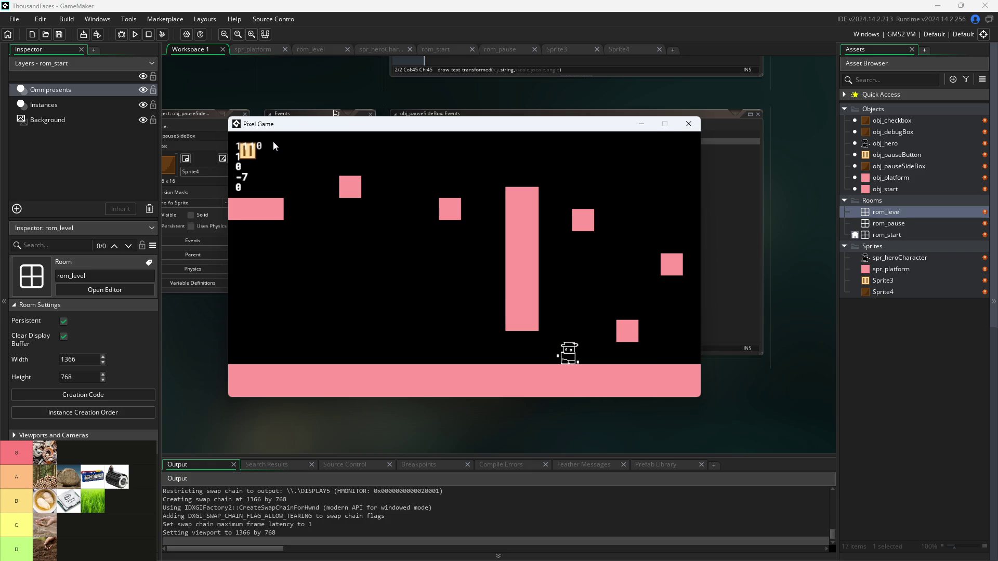
# - Jump the hero toward the pillar and up onto the right platform while debug stats update
pyautogui.press('Up')
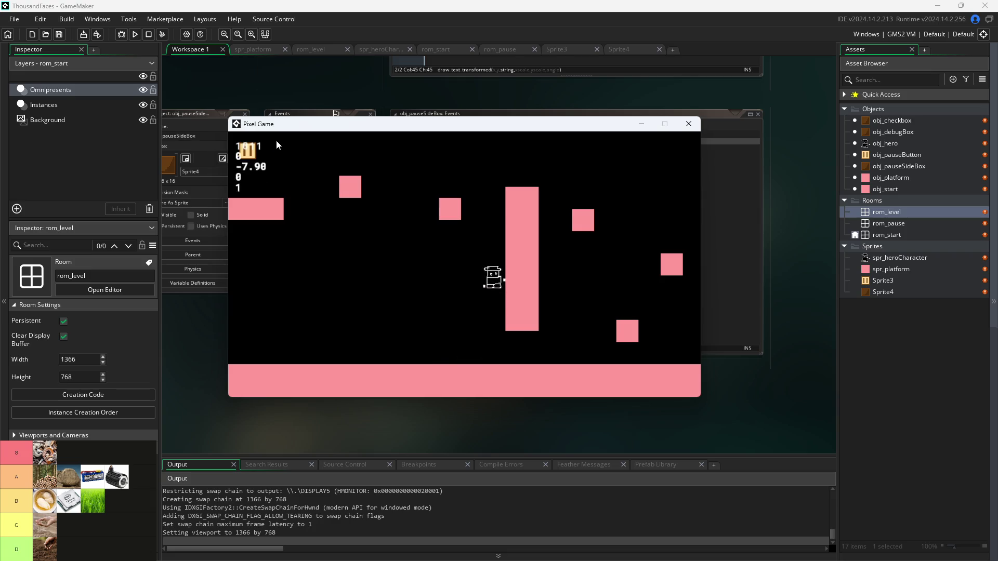
pyautogui.press('Up')
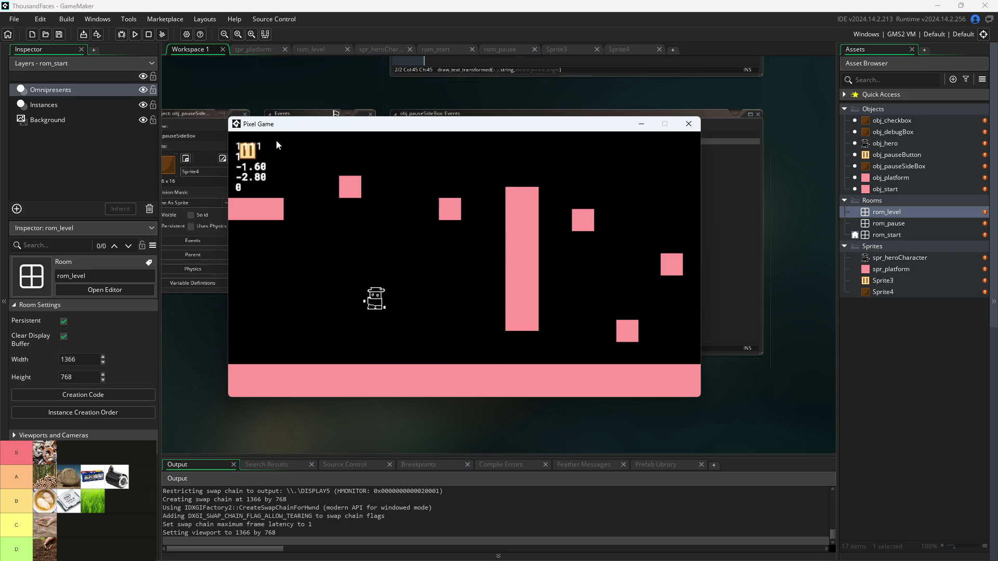
pyautogui.press('Right')
pyautogui.press('Up')
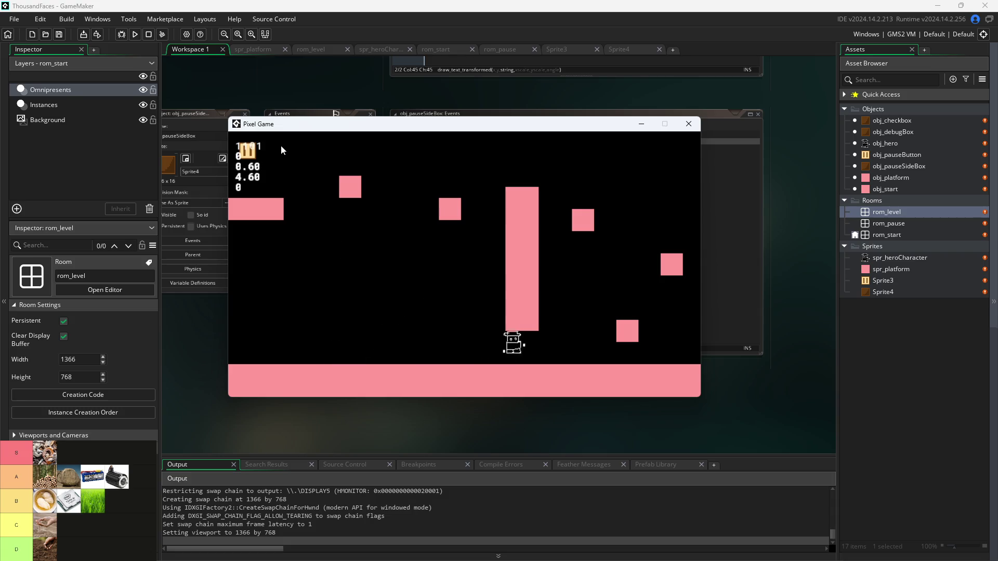
pyautogui.press('Right')
pyautogui.press('Up')
pyautogui.press('Left')
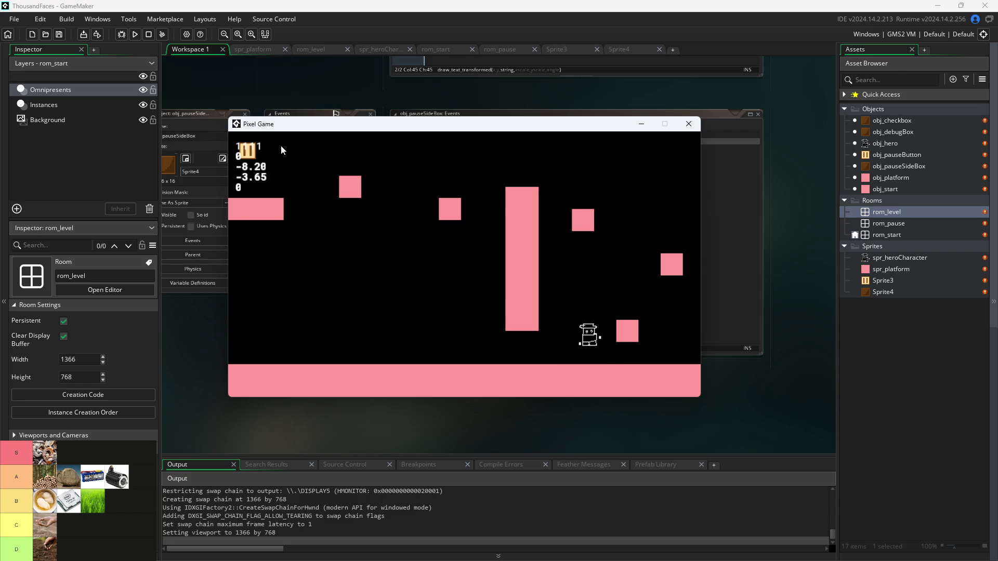
pyautogui.press('Right')
pyautogui.press('Up')
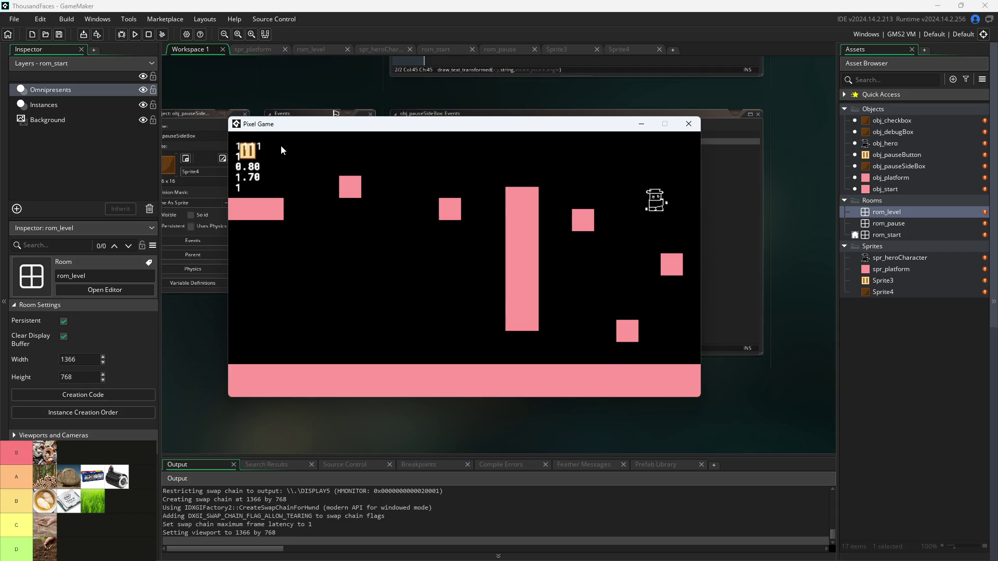
pyautogui.press('Up')
pyautogui.press('Left')
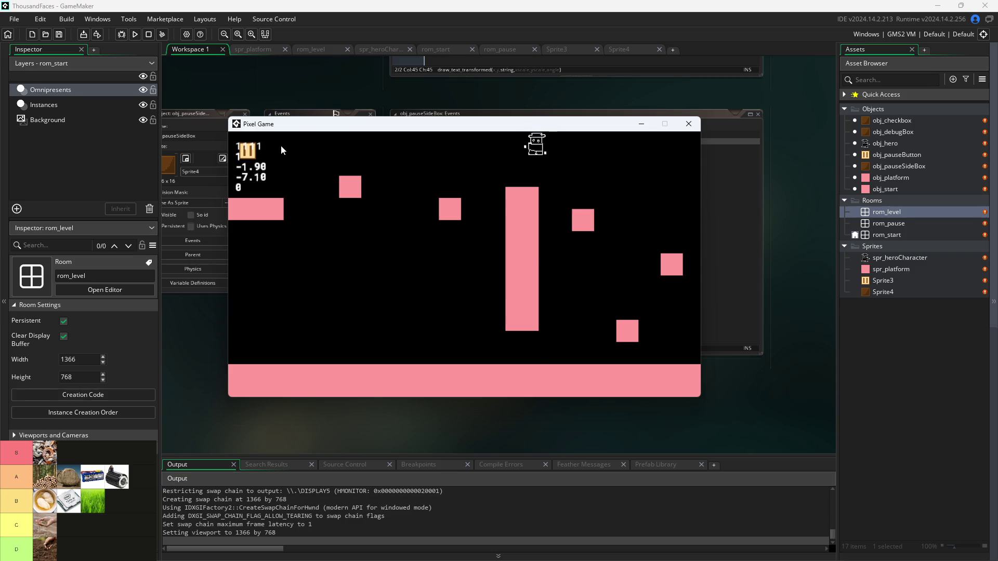